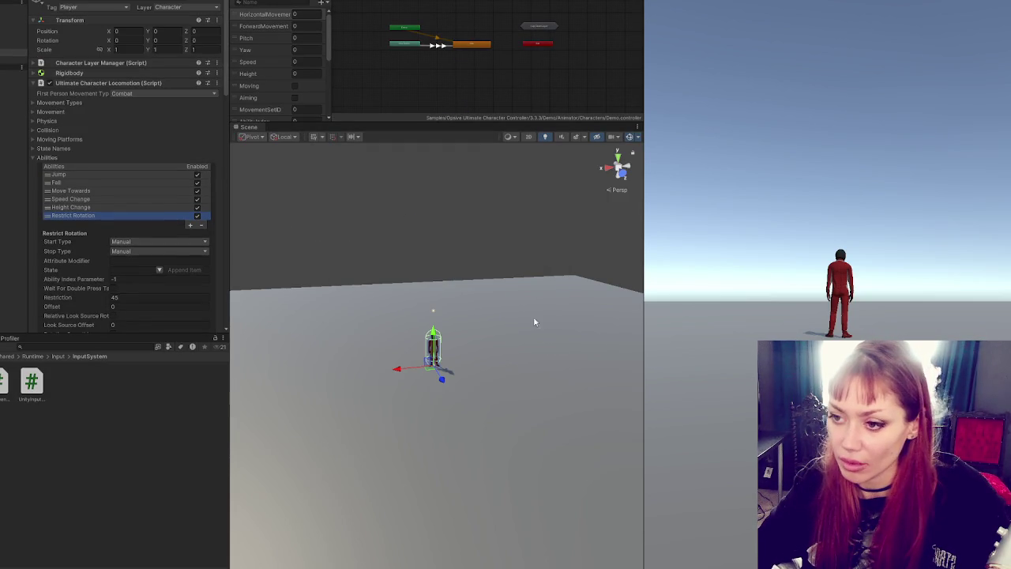
Step: Test-walk the character in Play mode, then stop playing the scene
{"action": "key", "text": "s"}
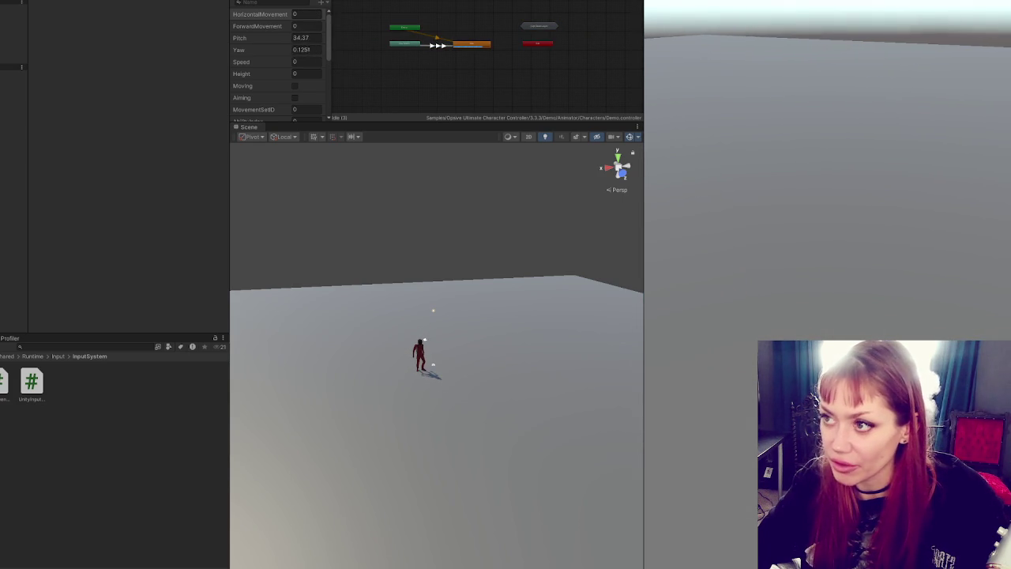
{"action": "key", "text": "ctrl+p"}
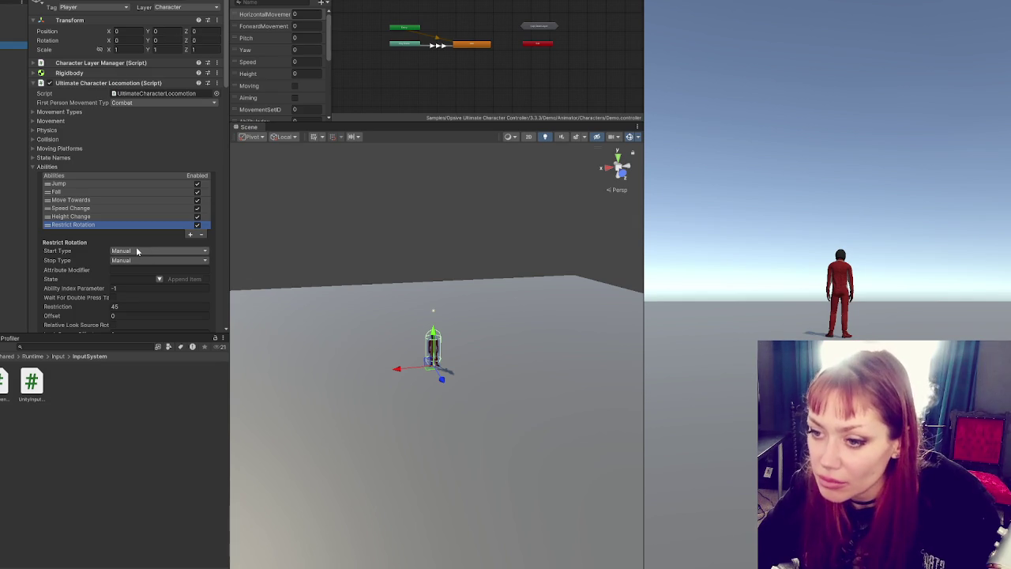
{"action": "scroll", "coordinate": [145, 251], "scroll_direction": "down", "scroll_amount": 3}
Step: Set Restrict Rotation's Start Type and Stop Type to Automatic and show the add-ability list
{"action": "left_click", "coordinate": [145, 151]}
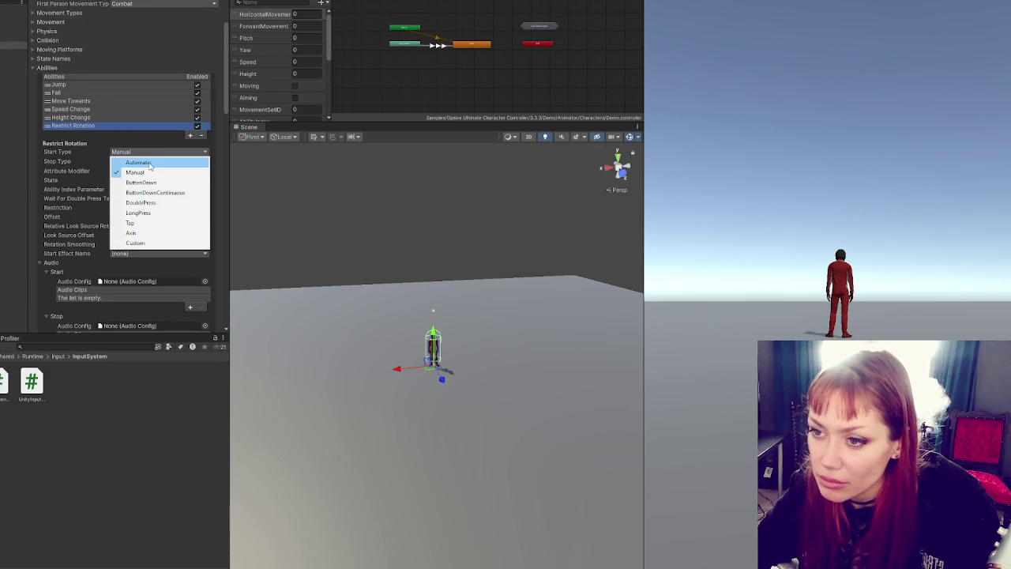
{"action": "left_click", "coordinate": [139, 162]}
{"action": "left_click", "coordinate": [144, 161]}
{"action": "left_click", "coordinate": [143, 173]}
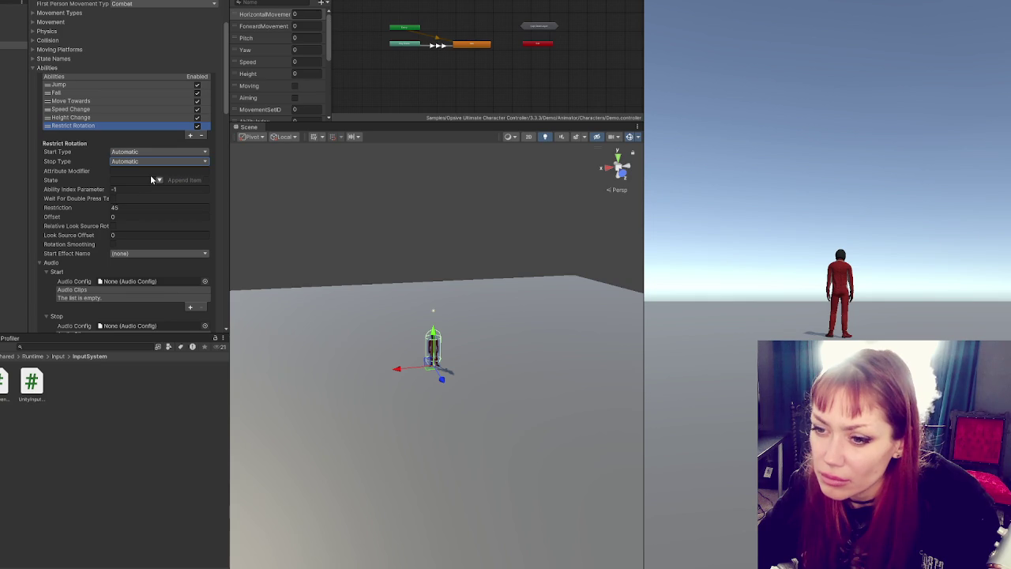
{"action": "scroll", "coordinate": [150, 179], "scroll_direction": "up", "scroll_amount": 2}
{"action": "left_click", "coordinate": [190, 160]}
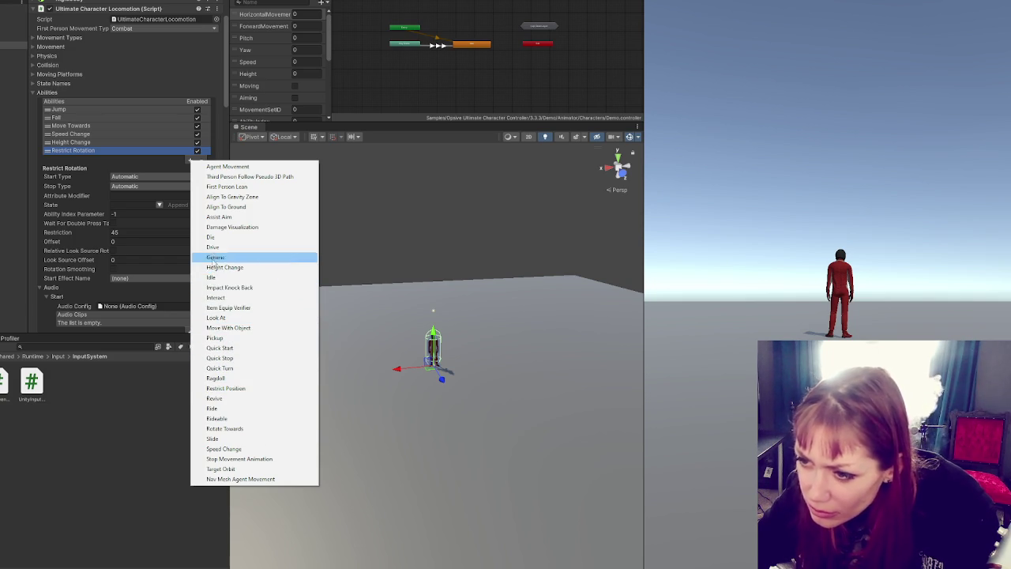
Step: Add the Interact ability, keeping ButtonDown start and Manual stop, and enlarge the Animator graph
{"action": "left_click", "coordinate": [233, 297]}
{"action": "left_click", "coordinate": [152, 184]}
{"action": "left_click", "coordinate": [164, 180]}
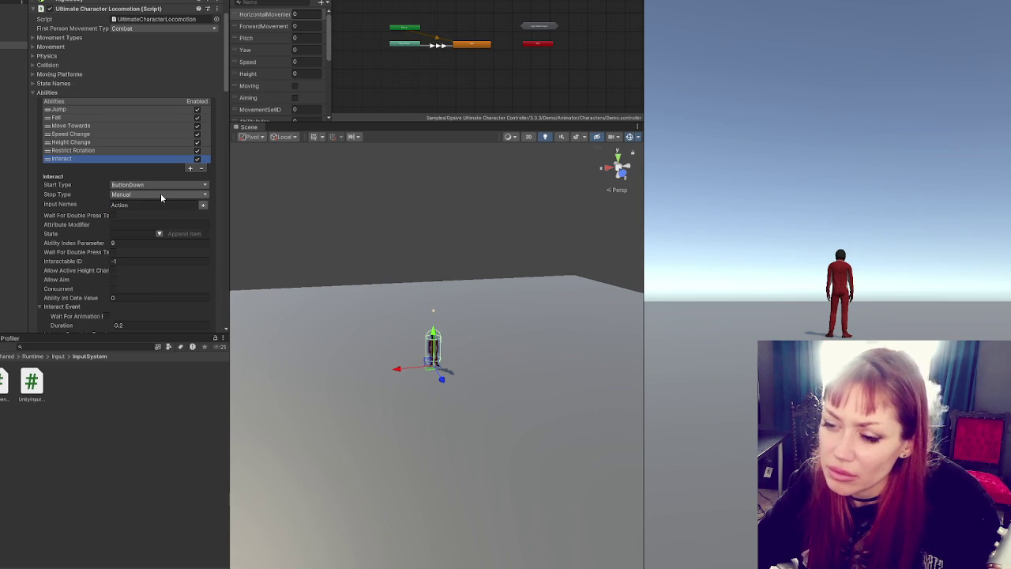
{"action": "left_click", "coordinate": [161, 198]}
{"action": "left_click", "coordinate": [175, 186]}
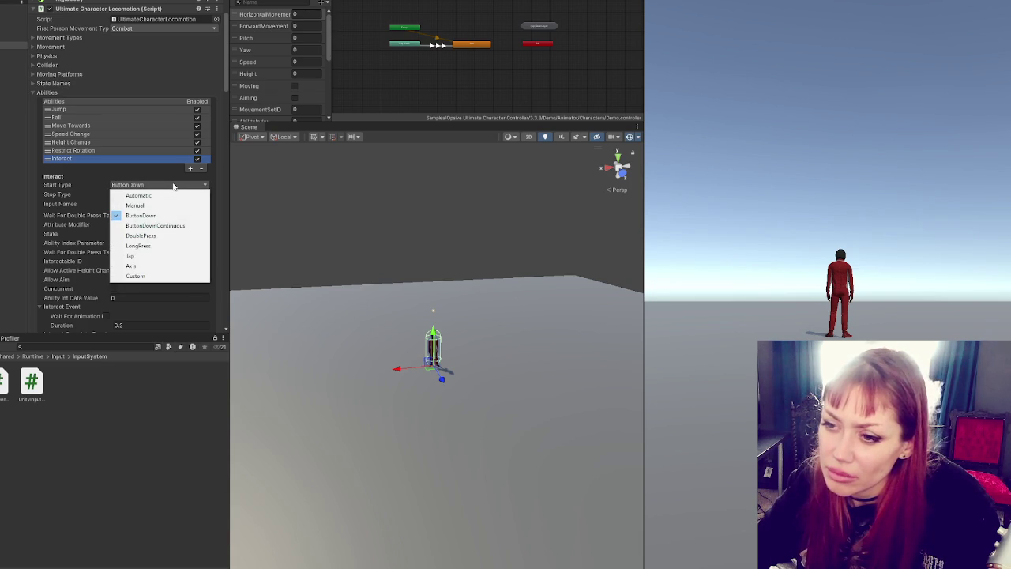
{"action": "left_click", "coordinate": [470, 124]}
{"action": "left_click_drag", "start_coordinate": [478, 122], "coordinate": [496, 436]}
Step: Frame the animator states, then widen and pan the Animator graph to centre the nodes
{"action": "key", "text": "a"}
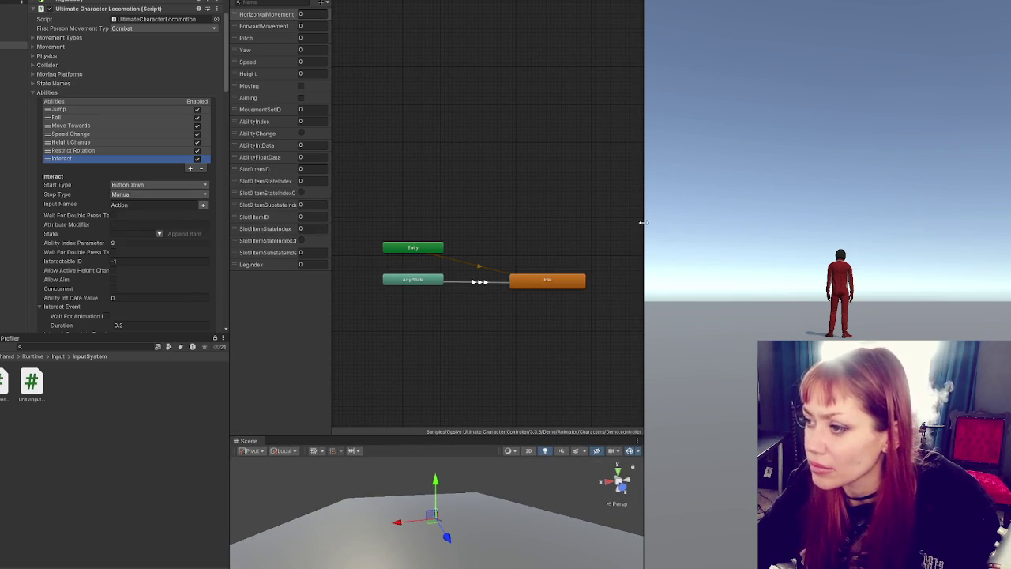
{"action": "left_click_drag", "start_coordinate": [644, 224], "coordinate": [937, 240]}
{"action": "scroll", "coordinate": [715, 209], "scroll_direction": "up", "scroll_amount": 3}
{"action": "left_click_drag", "start_coordinate": [601, 210], "coordinate": [770, 155]}
{"action": "scroll", "coordinate": [509, 75], "scroll_direction": "down", "scroll_amount": 3}
{"action": "left_click_drag", "start_coordinate": [509, 75], "coordinate": [549, 95]}
Step: In the Layers list, view the Full Body, Additive, Left Upperbody and Right Hand layers' states
{"action": "left_click", "coordinate": [247, 2]}
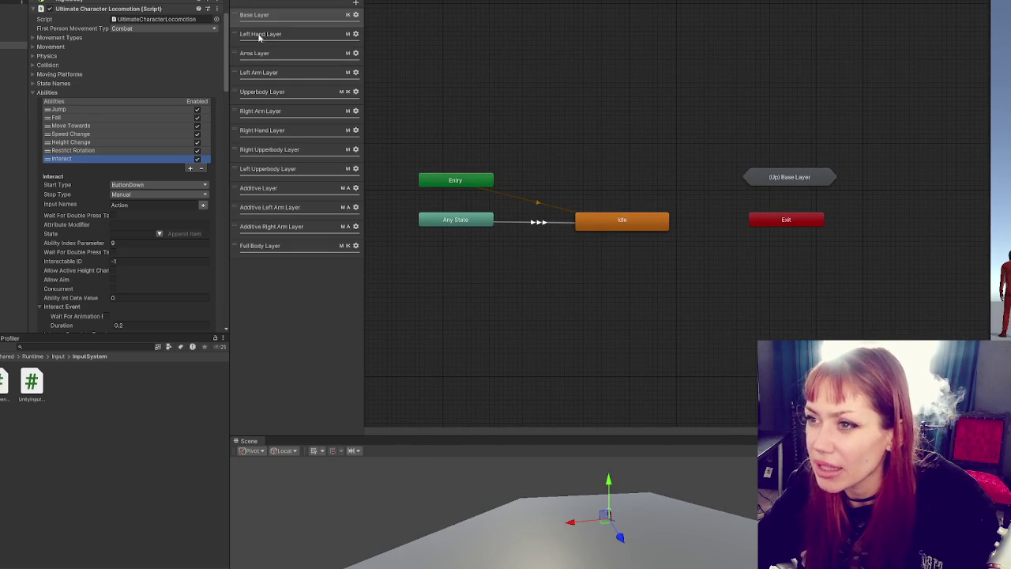
{"action": "left_click", "coordinate": [275, 249]}
{"action": "left_click", "coordinate": [297, 227]}
{"action": "left_click", "coordinate": [294, 208]}
{"action": "left_click", "coordinate": [300, 190]}
{"action": "left_click", "coordinate": [301, 169]}
{"action": "left_click", "coordinate": [298, 132]}
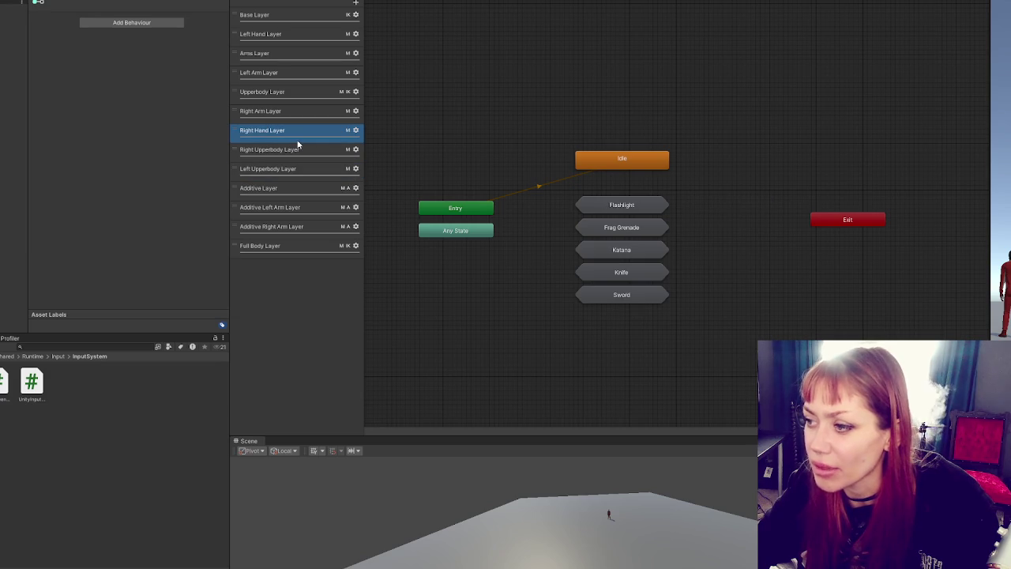
{"action": "left_click", "coordinate": [295, 113]}
{"action": "left_click", "coordinate": [300, 133]}
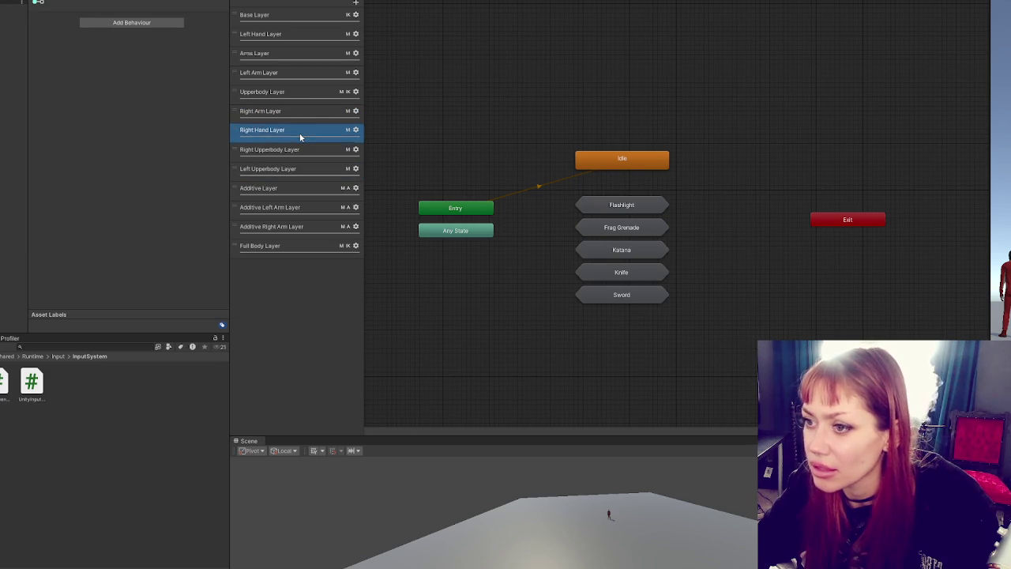
Step: View the remaining layers down to Base Layer, then go up to the Runtime project folder
{"action": "left_click", "coordinate": [306, 151]}
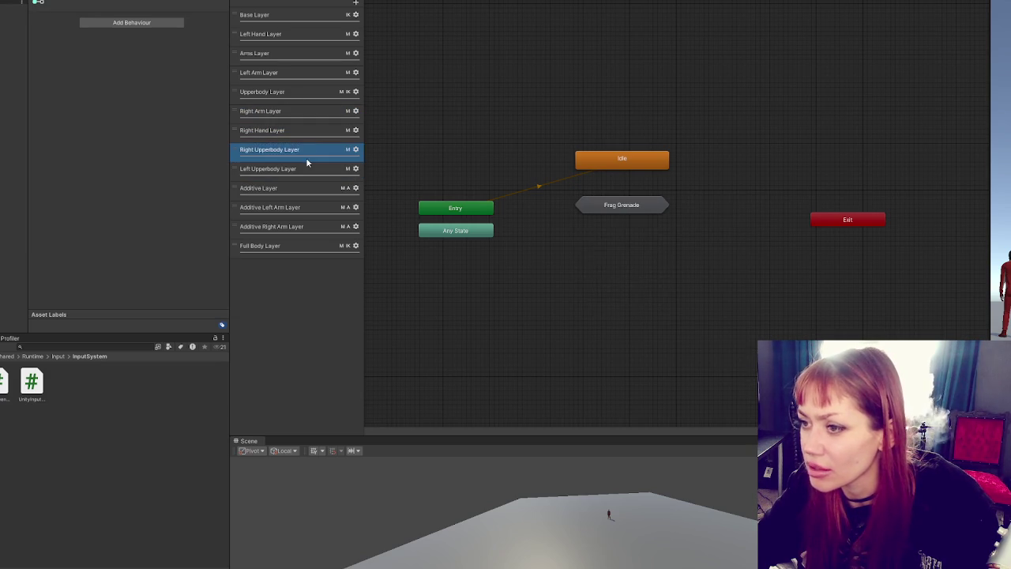
{"action": "left_click", "coordinate": [318, 92]}
{"action": "left_click", "coordinate": [308, 112]}
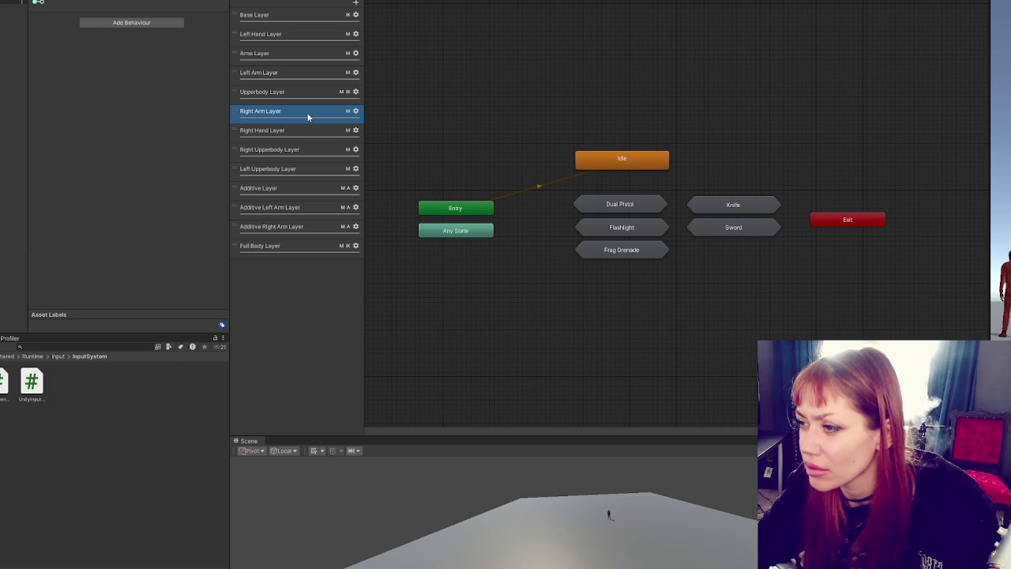
{"action": "left_click", "coordinate": [297, 91]}
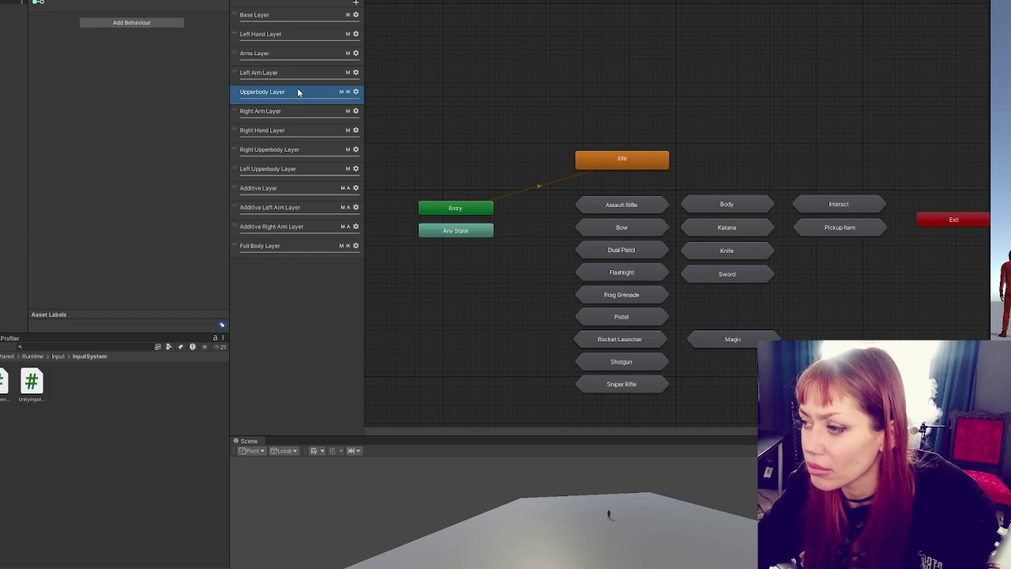
{"action": "left_click", "coordinate": [294, 73]}
{"action": "left_click", "coordinate": [287, 52]}
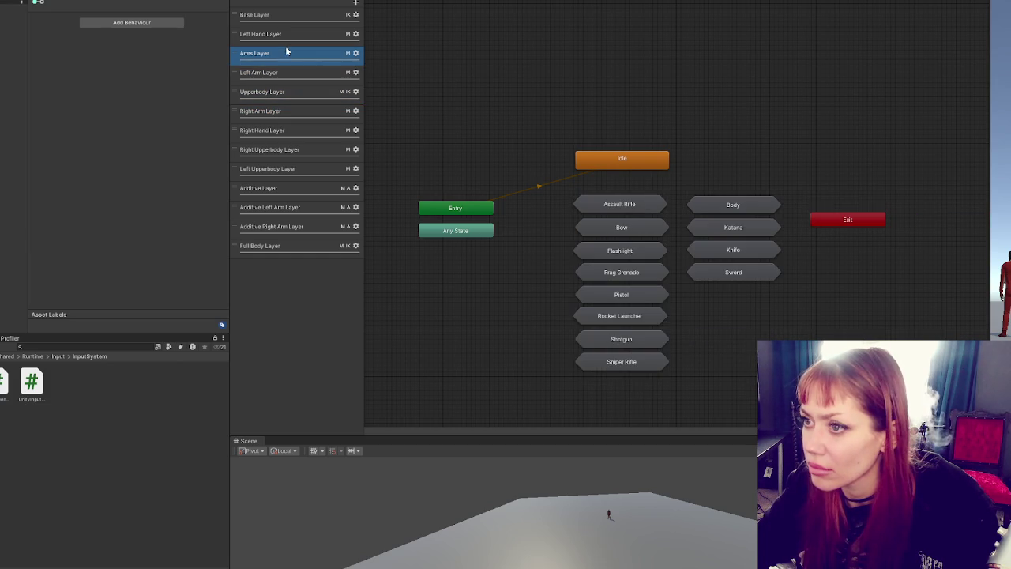
{"action": "left_click", "coordinate": [283, 35]}
{"action": "left_click", "coordinate": [280, 15]}
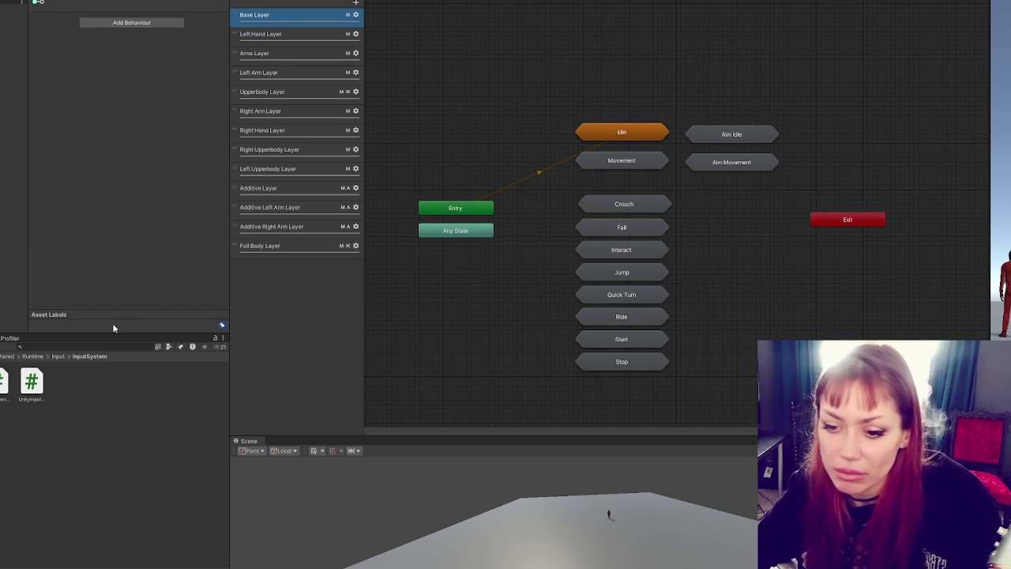
{"action": "left_click", "coordinate": [57, 356]}
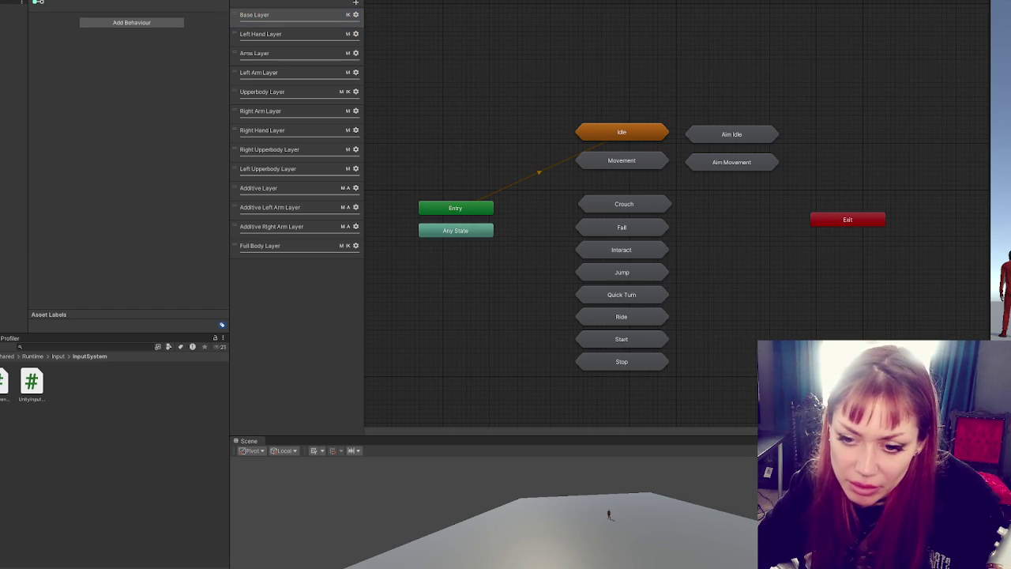
{"action": "left_click", "coordinate": [33, 356]}
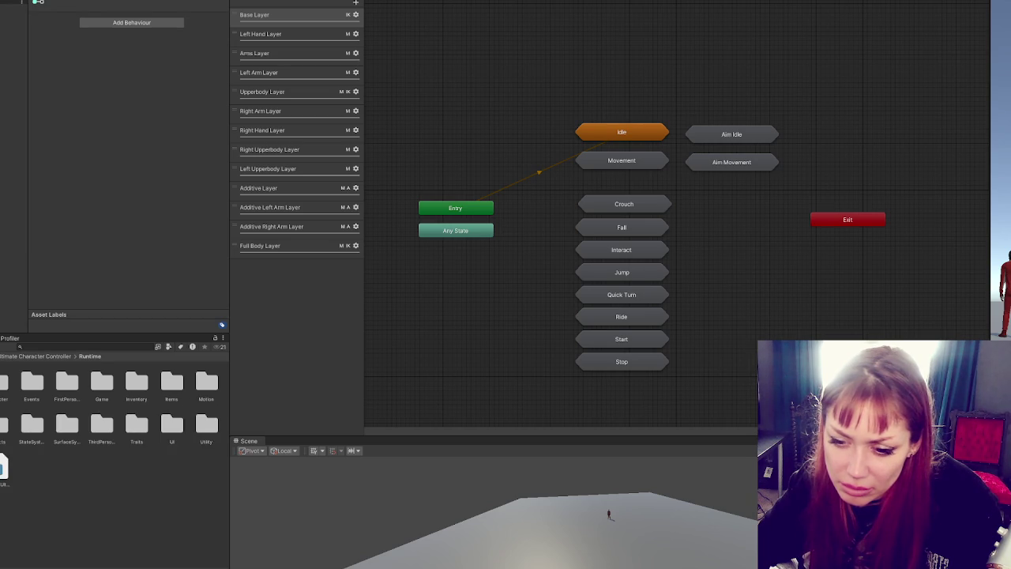
Step: Read the QuickStart document in Ultimate Character Controller, then select the 3.3.3 package asset
{"action": "left_click", "coordinate": [38, 356]}
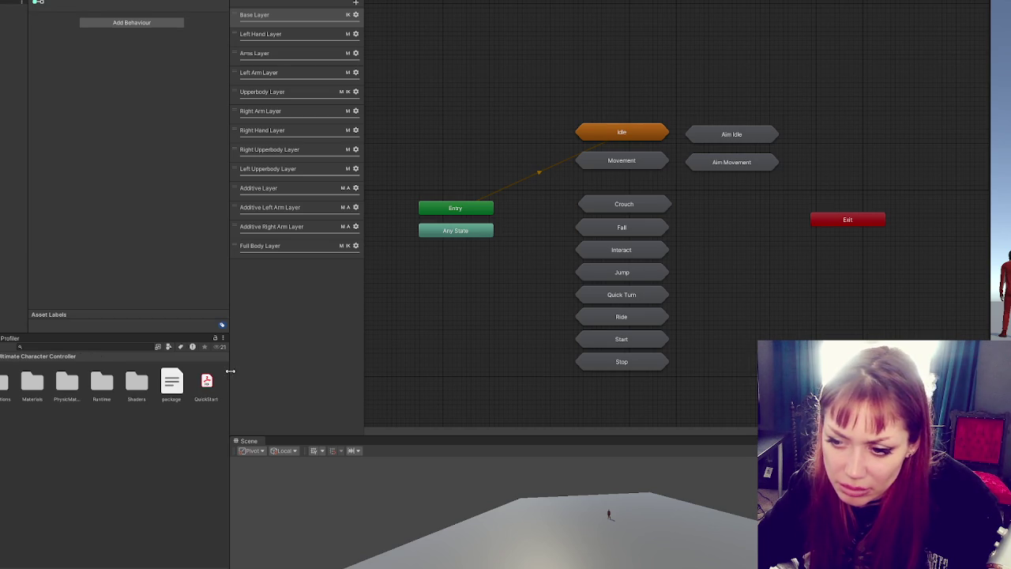
{"action": "left_click", "coordinate": [208, 382]}
{"action": "double_click", "coordinate": [209, 381]}
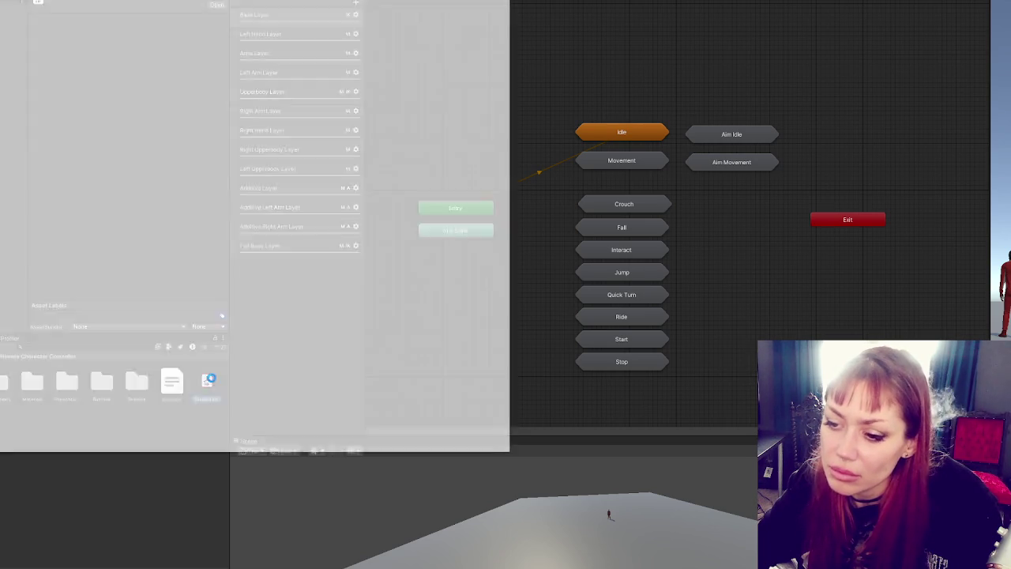
{"action": "key", "text": "alt+Tab"}
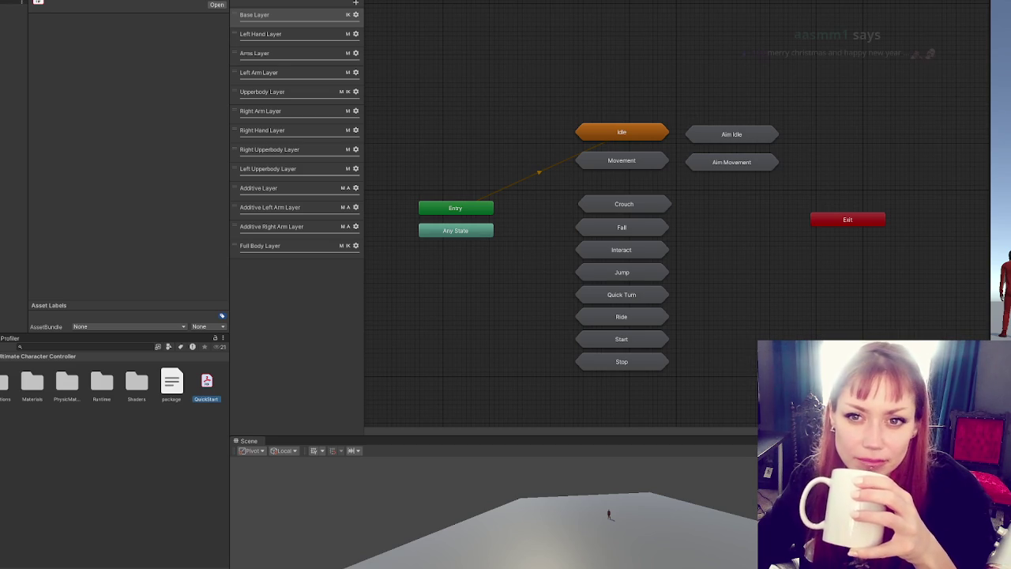
{"action": "left_click", "coordinate": [172, 383]}
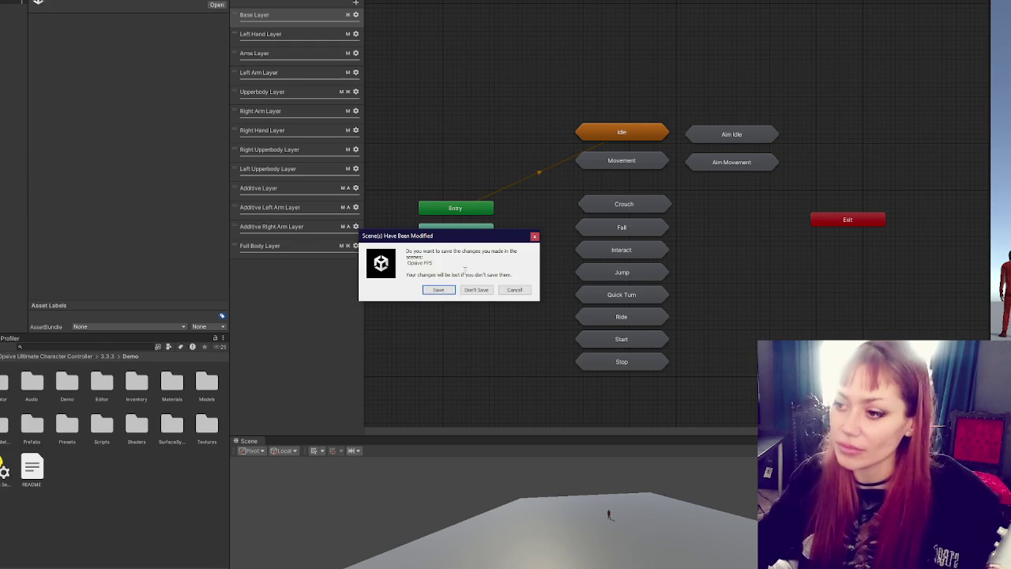
Step: Save the modified Opsive FPS scene before switching to the demo scene
{"action": "left_click", "coordinate": [439, 289]}
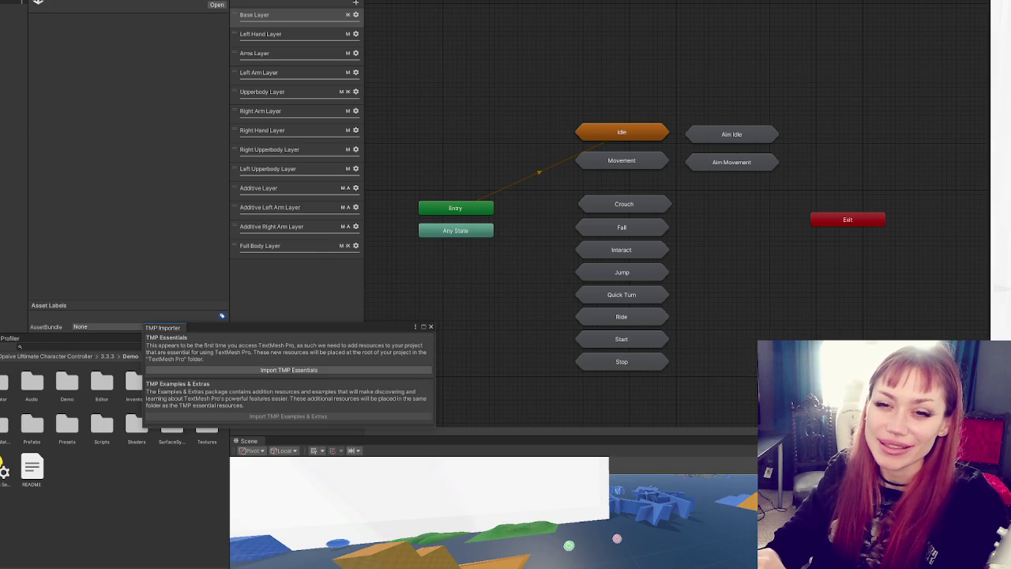
Step: Import the TMP Essentials, close the TMP Importer, and enlarge the demo level's Scene view
{"action": "left_click", "coordinate": [328, 373]}
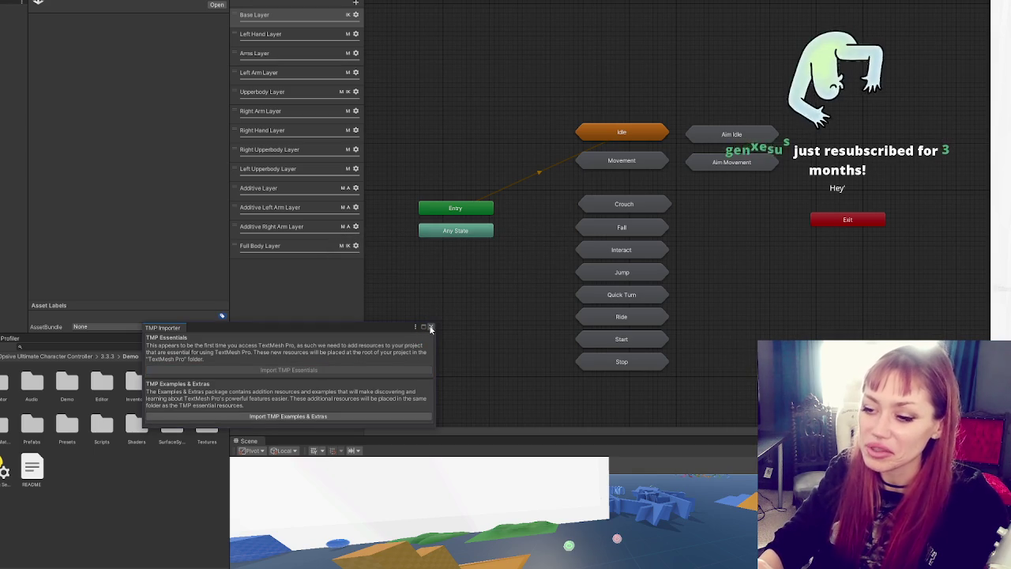
{"action": "left_click", "coordinate": [430, 326]}
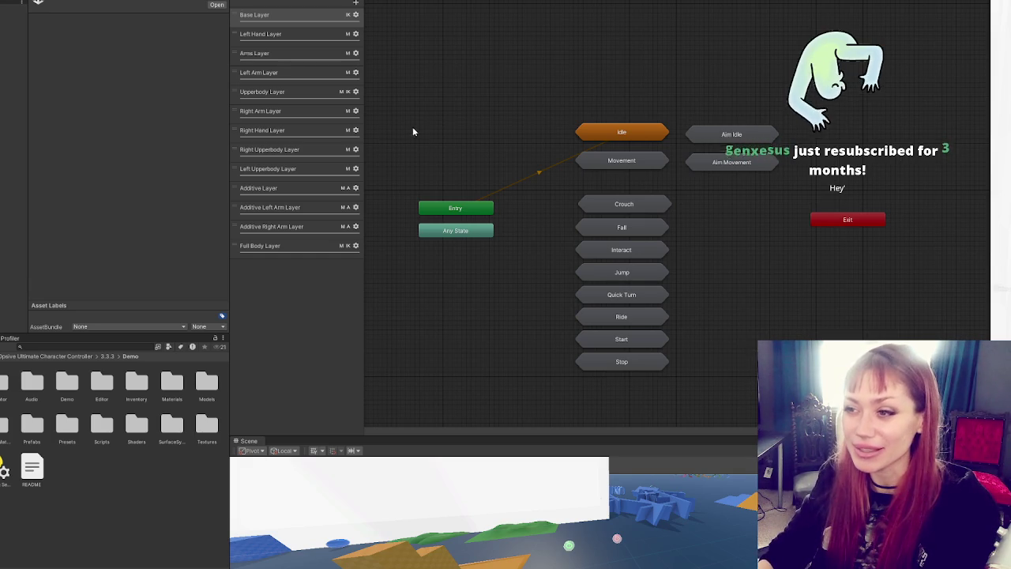
{"action": "mouse_move", "coordinate": [589, 432]}
{"action": "left_mouse_down"}
{"action": "mouse_move", "coordinate": [606, 28]}
{"action": "mouse_move", "coordinate": [605, 53]}
{"action": "left_mouse_up"}
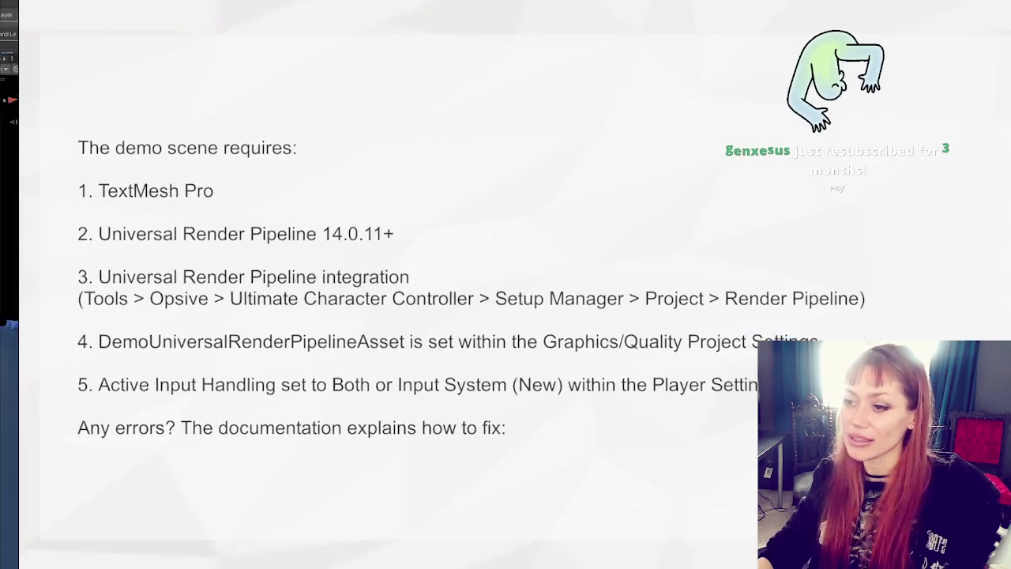
Step: Widen the PDF viewer window showing the demo scene requirements
{"action": "mouse_move", "coordinate": [366, 179]}
{"action": "left_mouse_down"}
{"action": "mouse_move", "coordinate": [413, 181]}
{"action": "mouse_move", "coordinate": [206, 192]}
{"action": "left_mouse_up"}
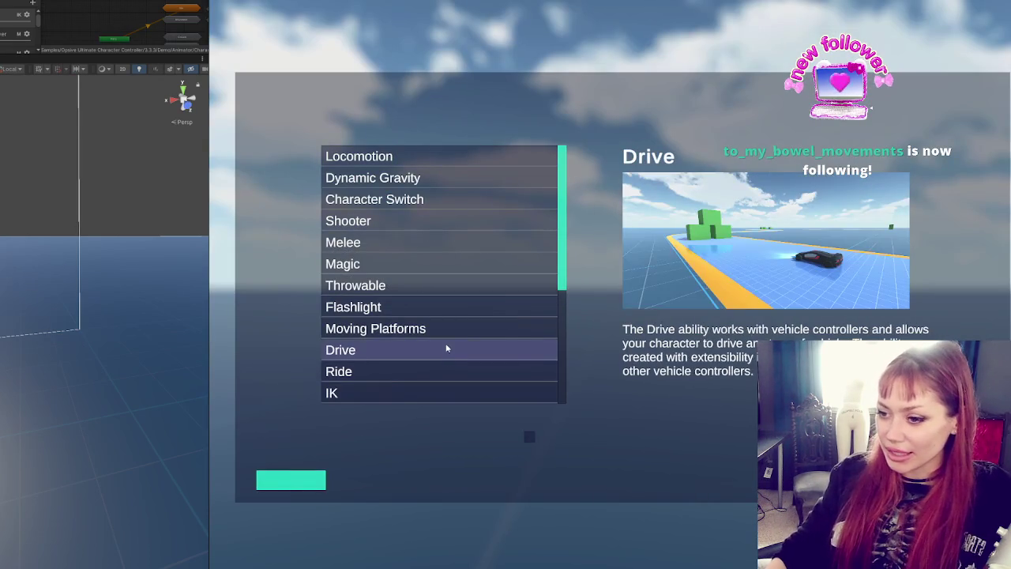
Step: Load the IK demo section from the menu and walk the character forward
{"action": "scroll", "coordinate": [446, 348], "scroll_direction": "down", "scroll_amount": 3}
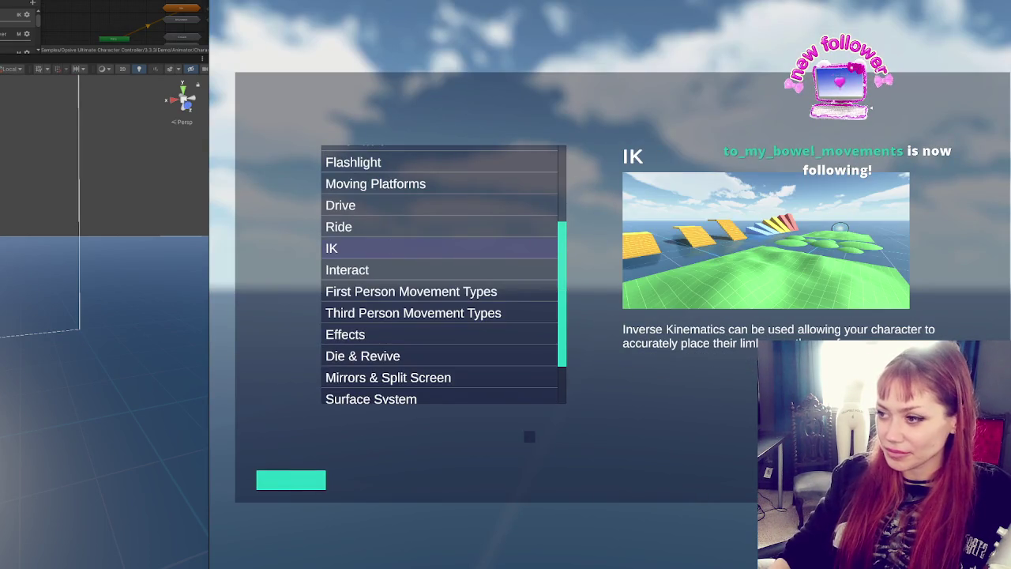
{"action": "left_click", "coordinate": [442, 248]}
{"action": "key", "text": "w"}
{"action": "key", "text": "w"}
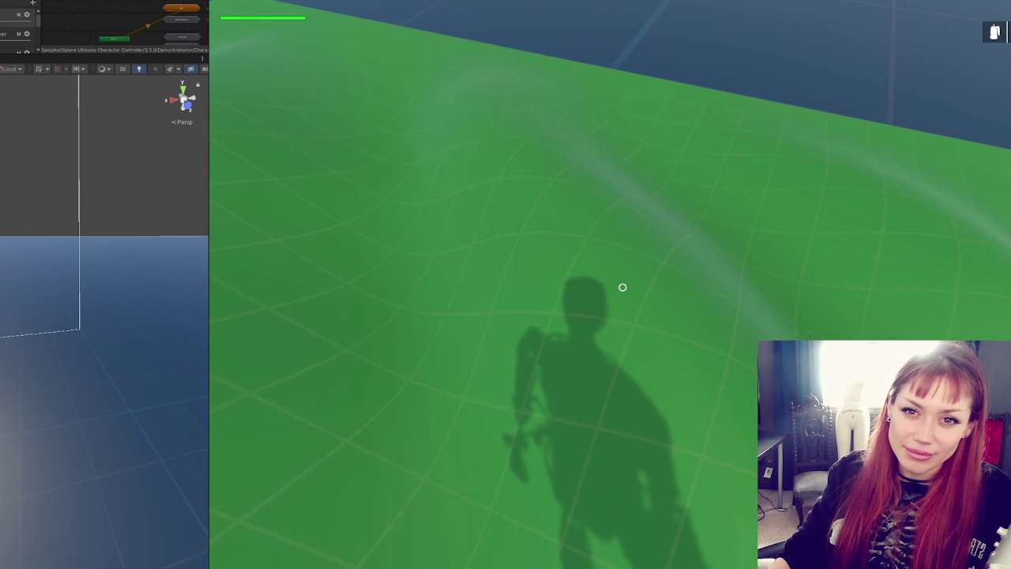
Step: Browse the demo's zone menu, exit Play mode with Ctrl+P, and enlarge the Animator graph
{"action": "key", "text": "Escape"}
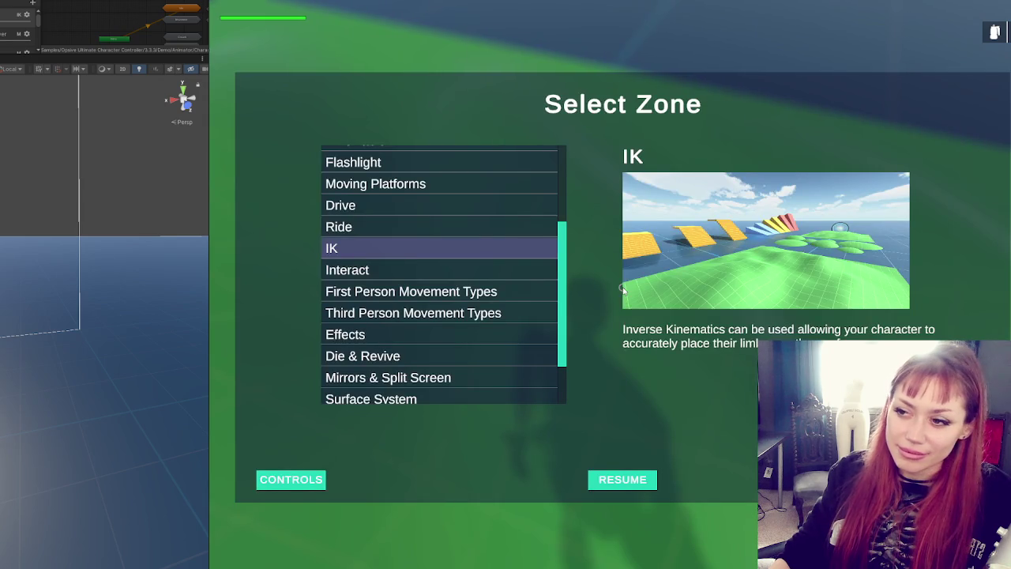
{"action": "scroll", "coordinate": [454, 332], "scroll_direction": "down", "scroll_amount": 2}
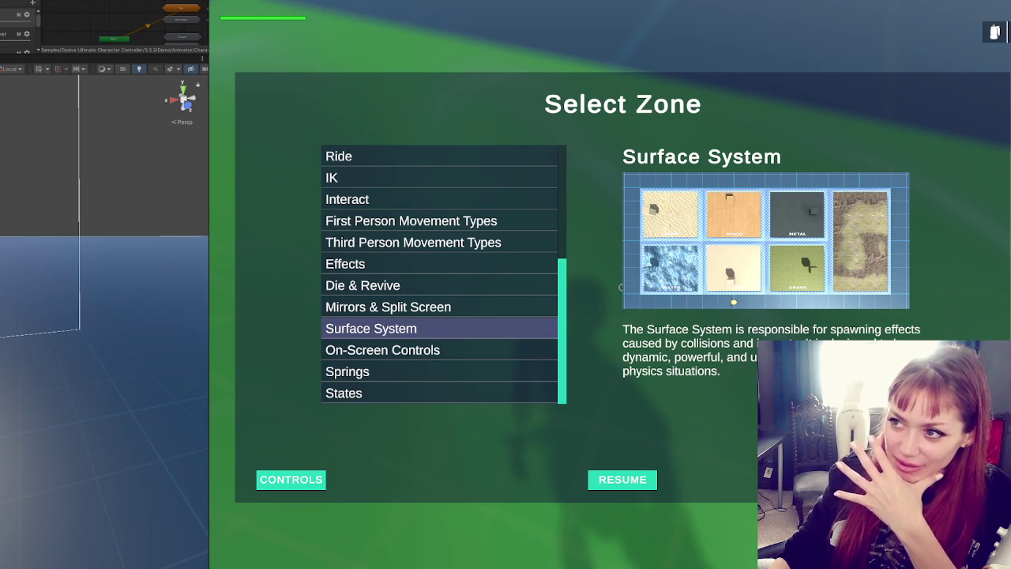
{"action": "key", "text": "ctrl+p"}
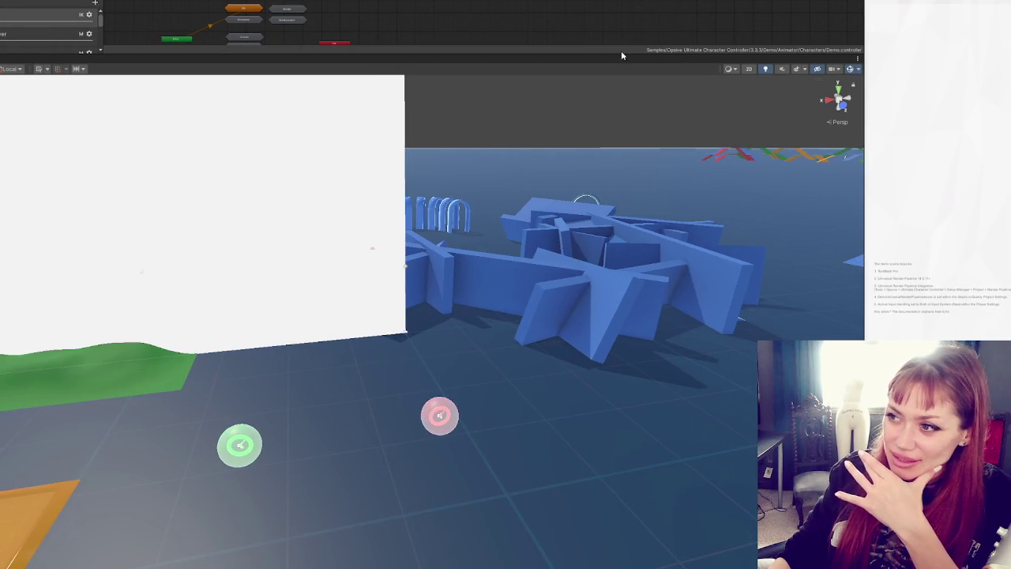
{"action": "mouse_move", "coordinate": [622, 56]}
{"action": "left_mouse_down"}
{"action": "mouse_move", "coordinate": [686, 406]}
{"action": "mouse_move", "coordinate": [693, 301]}
{"action": "mouse_move", "coordinate": [695, 443]}
{"action": "left_mouse_up"}
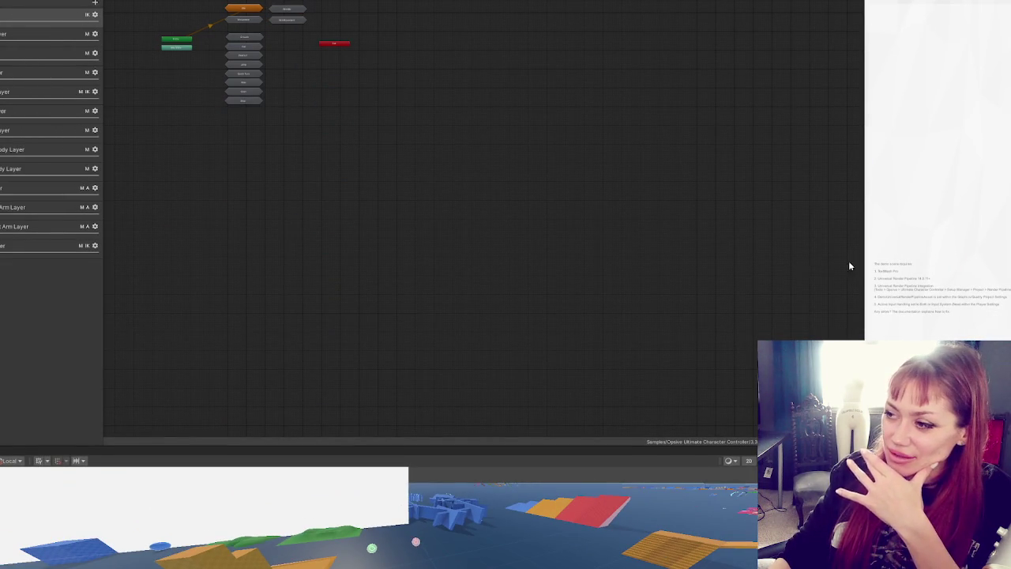
Step: Frame all Base Layer states, enter the Movement sub-state machine, then return to the top level
{"action": "scroll", "coordinate": [282, 54], "scroll_direction": "up", "scroll_amount": 10}
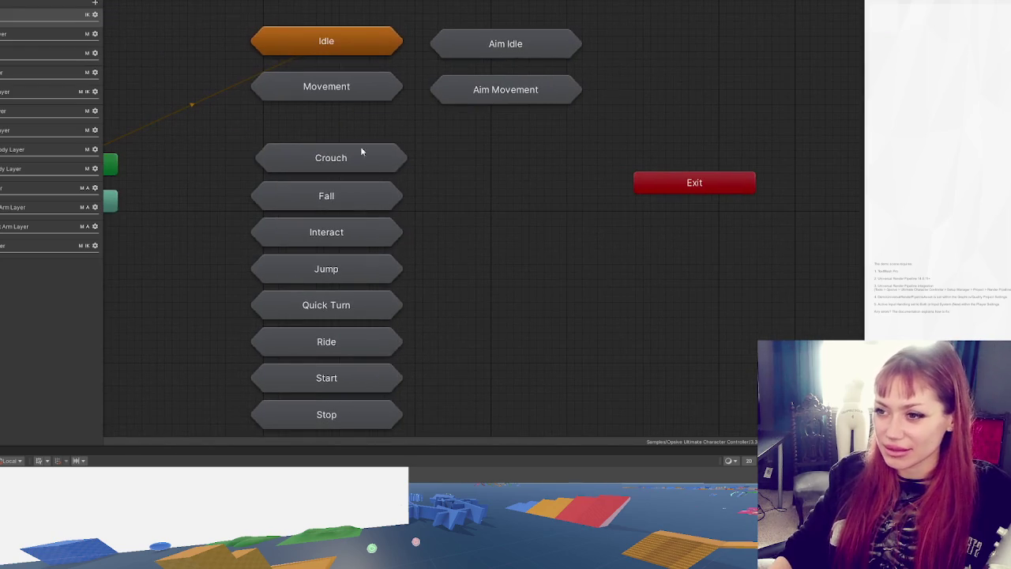
{"action": "key", "text": "a"}
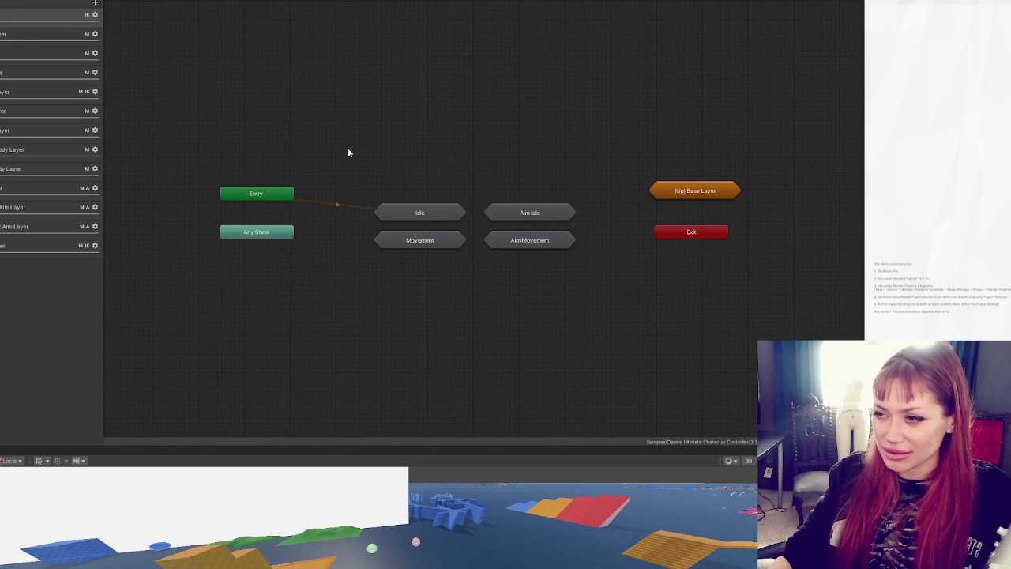
{"action": "double_click", "coordinate": [397, 240]}
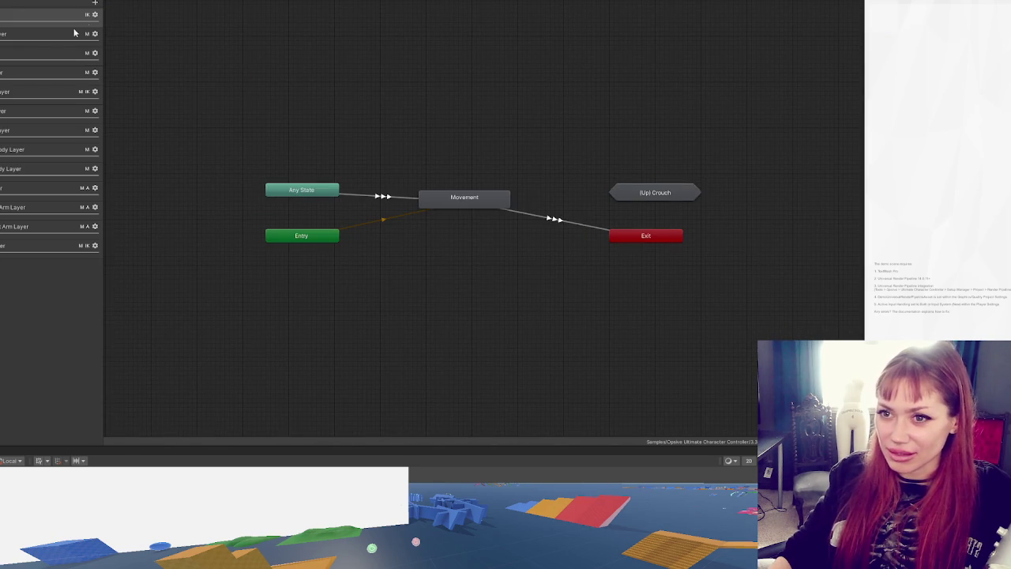
{"action": "left_click", "coordinate": [1, 16]}
{"action": "left_click", "coordinate": [147, 8]}
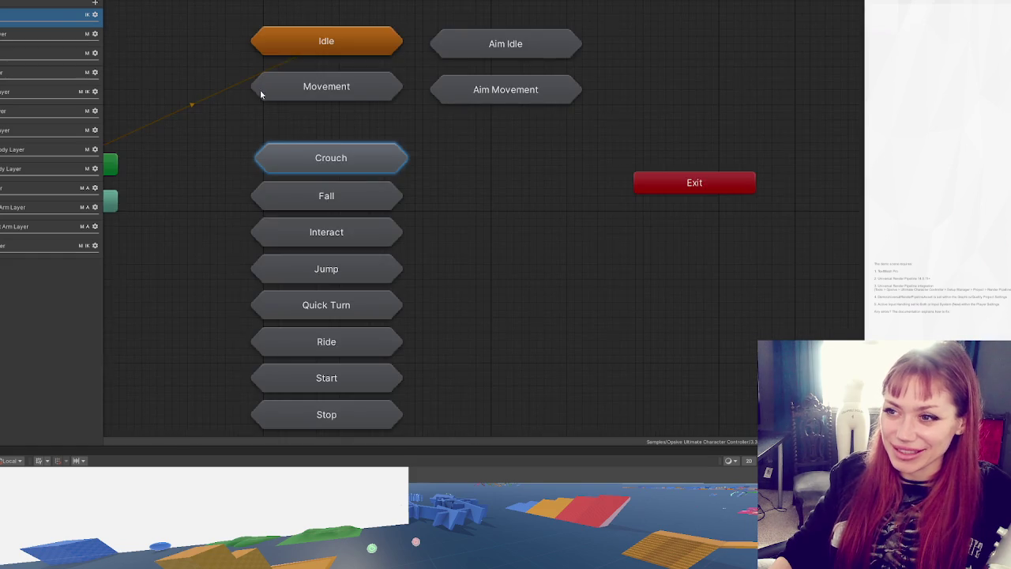
Step: Pan the graph, open the Idle sub-state machine, and go back to the Base Layer
{"action": "scroll", "coordinate": [261, 89], "scroll_direction": "down", "scroll_amount": 3}
{"action": "left_click_drag", "start_coordinate": [262, 88], "coordinate": [313, 93]}
{"action": "scroll", "coordinate": [225, 79], "scroll_direction": "up", "scroll_amount": 2}
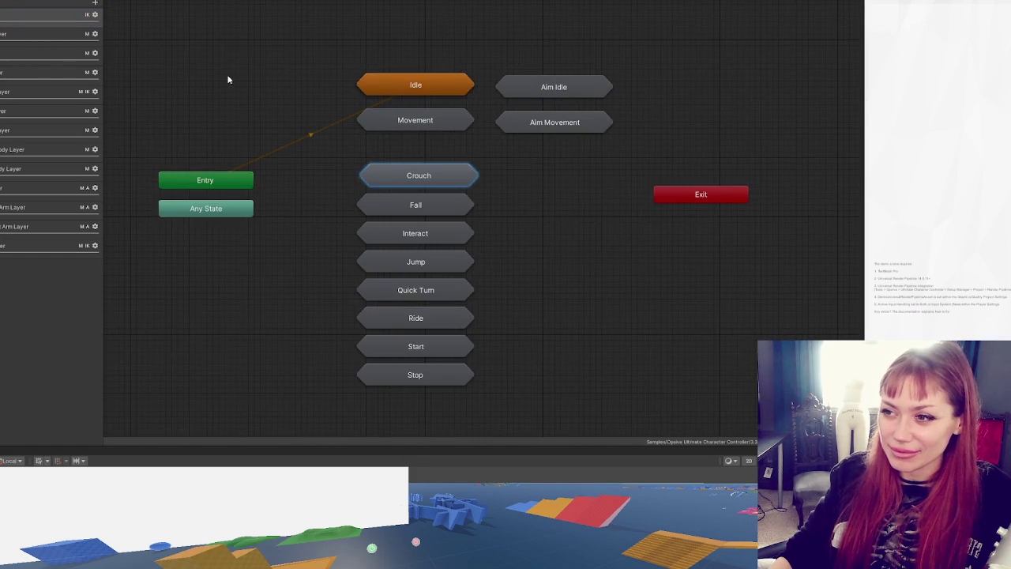
{"action": "mouse_move", "coordinate": [415, 87]}
{"action": "left_mouse_down"}
{"action": "mouse_move", "coordinate": [419, 75]}
{"action": "mouse_move", "coordinate": [416, 95]}
{"action": "left_mouse_up"}
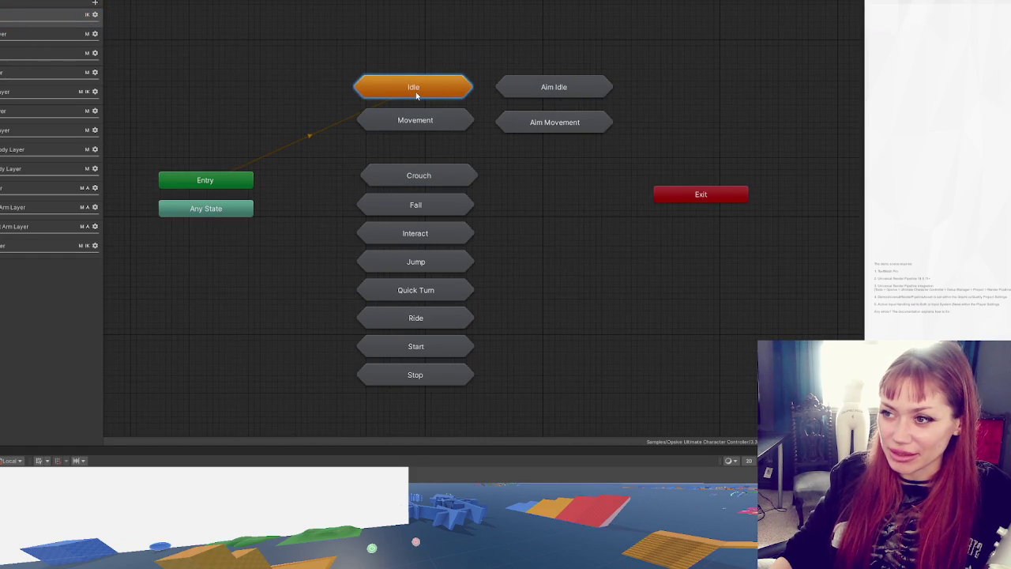
{"action": "double_click", "coordinate": [418, 94]}
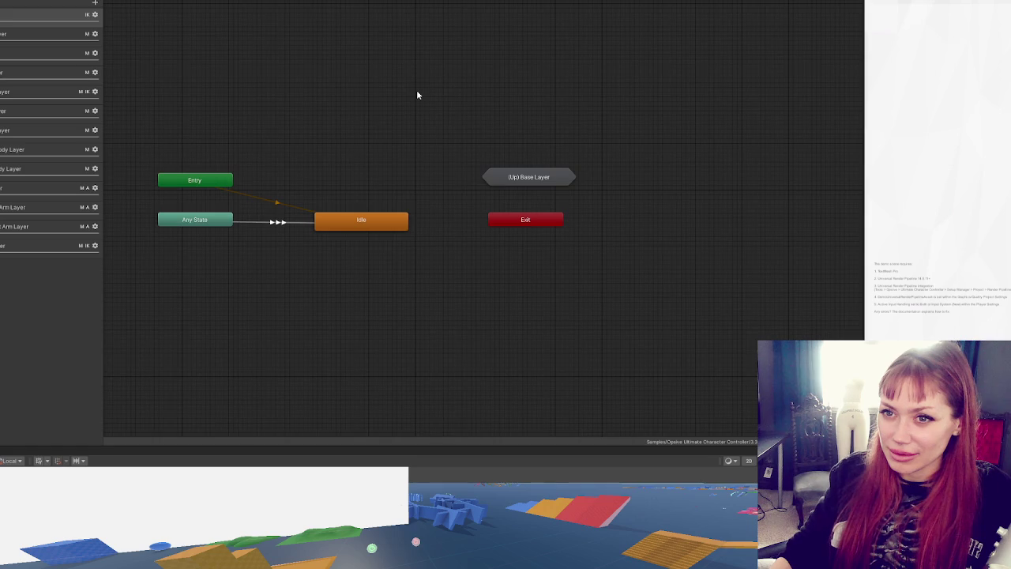
{"action": "double_click", "coordinate": [530, 180]}
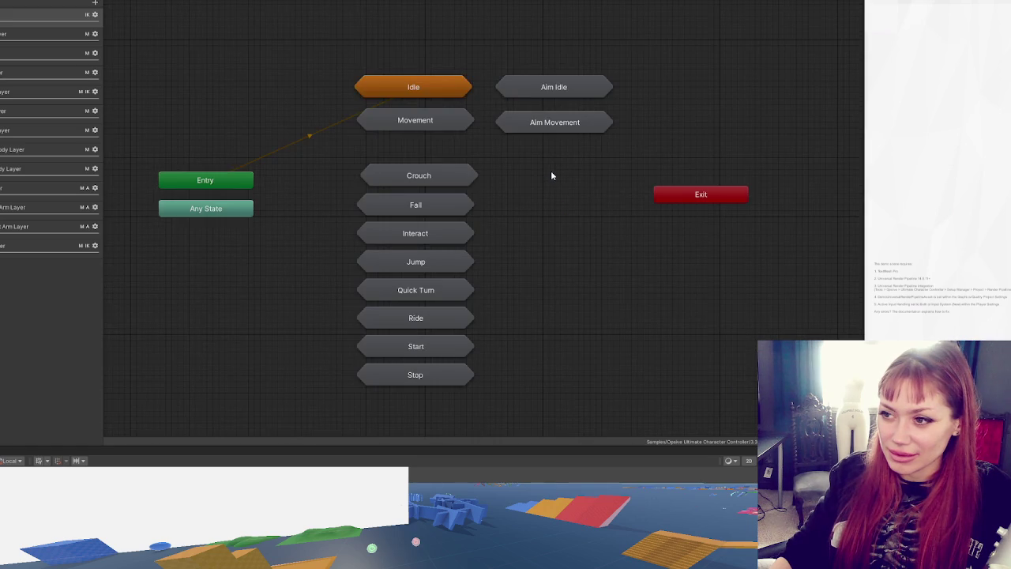
Step: Reopen Movement, select the Any State to Movement transition, and widen the Layers panel
{"action": "double_click", "coordinate": [419, 123]}
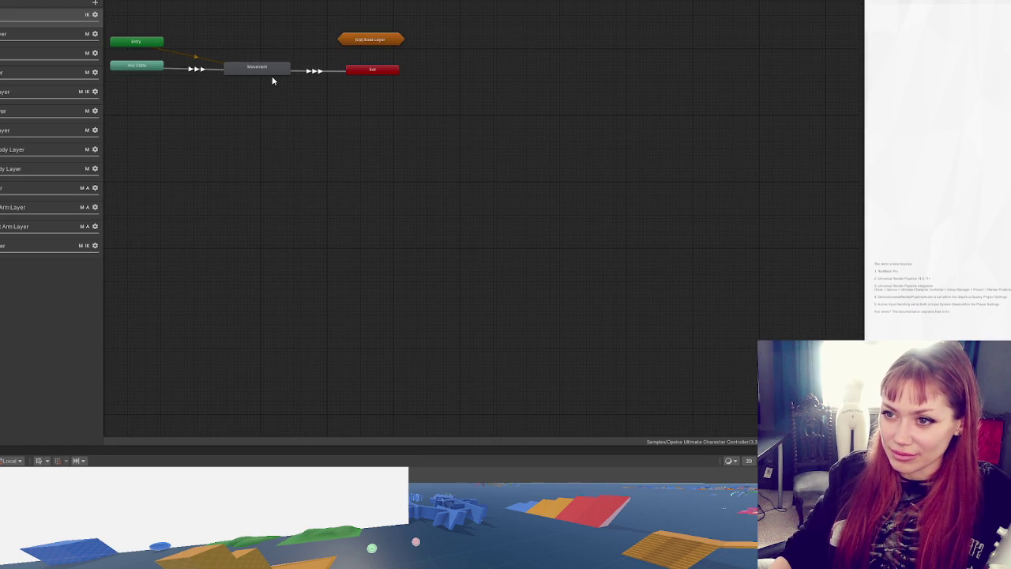
{"action": "left_click_drag", "start_coordinate": [278, 77], "coordinate": [470, 233]}
{"action": "scroll", "coordinate": [469, 229], "scroll_direction": "up", "scroll_amount": 3}
{"action": "left_click", "coordinate": [282, 183]}
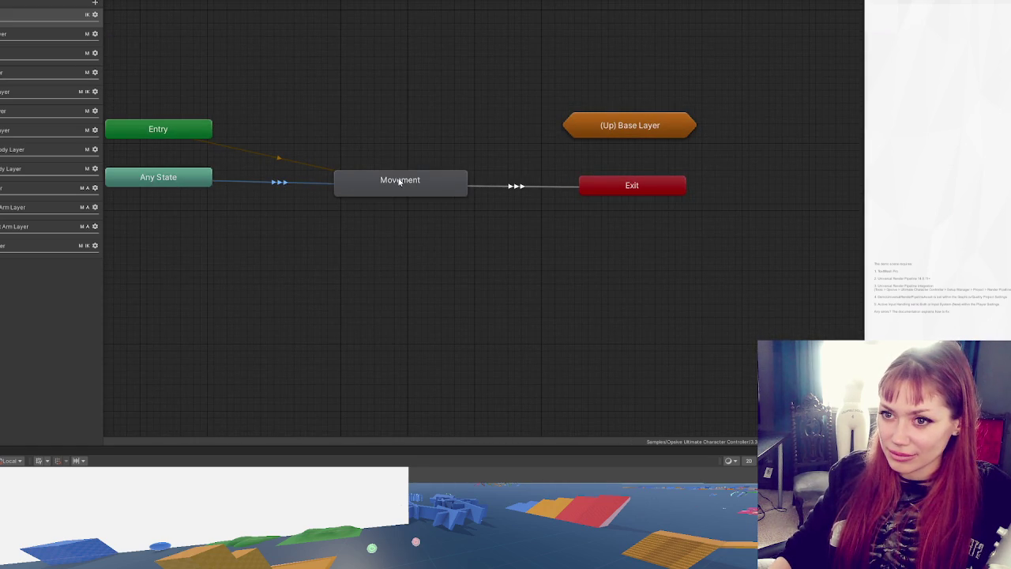
{"action": "left_click_drag", "start_coordinate": [104, 99], "coordinate": [278, 122]}
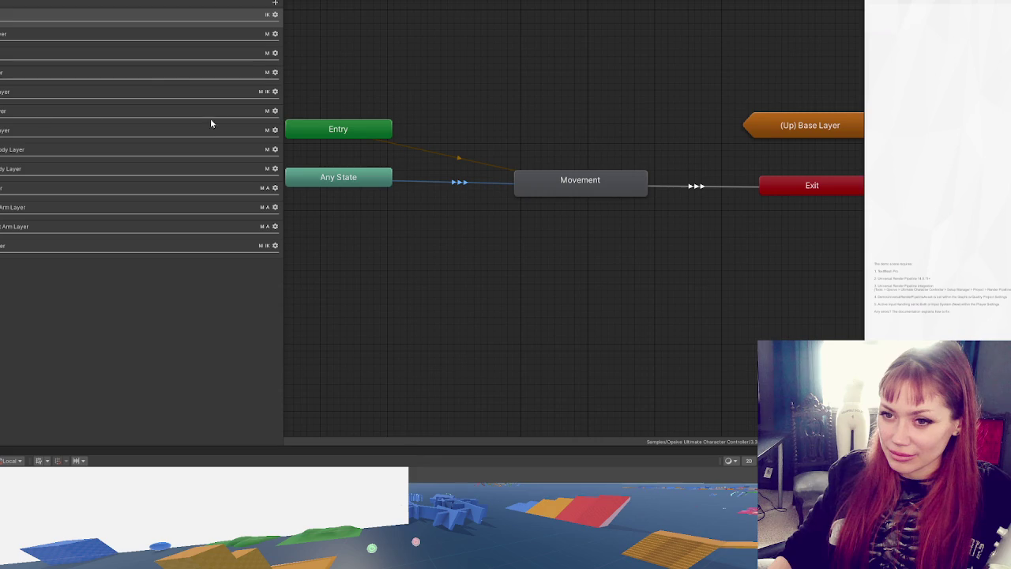
Step: Widen the left dock to show the Inspector and project folders, shrink the preview, and zoom the Animator out to the Base Layer states
{"action": "left_click_drag", "start_coordinate": [2, 140], "coordinate": [158, 139]}
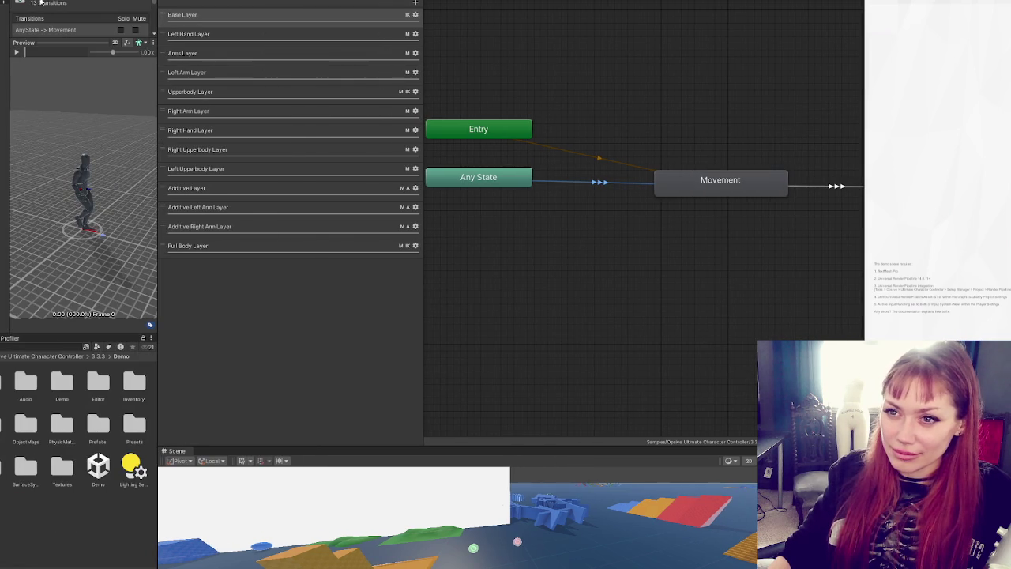
{"action": "left_click_drag", "start_coordinate": [57, 43], "coordinate": [57, 223]}
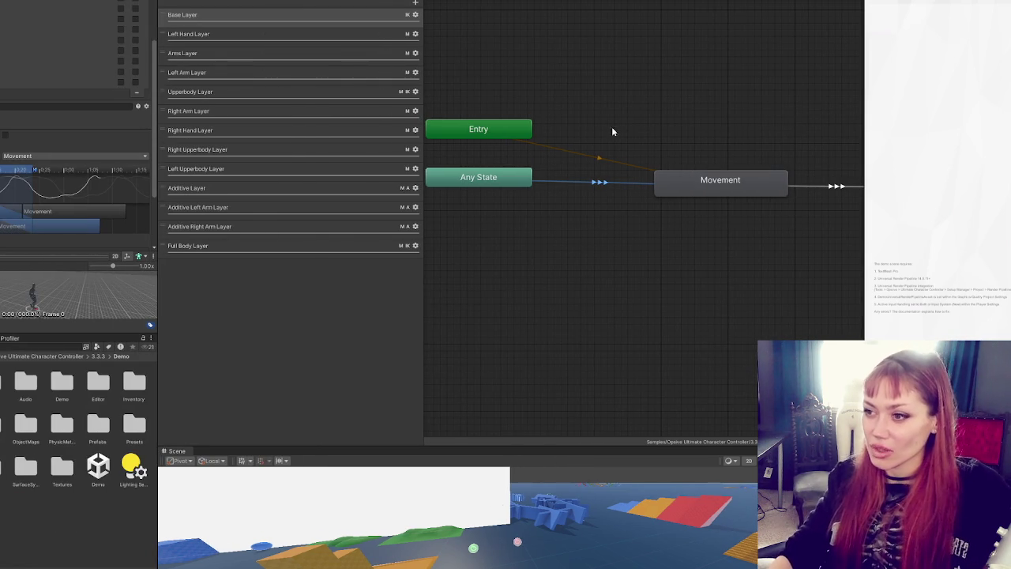
{"action": "scroll", "coordinate": [588, 125], "scroll_direction": "down", "scroll_amount": 3}
{"action": "scroll", "coordinate": [572, 81], "scroll_direction": "down", "scroll_amount": 2}
{"action": "scroll", "coordinate": [593, 99], "scroll_direction": "up", "scroll_amount": 1}
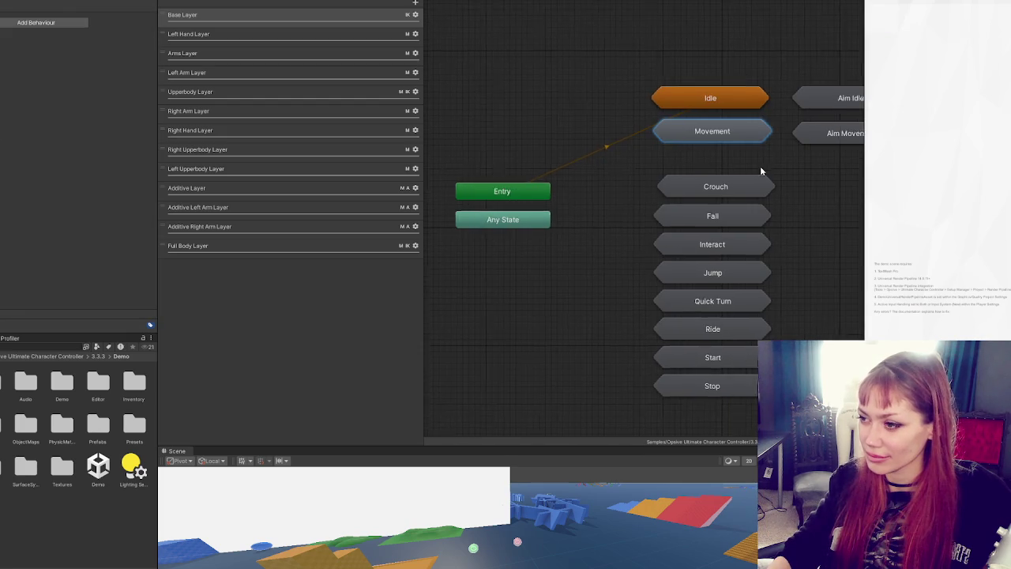
Step: Open the Jump sub-state machine, move Jump Left below the other jump states, and enter it
{"action": "double_click", "coordinate": [586, 254]}
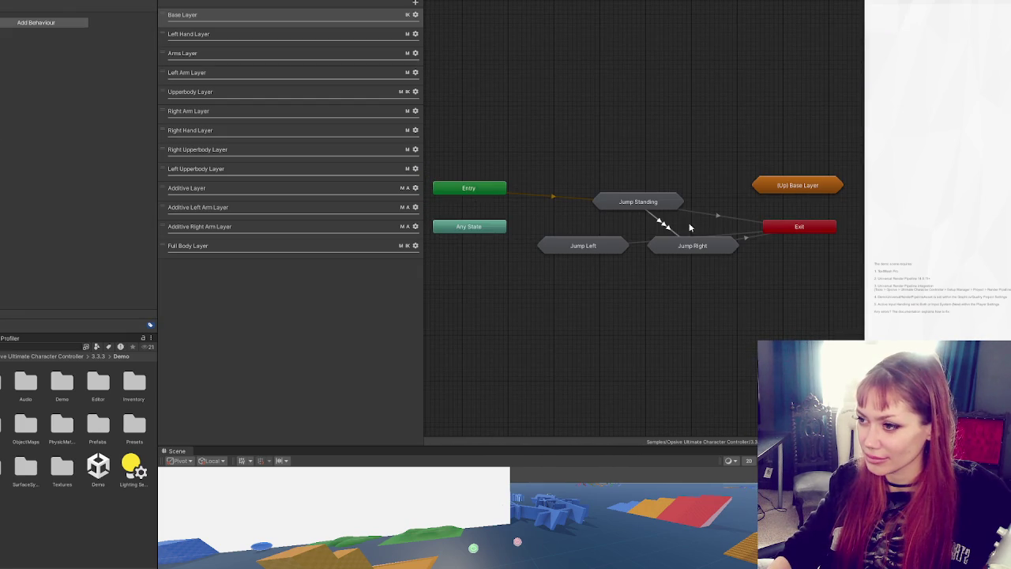
{"action": "mouse_move", "coordinate": [608, 246]}
{"action": "left_mouse_down"}
{"action": "mouse_move", "coordinate": [671, 326]}
{"action": "mouse_move", "coordinate": [719, 302]}
{"action": "mouse_move", "coordinate": [726, 308]}
{"action": "left_mouse_up"}
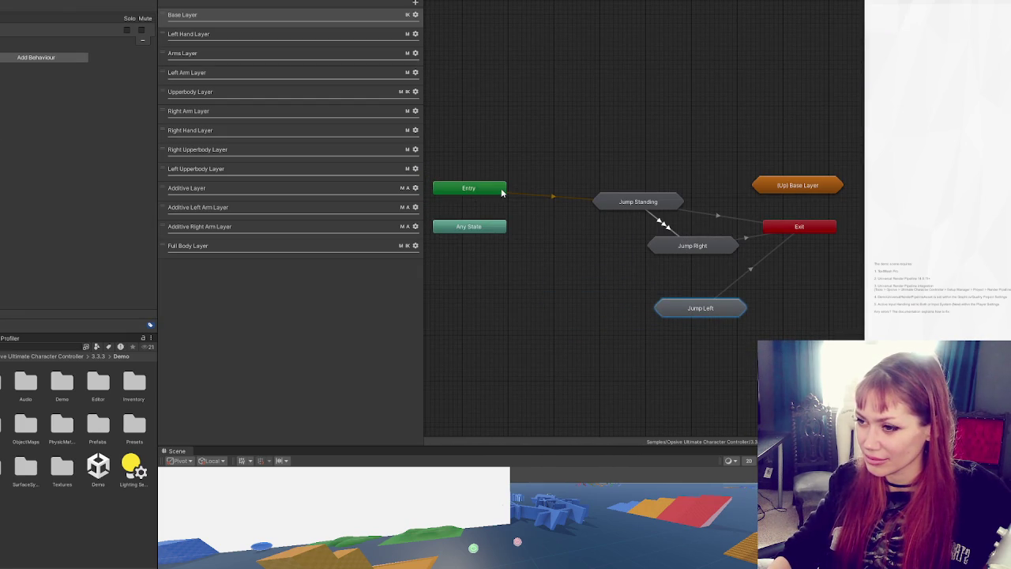
{"action": "double_click", "coordinate": [697, 313]}
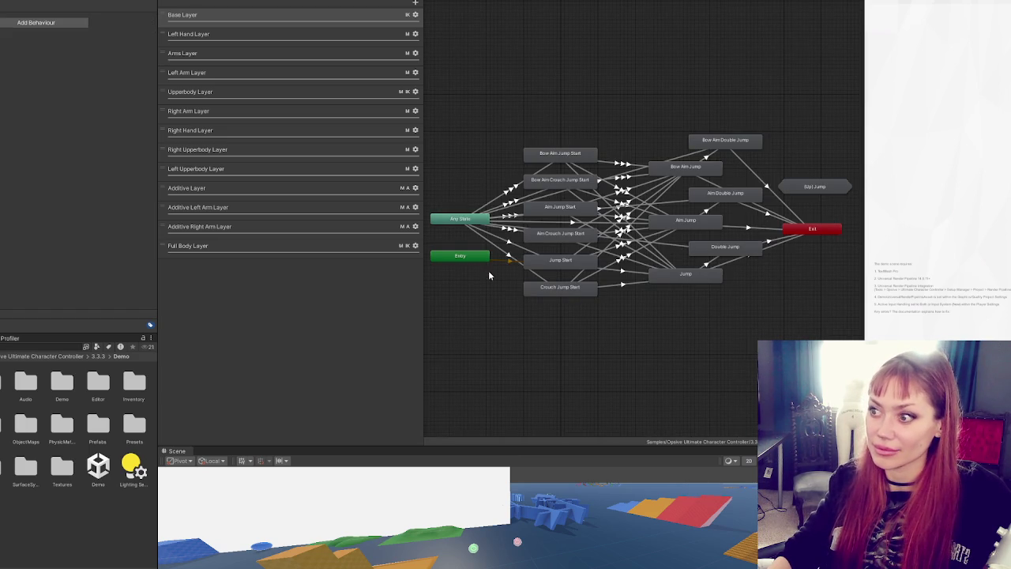
Step: Narrow the Layers panel, reposition Any State, Aim Crouch Jump Start and Jump Start, then show the Left Hand Layer
{"action": "left_click_drag", "start_coordinate": [425, 106], "coordinate": [245, 115]}
{"action": "scroll", "coordinate": [436, 186], "scroll_direction": "up", "scroll_amount": 3}
{"action": "left_click_drag", "start_coordinate": [434, 220], "coordinate": [585, 206]}
{"action": "mouse_move", "coordinate": [346, 228]}
{"action": "left_mouse_down"}
{"action": "mouse_move", "coordinate": [312, 180]}
{"action": "mouse_move", "coordinate": [399, 52]}
{"action": "mouse_move", "coordinate": [596, 2]}
{"action": "mouse_move", "coordinate": [506, 16]}
{"action": "mouse_move", "coordinate": [381, 74]}
{"action": "mouse_move", "coordinate": [363, 174]}
{"action": "mouse_move", "coordinate": [332, 224]}
{"action": "mouse_move", "coordinate": [314, 214]}
{"action": "left_mouse_up"}
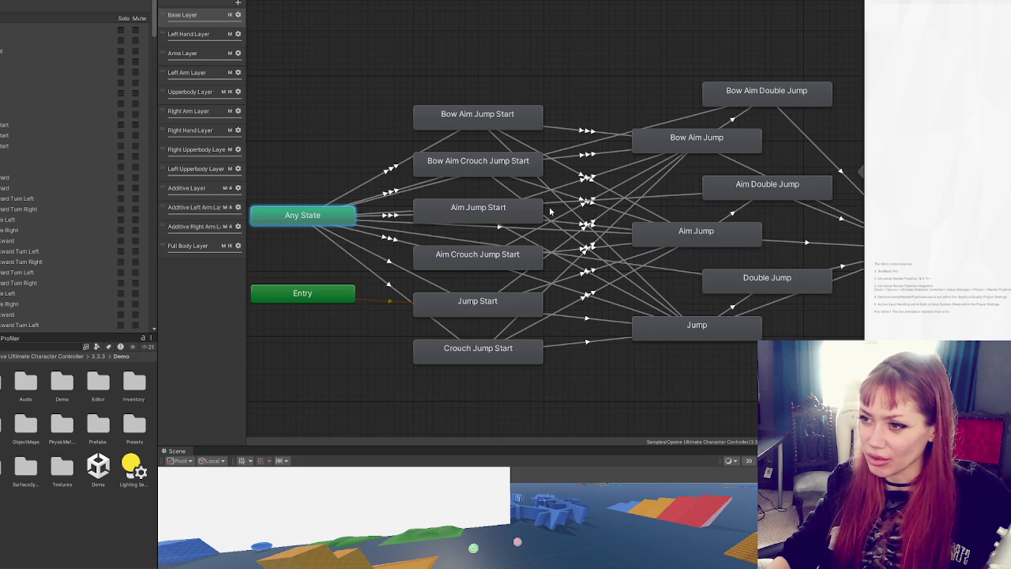
{"action": "left_click_drag", "start_coordinate": [474, 260], "coordinate": [473, 270]}
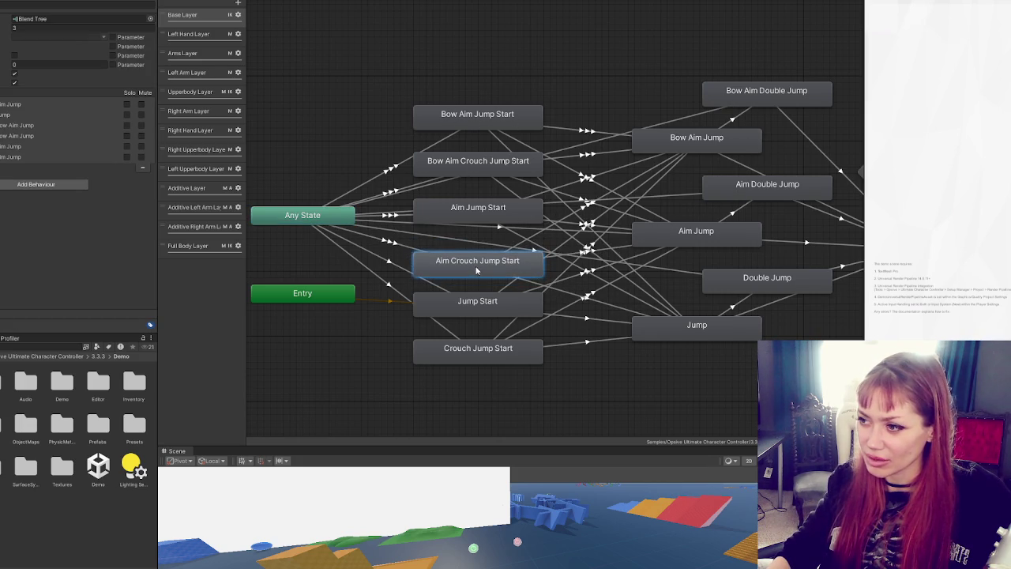
{"action": "left_click_drag", "start_coordinate": [463, 308], "coordinate": [464, 314]}
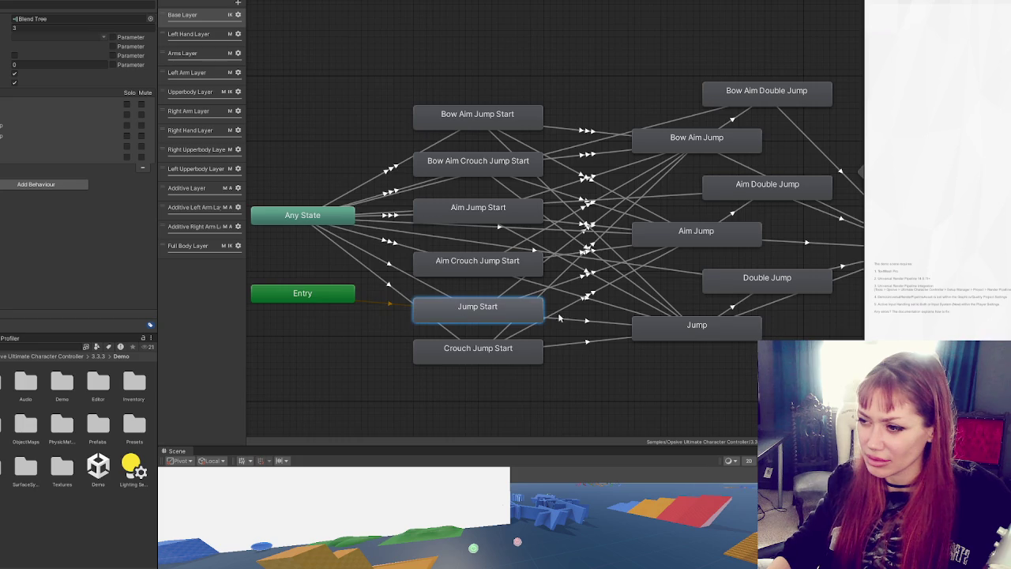
{"action": "scroll", "coordinate": [613, 263], "scroll_direction": "down", "scroll_amount": 2}
{"action": "left_click_drag", "start_coordinate": [613, 264], "coordinate": [552, 263]}
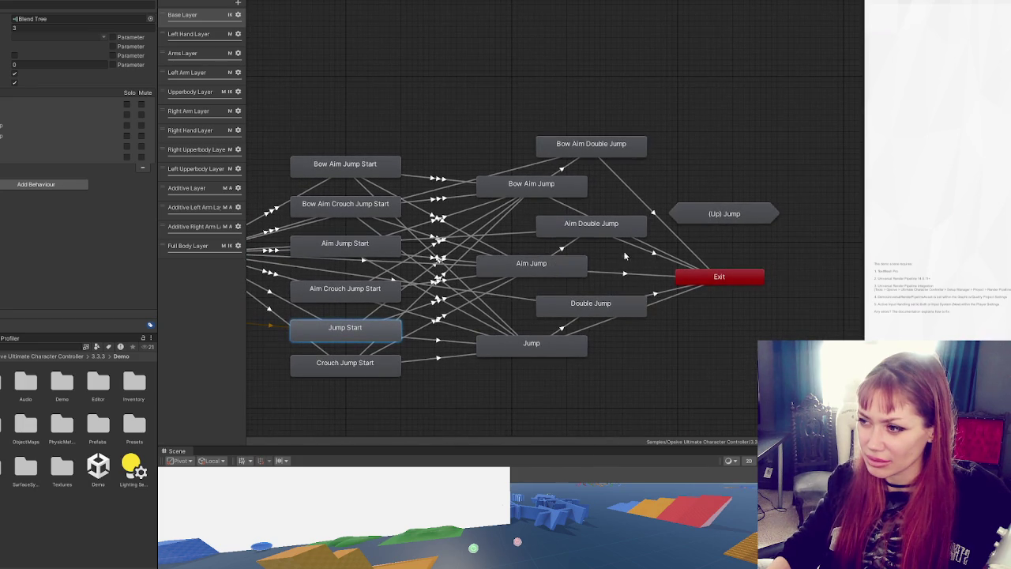
{"action": "mouse_move", "coordinate": [446, 174]}
{"action": "left_mouse_down"}
{"action": "mouse_move", "coordinate": [593, 161]}
{"action": "mouse_move", "coordinate": [492, 150]}
{"action": "left_mouse_up"}
{"action": "left_click", "coordinate": [188, 34]}
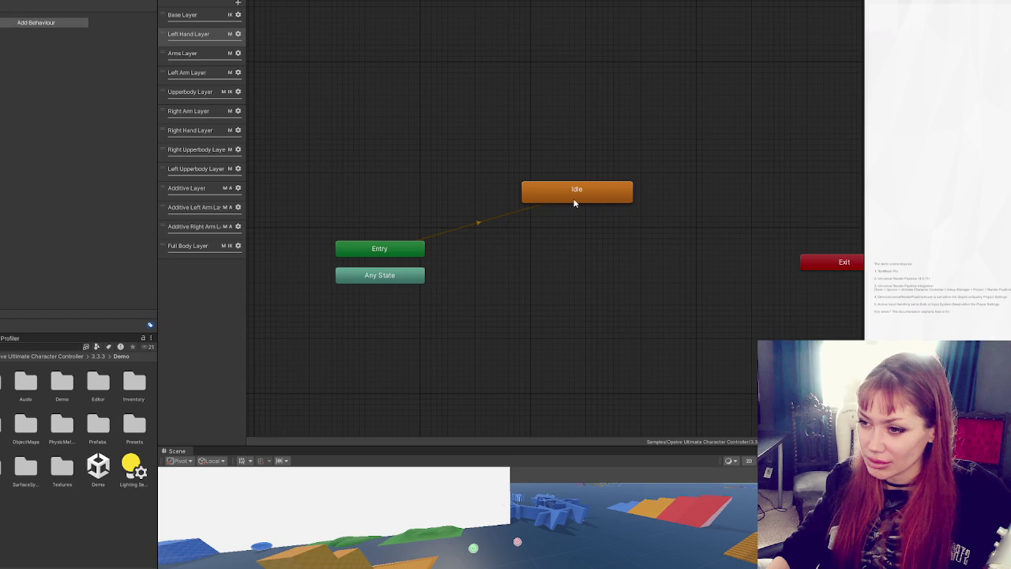
Step: Check the Left Hand Layer's Idle state, then switch to the Arms Layer and enter its Body sub-state machine
{"action": "left_click", "coordinate": [574, 199]}
{"action": "left_click", "coordinate": [195, 53]}
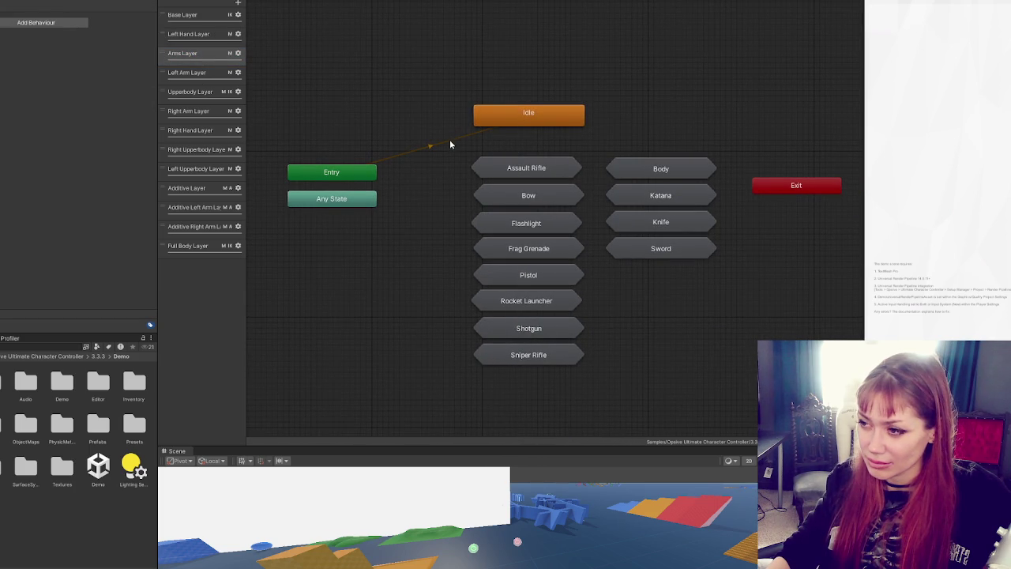
{"action": "double_click", "coordinate": [678, 174]}
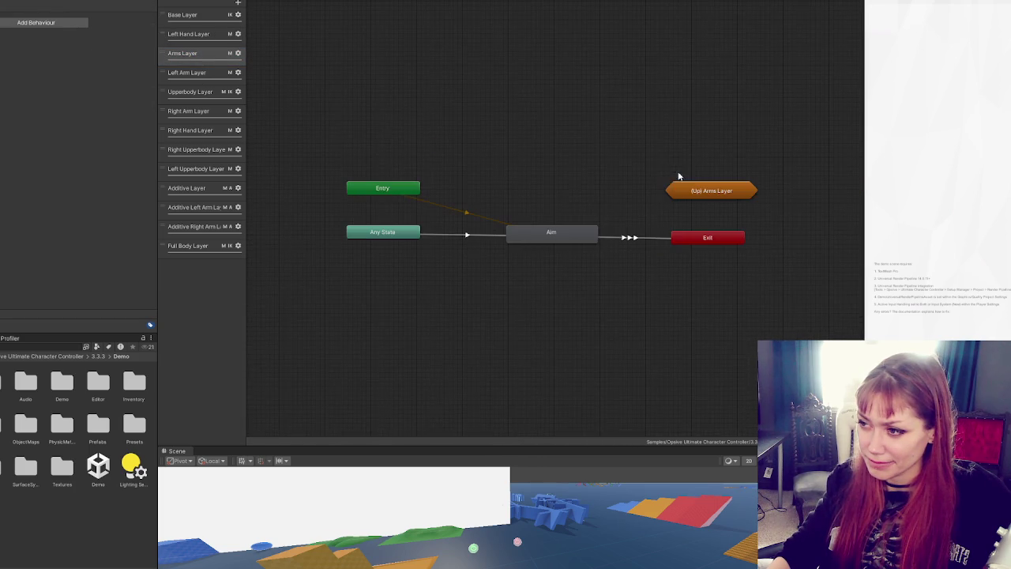
Step: Enlarge the preview and compare the Any State to Aim transition with the Aim state's blend tree
{"action": "left_click", "coordinate": [472, 236]}
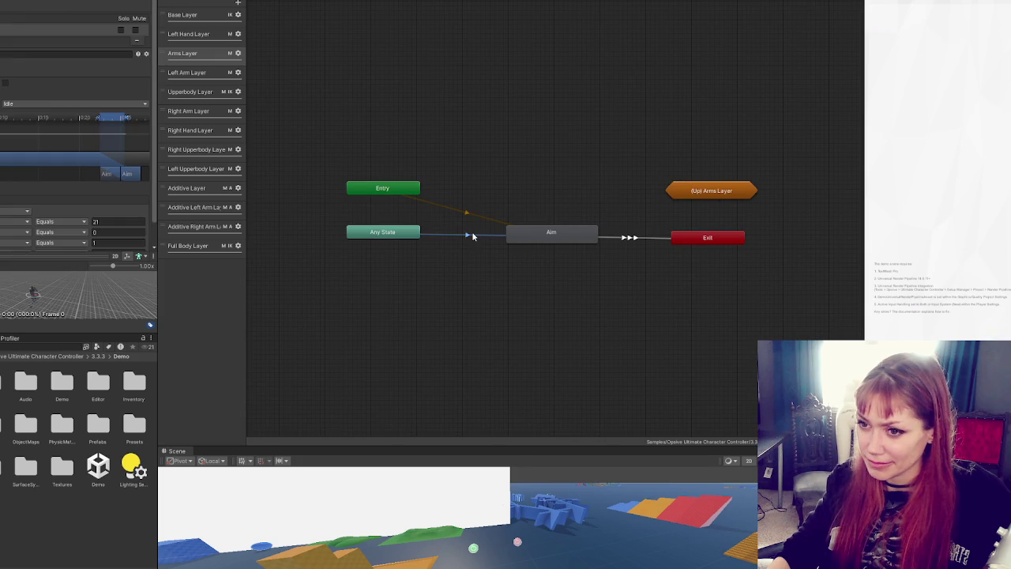
{"action": "left_click_drag", "start_coordinate": [21, 272], "coordinate": [32, 168]}
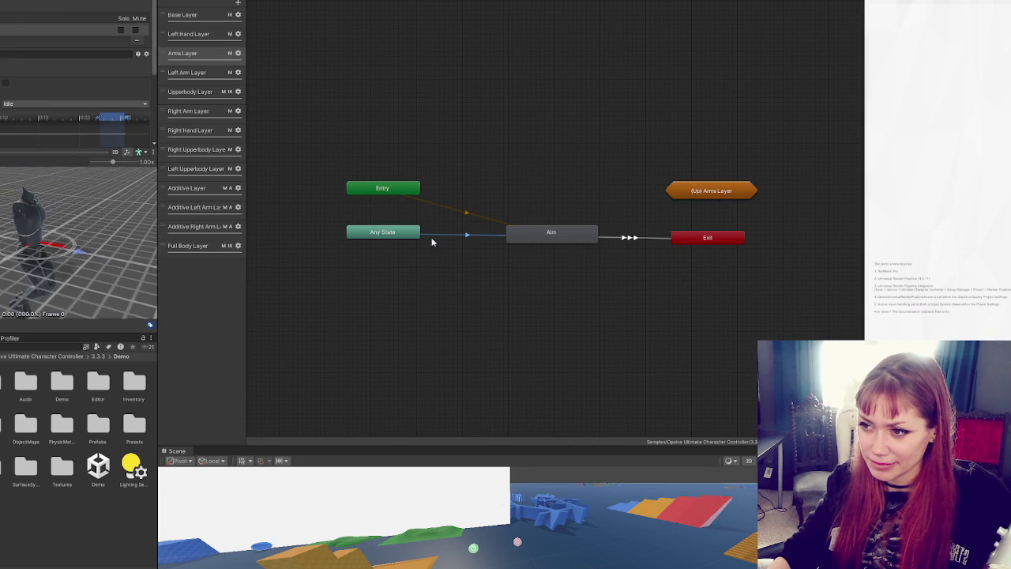
{"action": "left_click", "coordinate": [401, 235]}
{"action": "left_click", "coordinate": [529, 237]}
{"action": "left_click", "coordinate": [539, 235]}
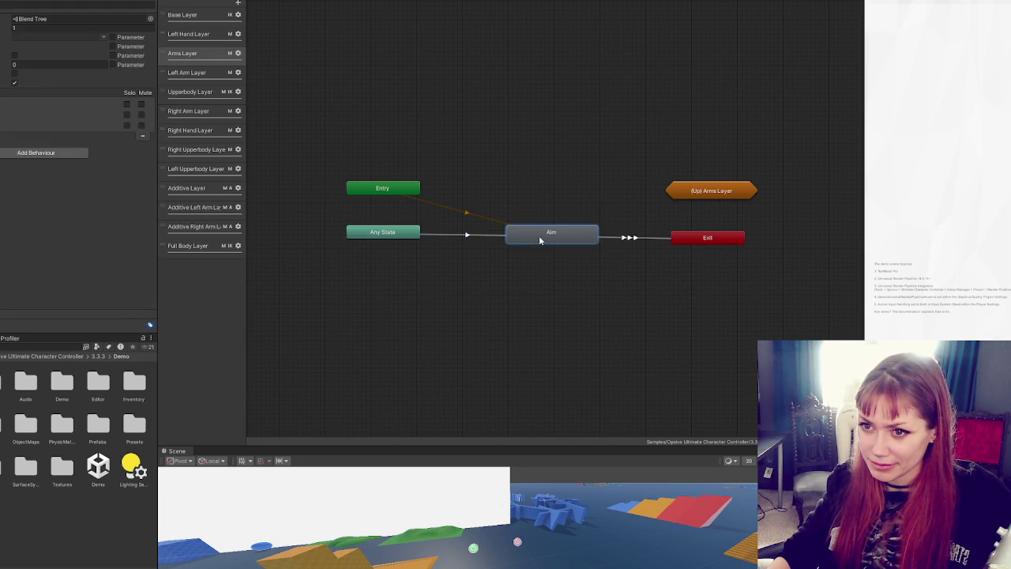
{"action": "left_click", "coordinate": [469, 236]}
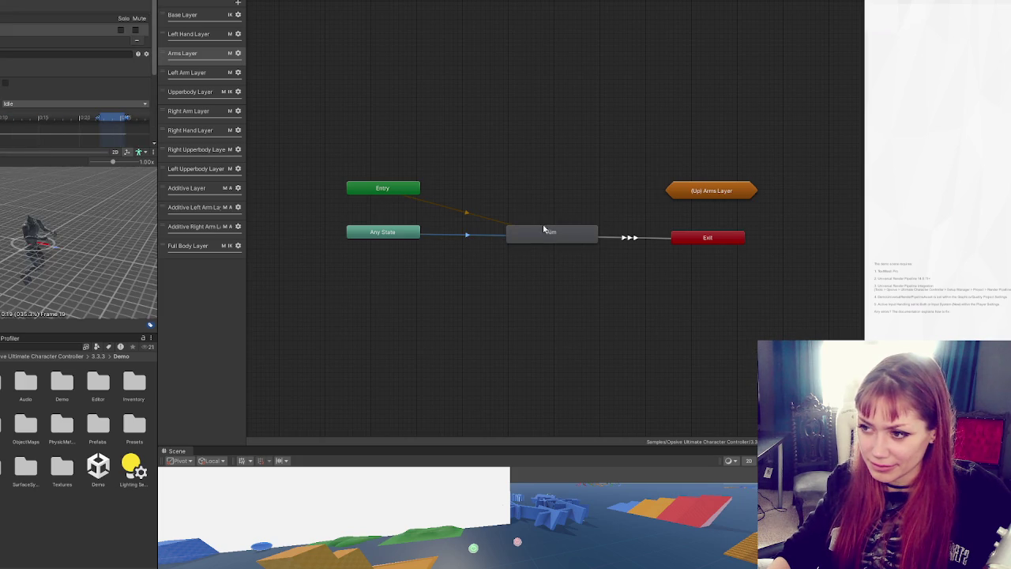
{"action": "left_click", "coordinate": [542, 233]}
{"action": "left_click", "coordinate": [490, 235]}
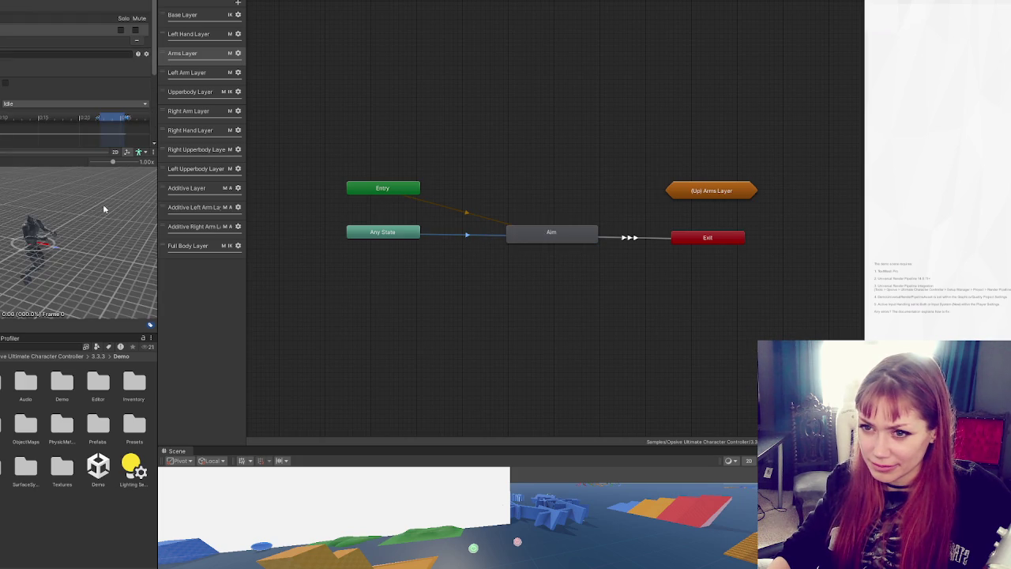
Step: Shrink the preview to read the Any State to Aim conditions, then view Aim to Exit's NotEqual 21 condition
{"action": "left_click_drag", "start_coordinate": [78, 152], "coordinate": [81, 308]}
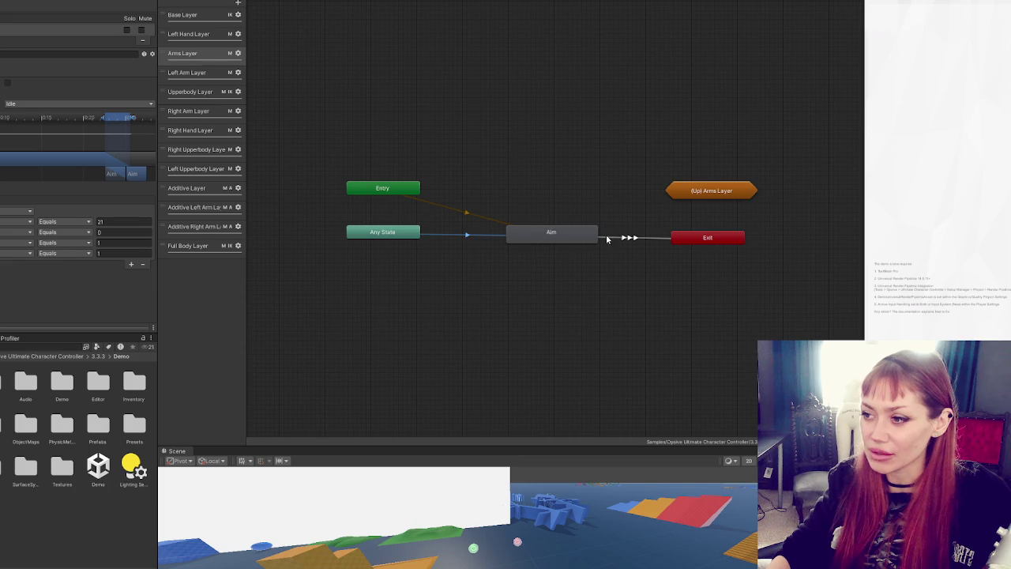
{"action": "left_click", "coordinate": [502, 226]}
{"action": "left_click", "coordinate": [483, 237]}
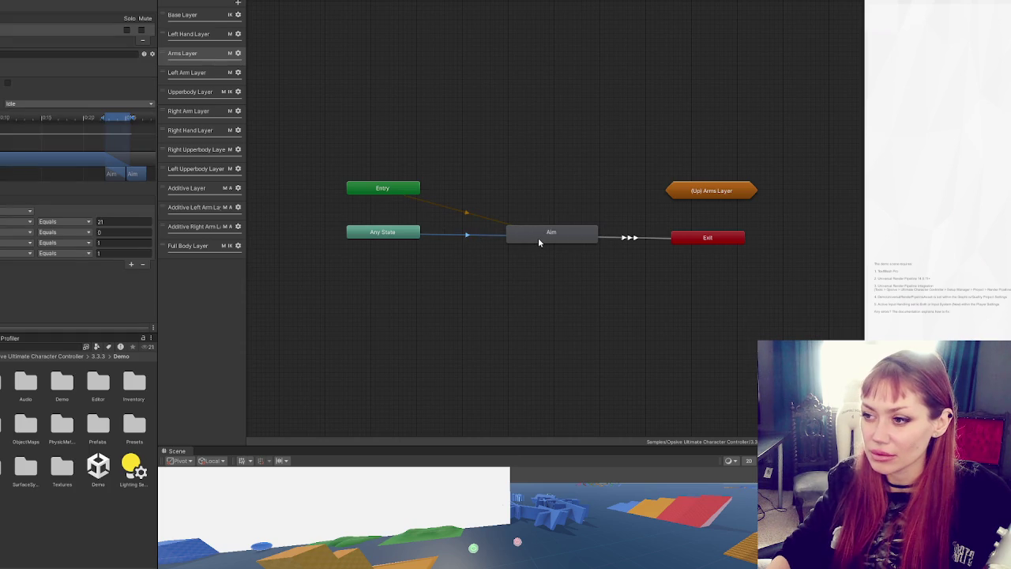
{"action": "left_click", "coordinate": [640, 237]}
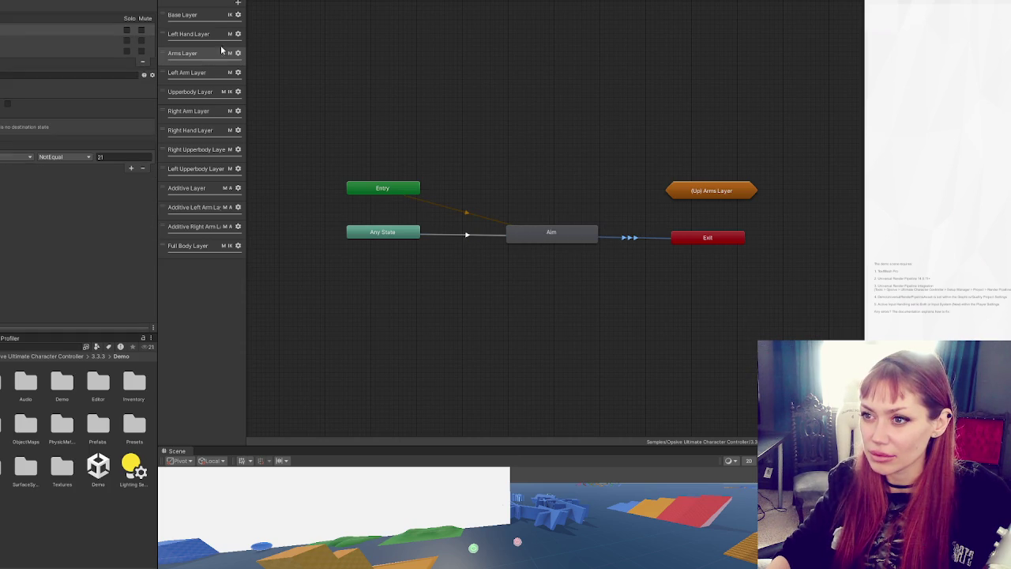
Step: Switch from the Left Arm Layer to the Right Arm Layer and enter its weapon state machine
{"action": "left_click", "coordinate": [198, 74]}
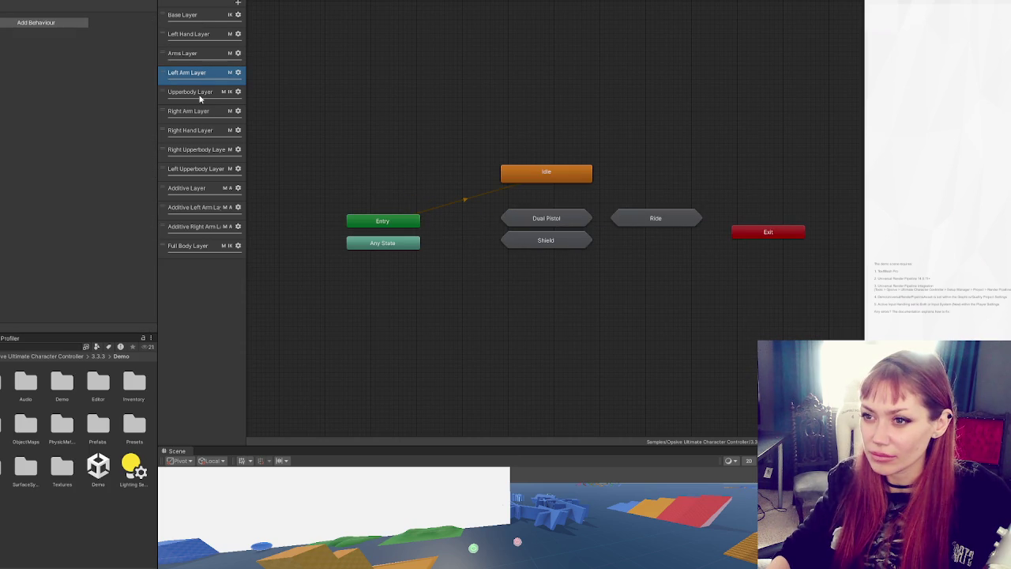
{"action": "left_click", "coordinate": [201, 110]}
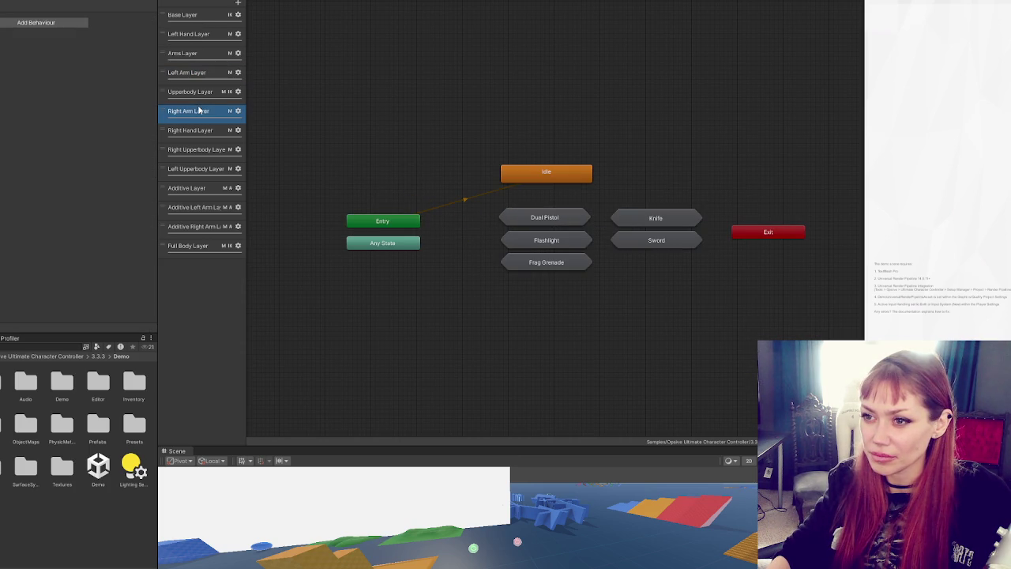
{"action": "left_click", "coordinate": [198, 55]}
{"action": "left_click", "coordinate": [197, 110]}
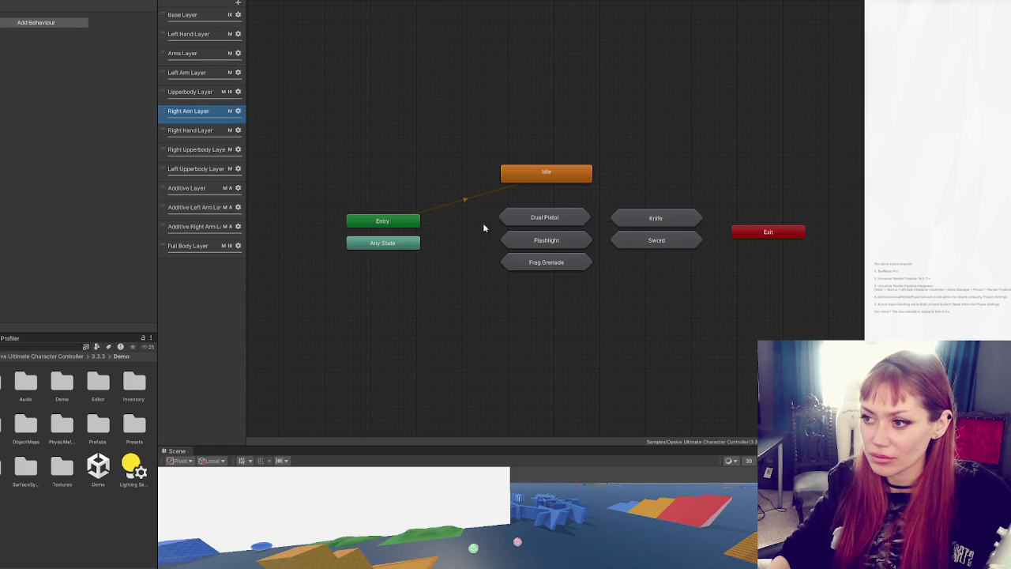
{"action": "left_click", "coordinate": [421, 208]}
Step: Compare the conditions on several of the weapon states' Any State transitions
{"action": "left_click", "coordinate": [548, 114]}
{"action": "left_click", "coordinate": [465, 163]}
{"action": "left_click", "coordinate": [464, 191]}
{"action": "left_click", "coordinate": [464, 207]}
{"action": "left_click", "coordinate": [468, 196]}
{"action": "left_click", "coordinate": [463, 186]}
Step: Inspect the Any State transitions to Reload, Equip From Aim, Unequip From Aim and Drop
{"action": "left_click", "coordinate": [463, 183]}
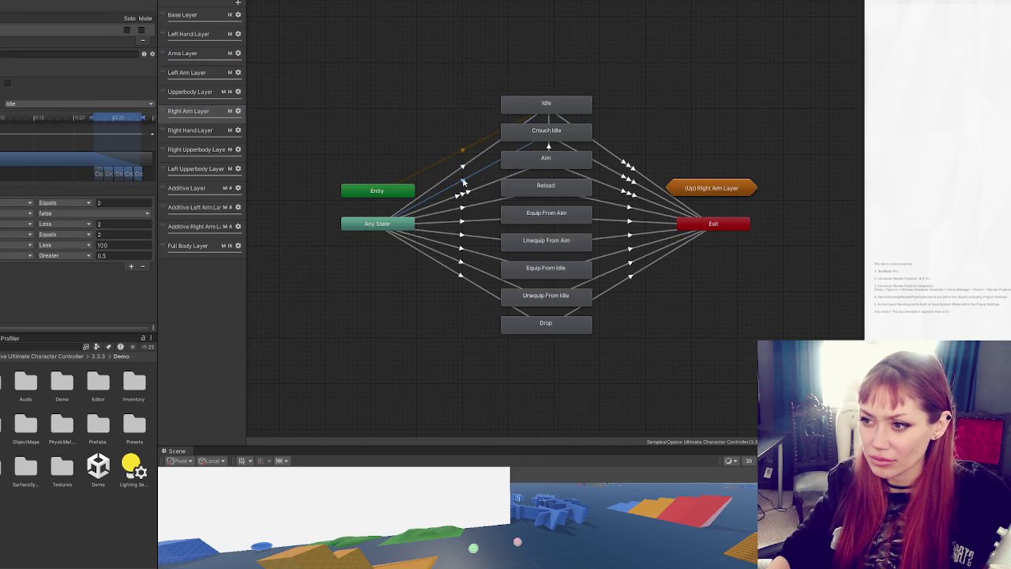
{"action": "left_click", "coordinate": [461, 198]}
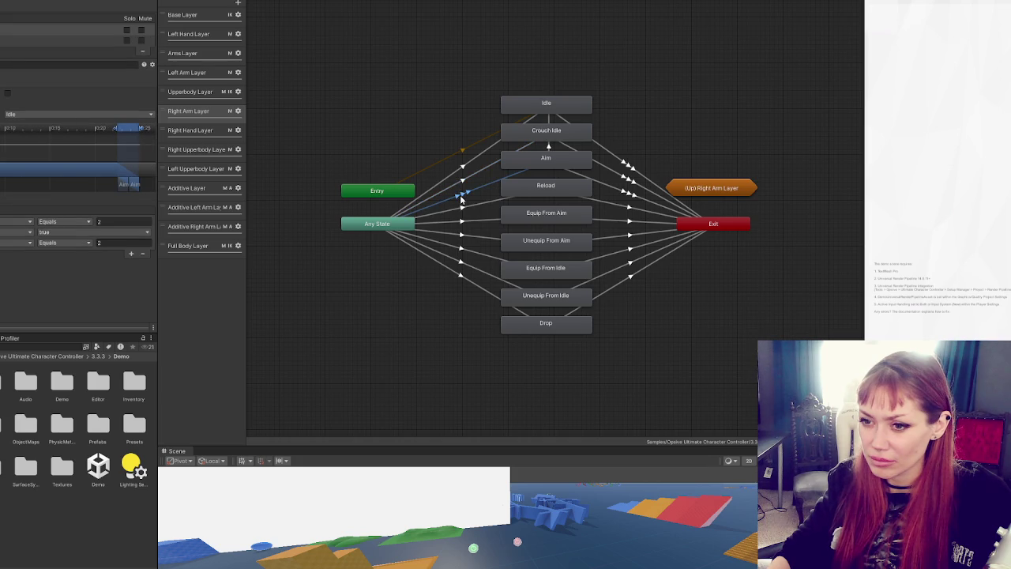
{"action": "left_click", "coordinate": [462, 190]}
{"action": "left_click", "coordinate": [465, 164]}
{"action": "left_click", "coordinate": [464, 189]}
{"action": "left_click", "coordinate": [463, 196]}
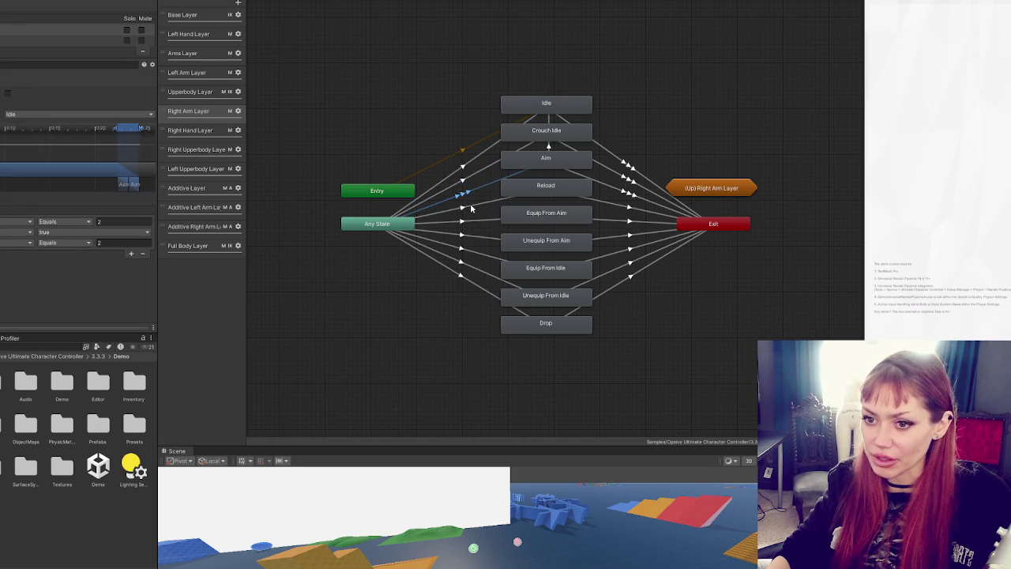
{"action": "left_click", "coordinate": [471, 223]}
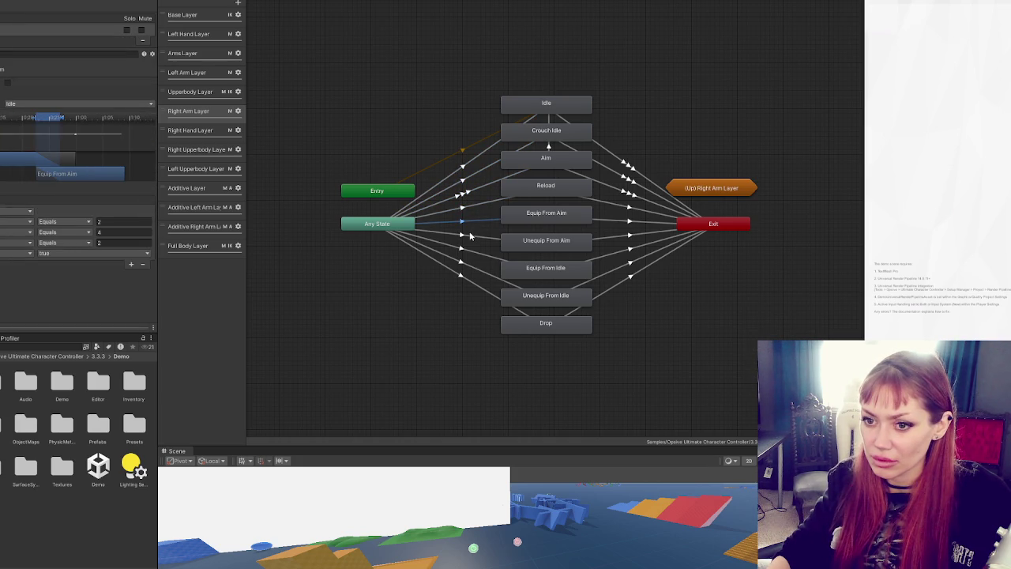
{"action": "left_click", "coordinate": [469, 236]}
{"action": "left_click", "coordinate": [476, 267]}
{"action": "left_click", "coordinate": [474, 282]}
Step: Inspect the Unequip From Aim to Exit and Reload to Exit transitions, then go up a level
{"action": "left_click", "coordinate": [608, 290]}
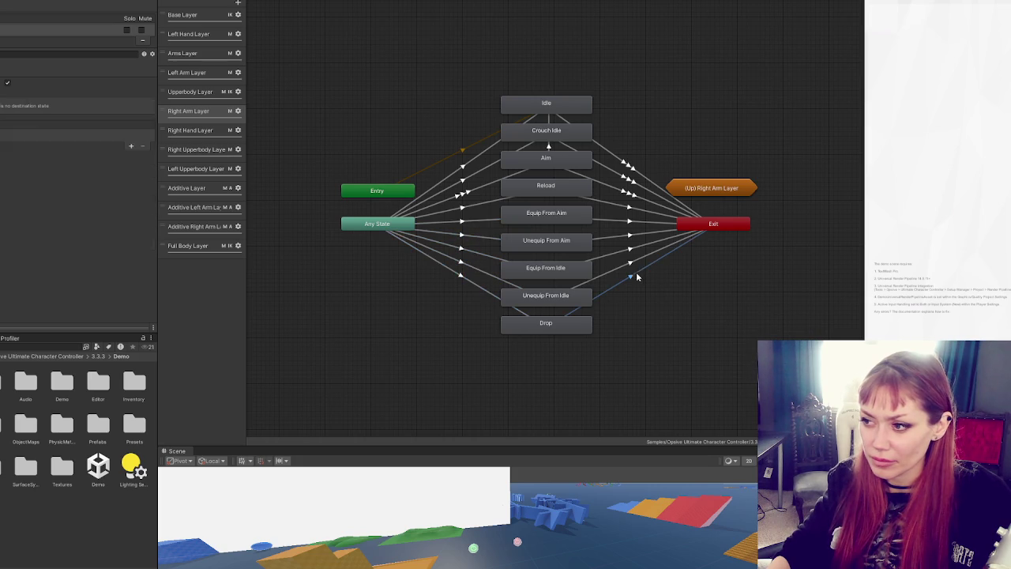
{"action": "left_click", "coordinate": [631, 263]}
{"action": "left_click", "coordinate": [635, 236]}
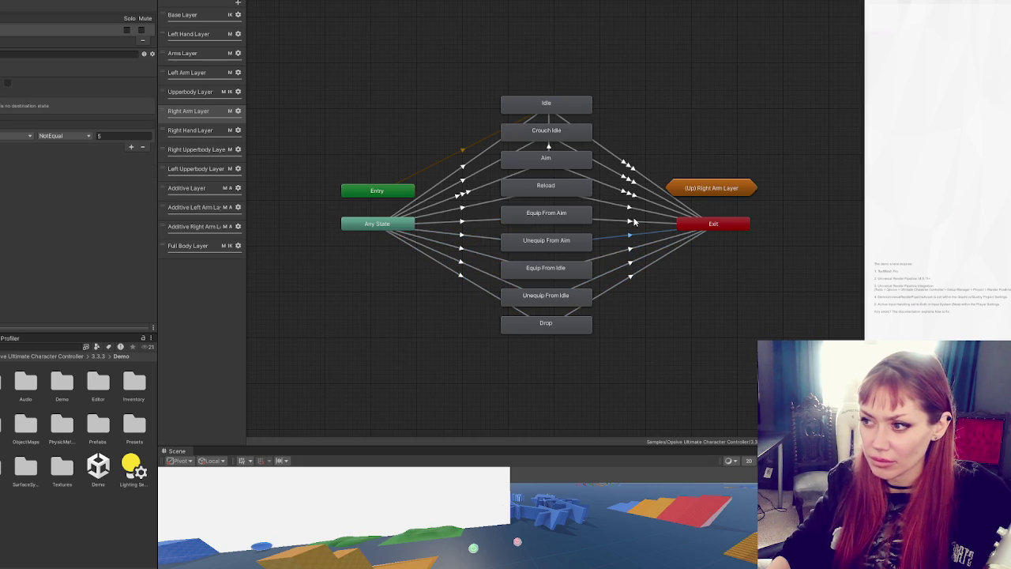
{"action": "left_click", "coordinate": [630, 196]}
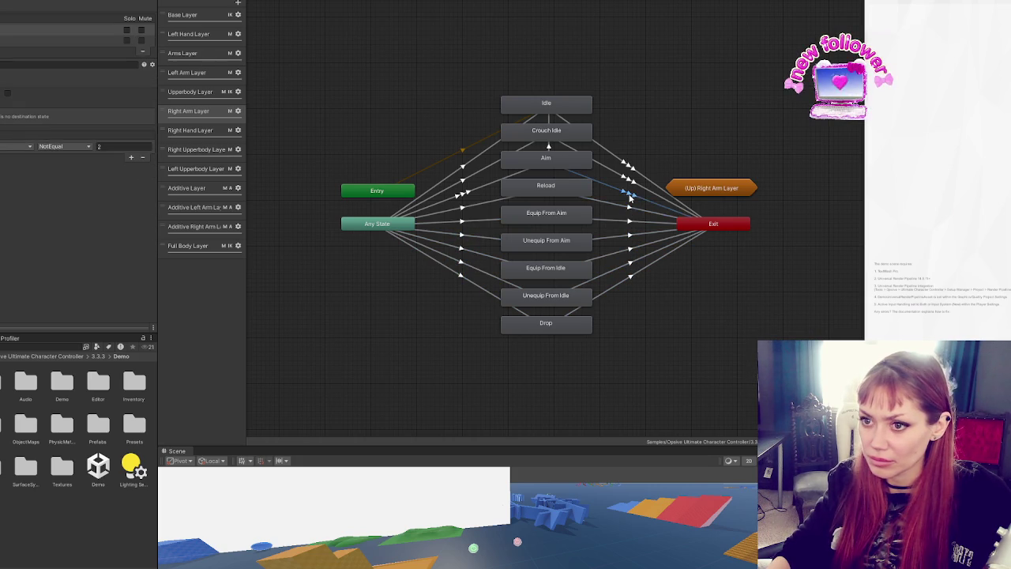
{"action": "double_click", "coordinate": [694, 188]}
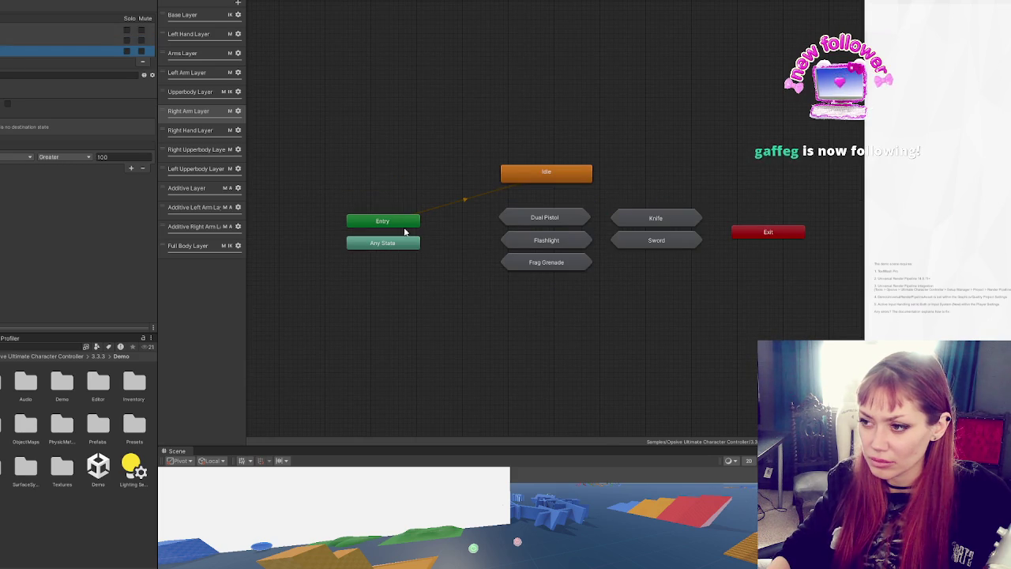
Step: Switch to the Base Layer, look at Melee Aim Idle inside Aim Idle, then return to the top level
{"action": "left_click", "coordinate": [443, 192]}
{"action": "left_click", "coordinate": [196, 17]}
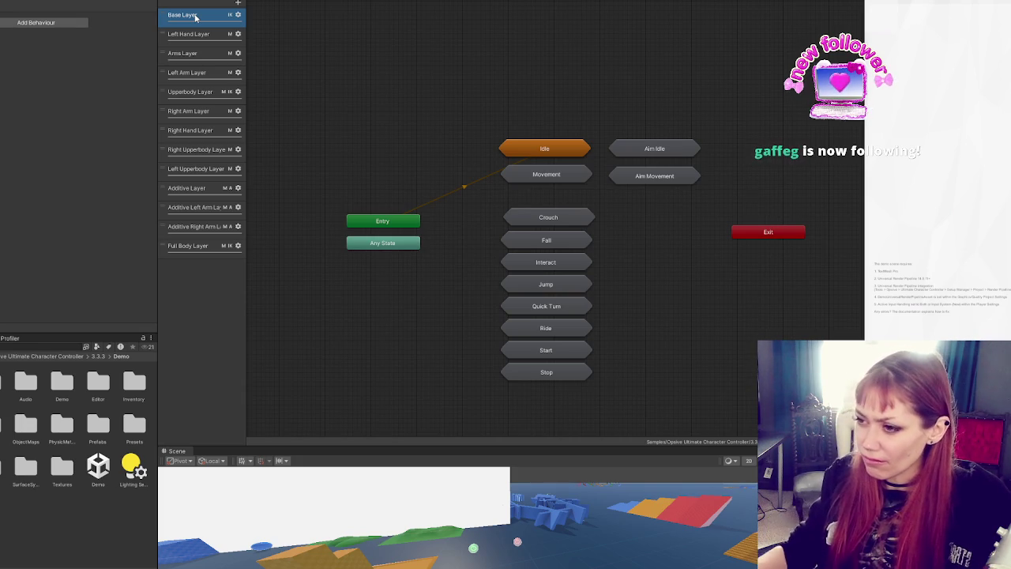
{"action": "double_click", "coordinate": [631, 149]}
{"action": "left_click", "coordinate": [506, 180]}
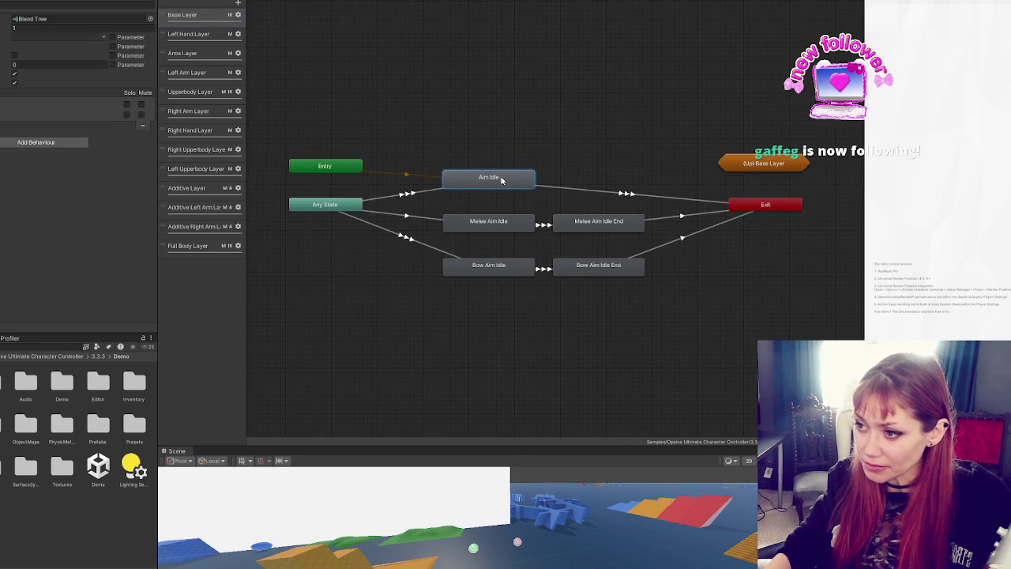
{"action": "left_click", "coordinate": [498, 224]}
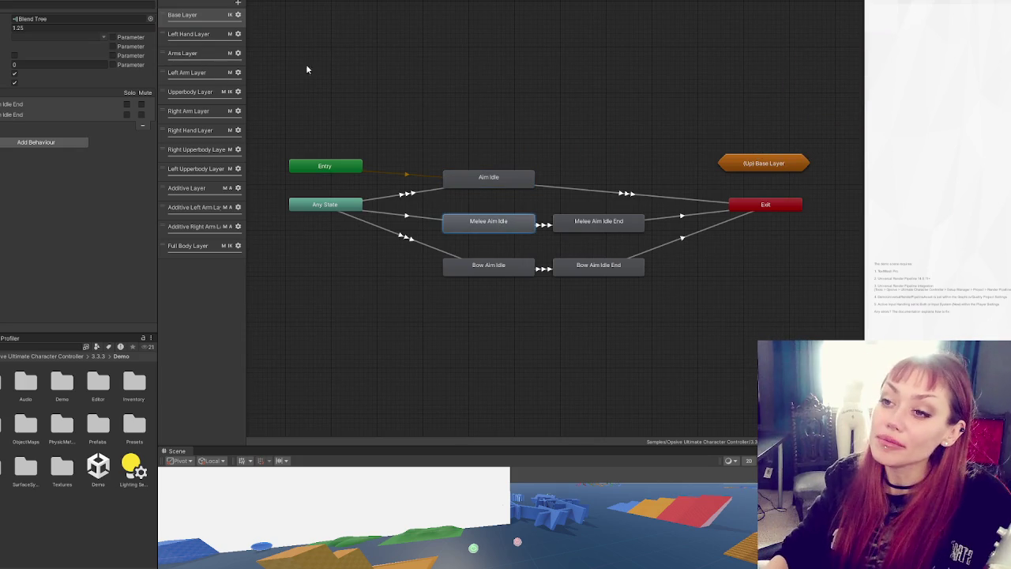
{"action": "left_click", "coordinate": [259, 7]}
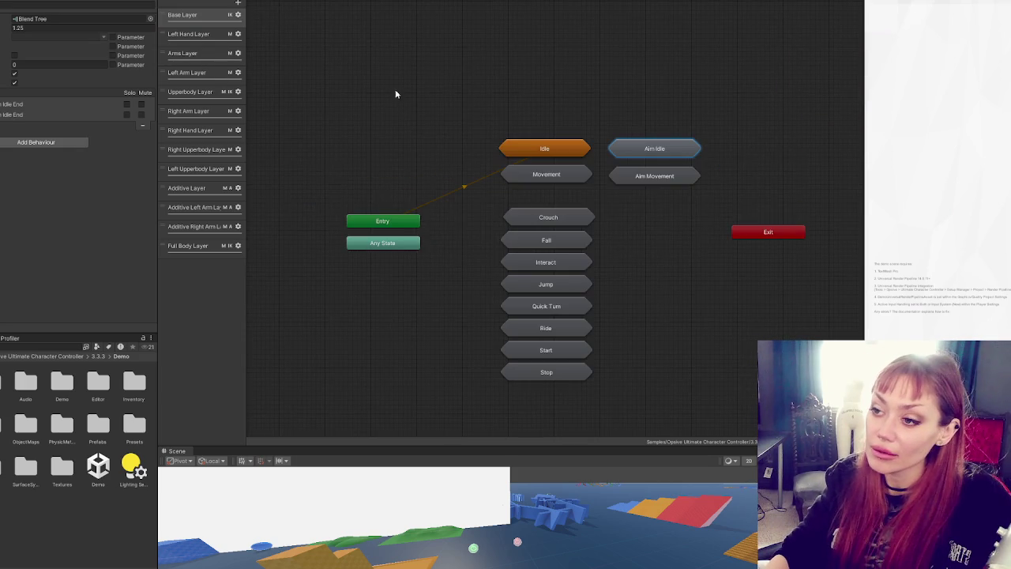
Step: Enter the Movement sub-state machine, select the first Any State to Movement transition, and widen the layers list
{"action": "left_click", "coordinate": [517, 173]}
{"action": "double_click", "coordinate": [517, 174]}
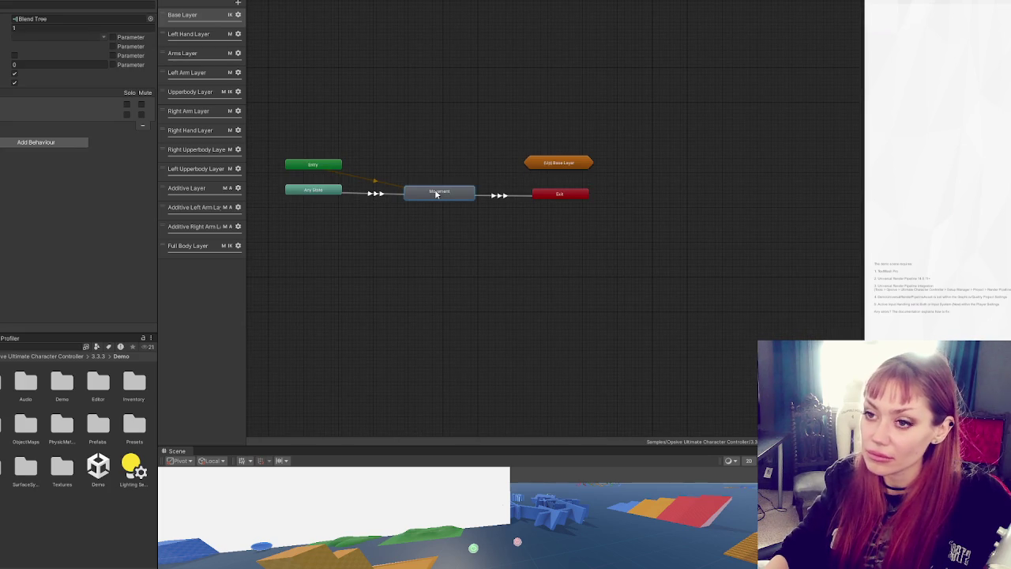
{"action": "left_click", "coordinate": [383, 197]}
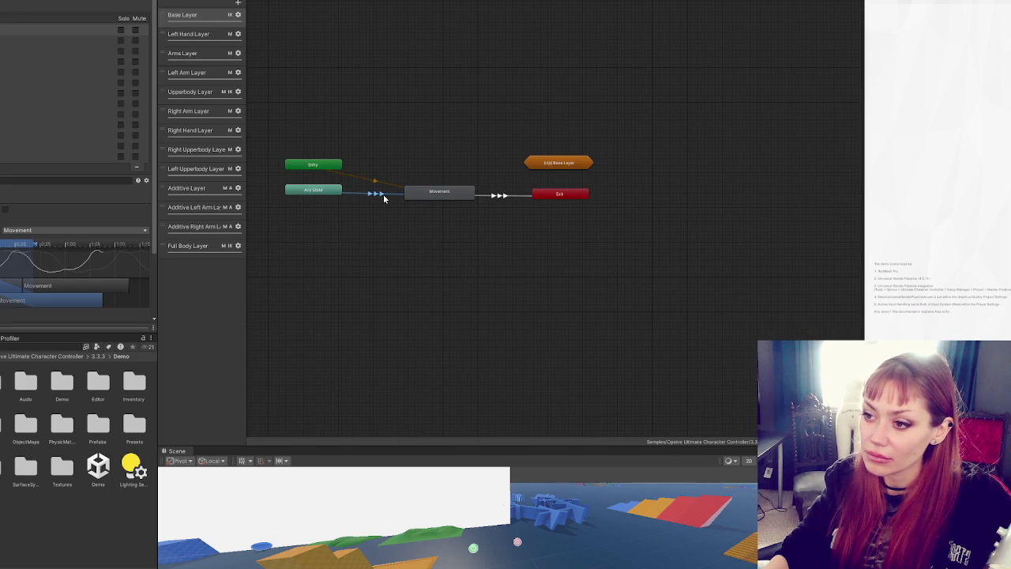
{"action": "scroll", "coordinate": [51, 179], "scroll_direction": "down", "scroll_amount": 3}
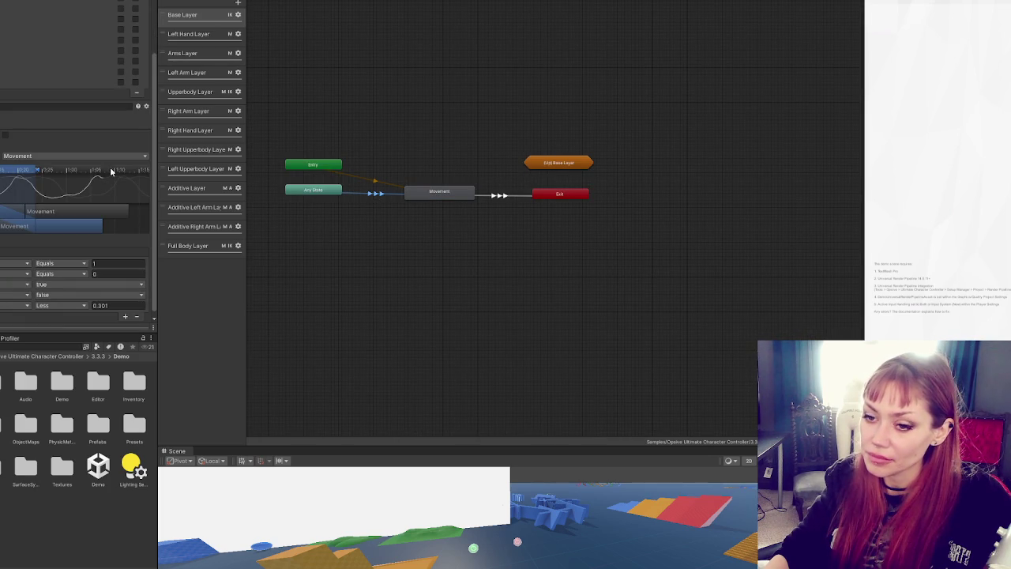
{"action": "scroll", "coordinate": [20, 32], "scroll_direction": "up", "scroll_amount": 3}
{"action": "left_click", "coordinate": [6, 32]}
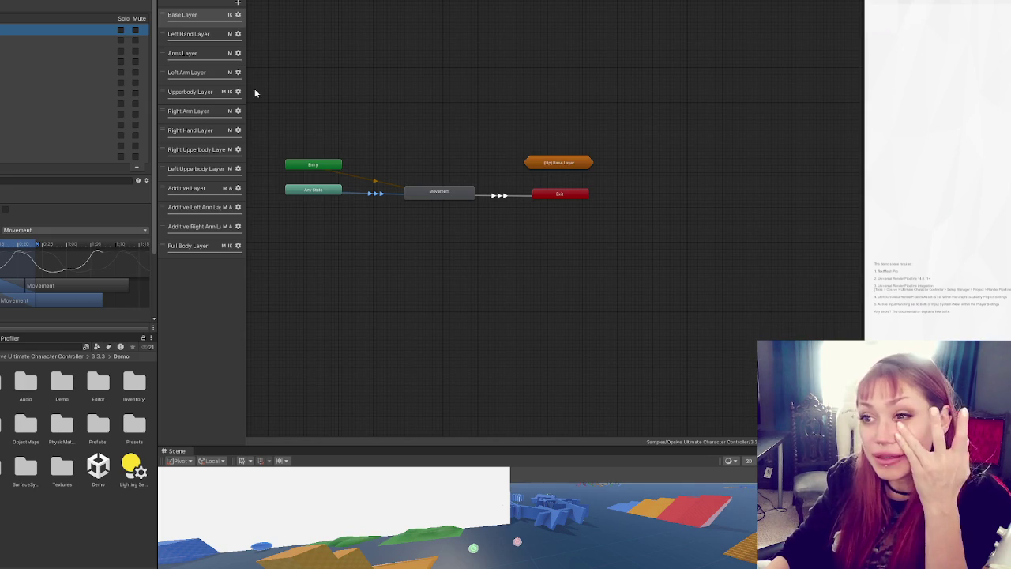
{"action": "mouse_move", "coordinate": [245, 82]}
{"action": "left_mouse_down"}
{"action": "mouse_move", "coordinate": [363, 86]}
{"action": "mouse_move", "coordinate": [310, 95]}
{"action": "left_mouse_up"}
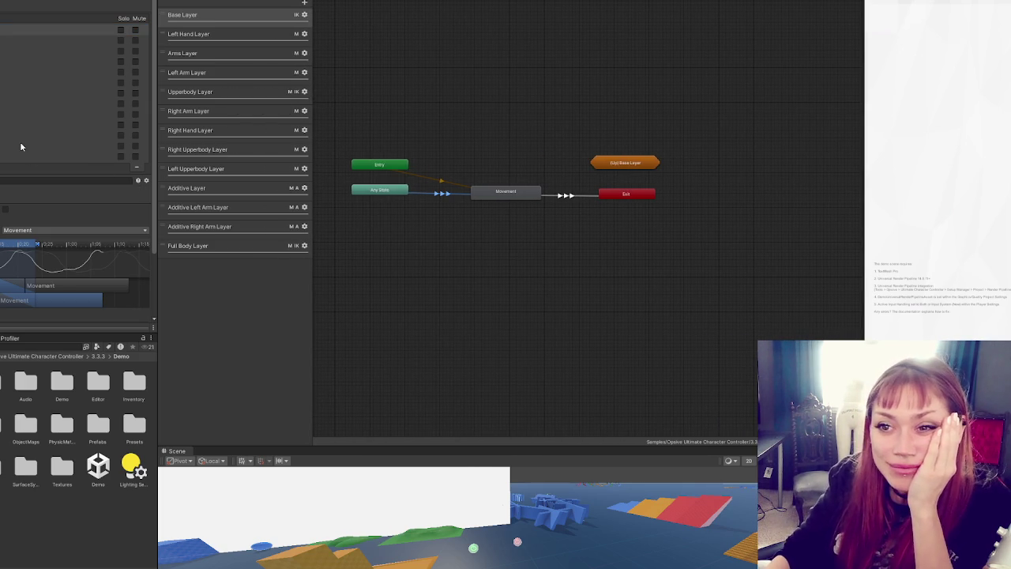
Step: Inspect the second Any State to Movement transition and enlarge the settings area to show more conditions
{"action": "left_click", "coordinate": [79, 39]}
{"action": "scroll", "coordinate": [52, 119], "scroll_direction": "down", "scroll_amount": 5}
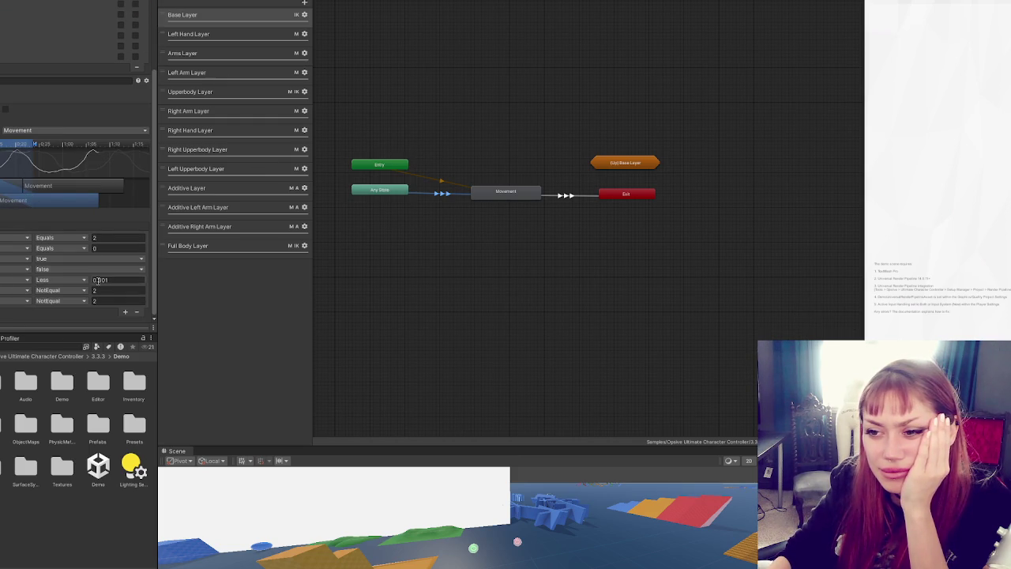
{"action": "scroll", "coordinate": [24, 138], "scroll_direction": "up", "scroll_amount": 3}
{"action": "left_click", "coordinate": [48, 36]}
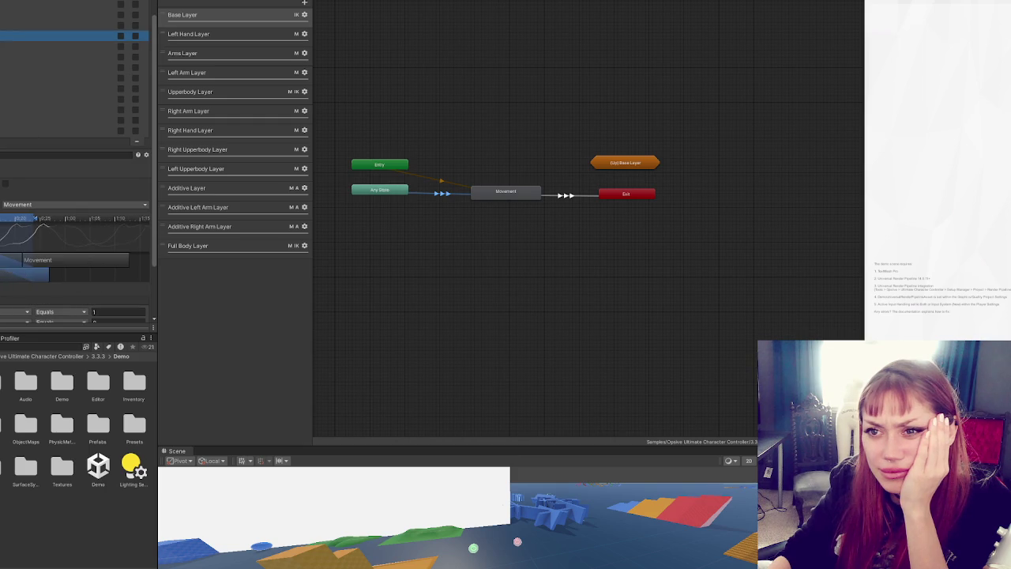
{"action": "scroll", "coordinate": [69, 213], "scroll_direction": "down", "scroll_amount": 1}
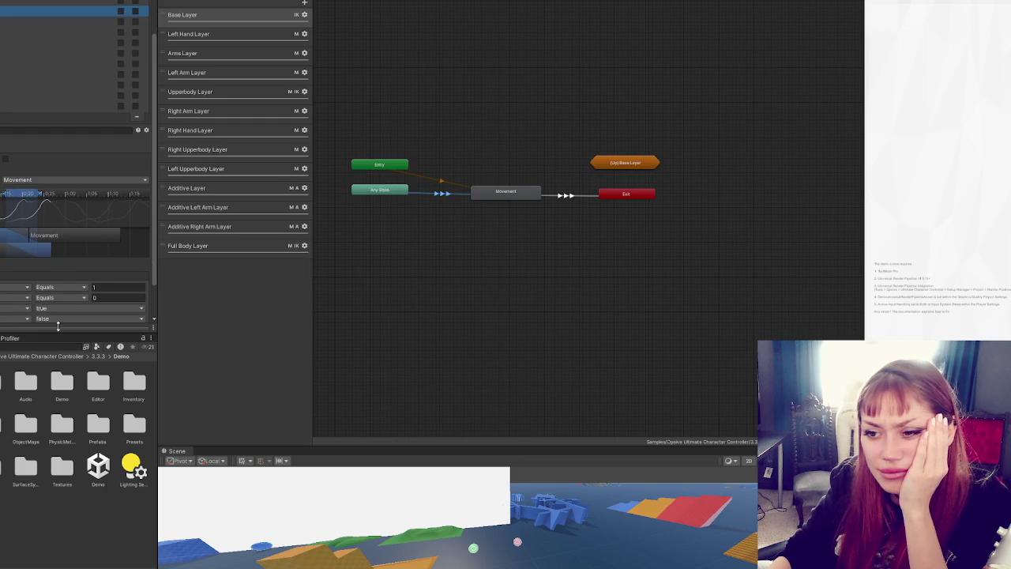
{"action": "left_click_drag", "start_coordinate": [79, 332], "coordinate": [79, 519]}
Step: Step up and down through neighbouring transitions with the arrow keys to compare their conditions
{"action": "key", "text": "Down"}
{"action": "key", "text": "Down"}
{"action": "key", "text": "Down"}
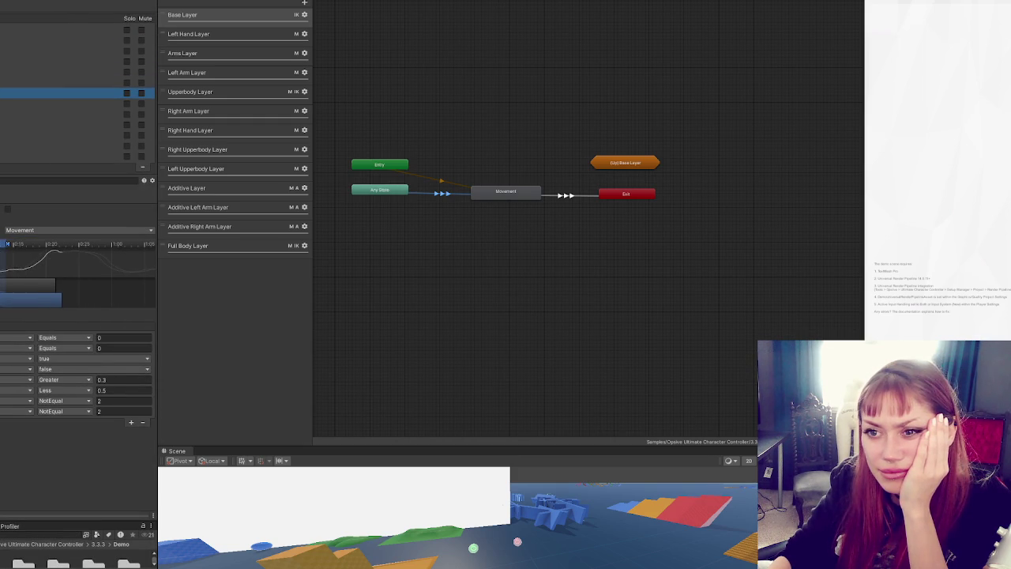
{"action": "left_click", "coordinate": [29, 103]}
{"action": "key", "text": "Up"}
{"action": "key", "text": "Down"}
{"action": "key", "text": "Up"}
{"action": "key", "text": "Down"}
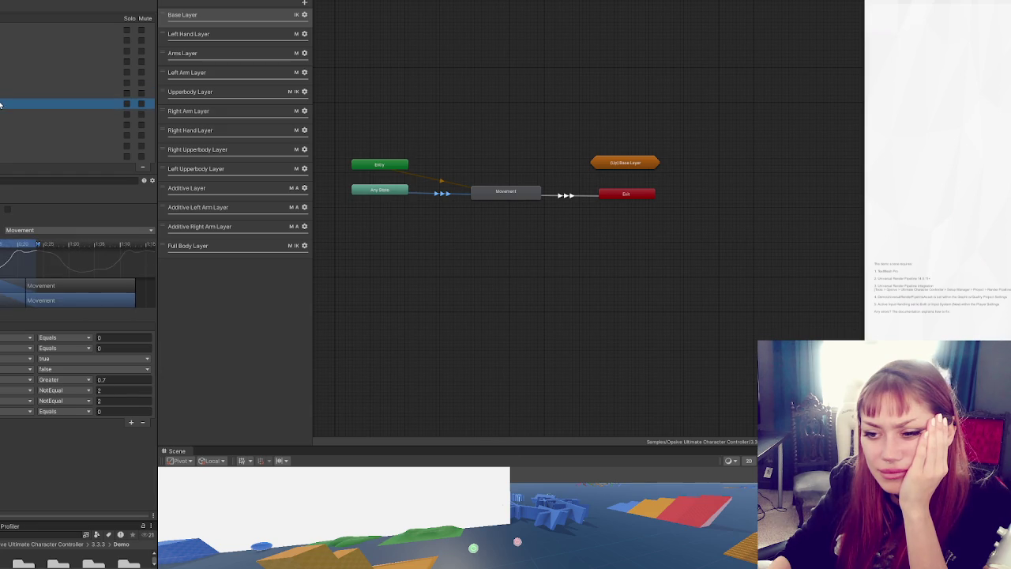
{"action": "key", "text": "Up"}
{"action": "key", "text": "Up"}
{"action": "key", "text": "Down"}
Step: Check the transitions further down the list, including the one with the Greater 0.7 condition
{"action": "left_click", "coordinate": [2, 103]}
{"action": "left_click", "coordinate": [3, 114]}
{"action": "left_click", "coordinate": [4, 124]}
{"action": "left_click", "coordinate": [5, 134]}
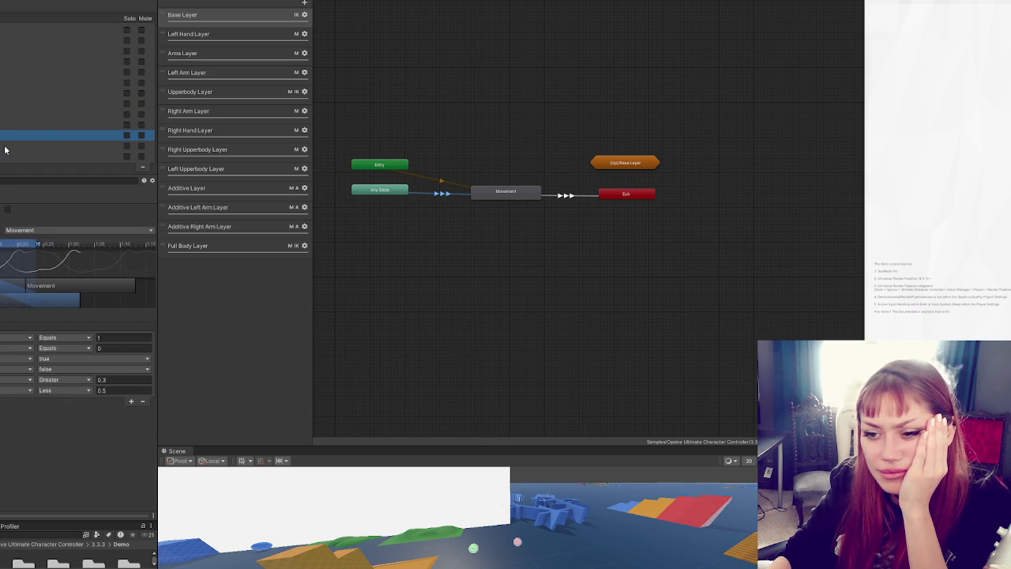
{"action": "left_click", "coordinate": [5, 146]}
{"action": "left_click", "coordinate": [6, 156]}
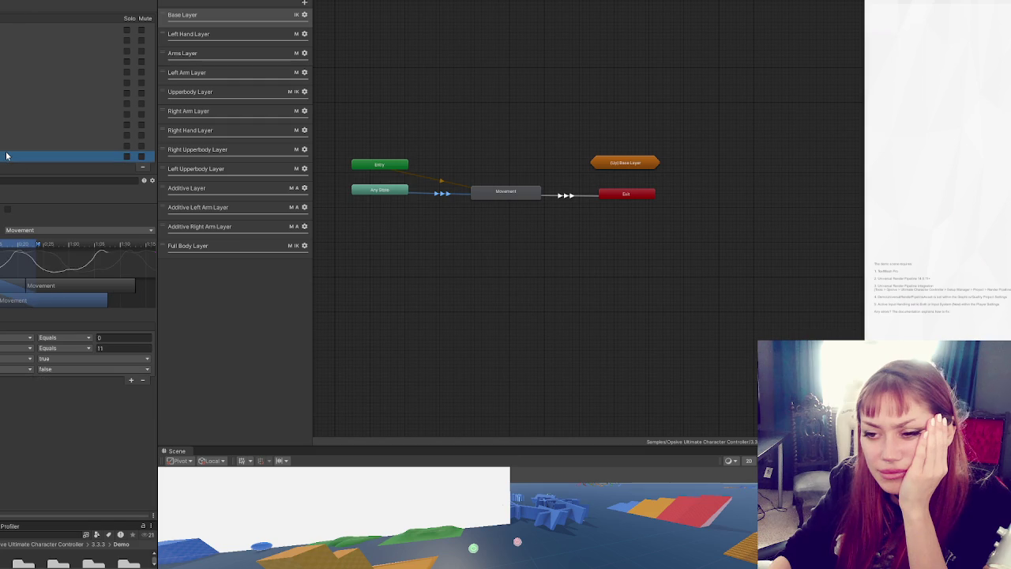
{"action": "left_click", "coordinate": [11, 107]}
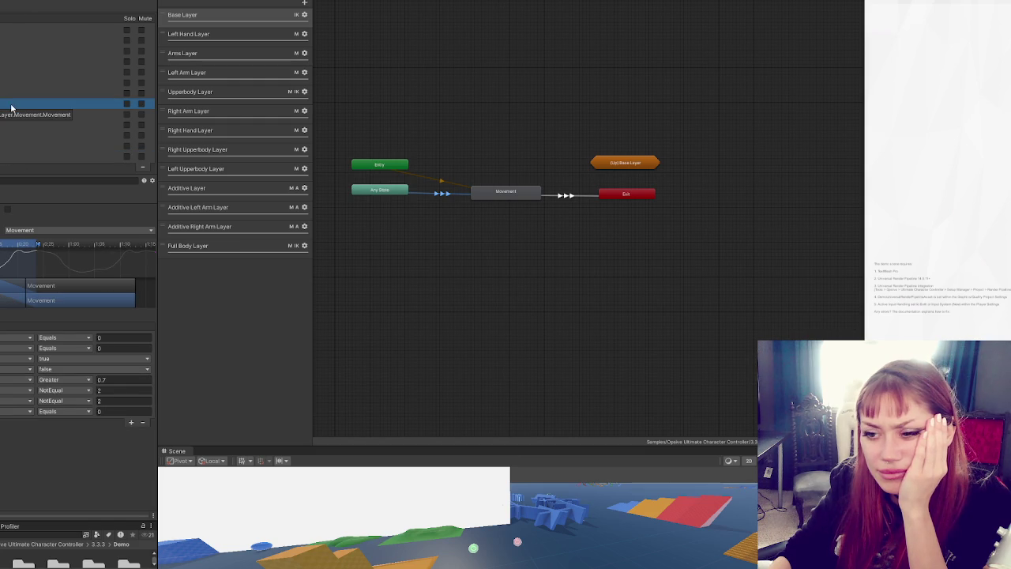
{"action": "left_click", "coordinate": [14, 114]}
{"action": "left_click", "coordinate": [16, 102]}
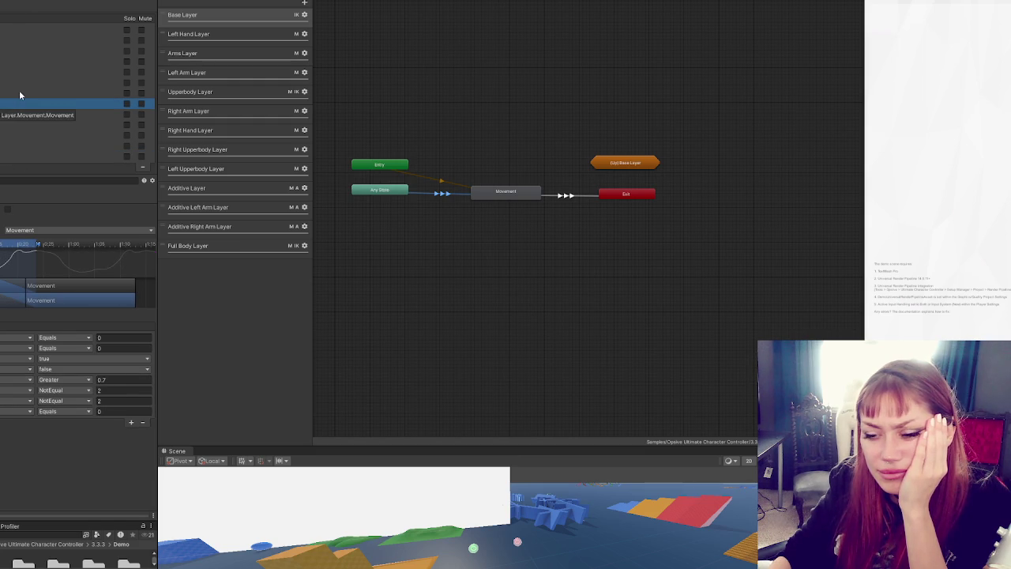
Step: Review the transitions with the 0.499–0.701 and 0.3–0.5 ranges, then select the Movement state
{"action": "left_click", "coordinate": [19, 92]}
{"action": "left_click", "coordinate": [27, 72]}
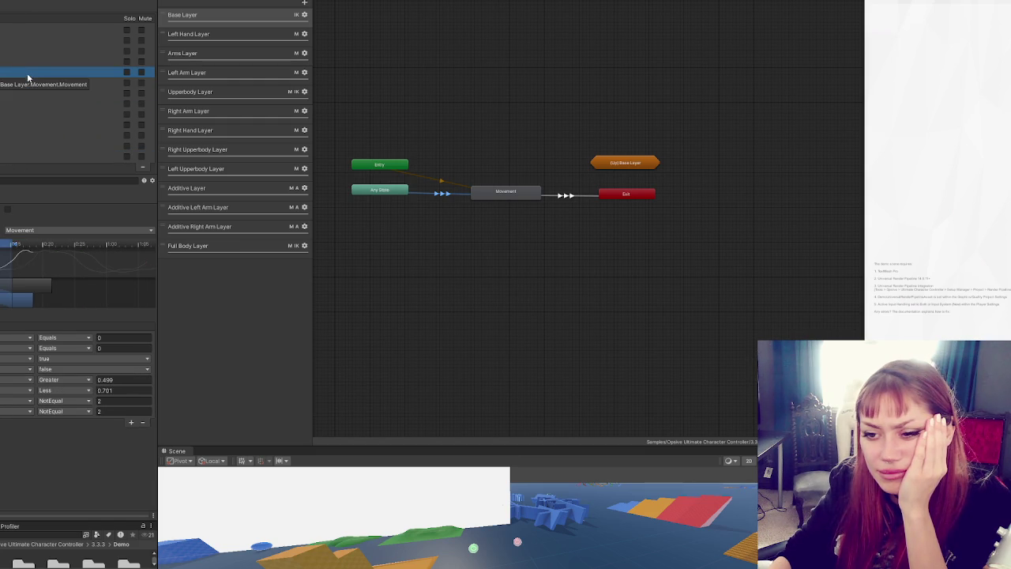
{"action": "left_click", "coordinate": [29, 66]}
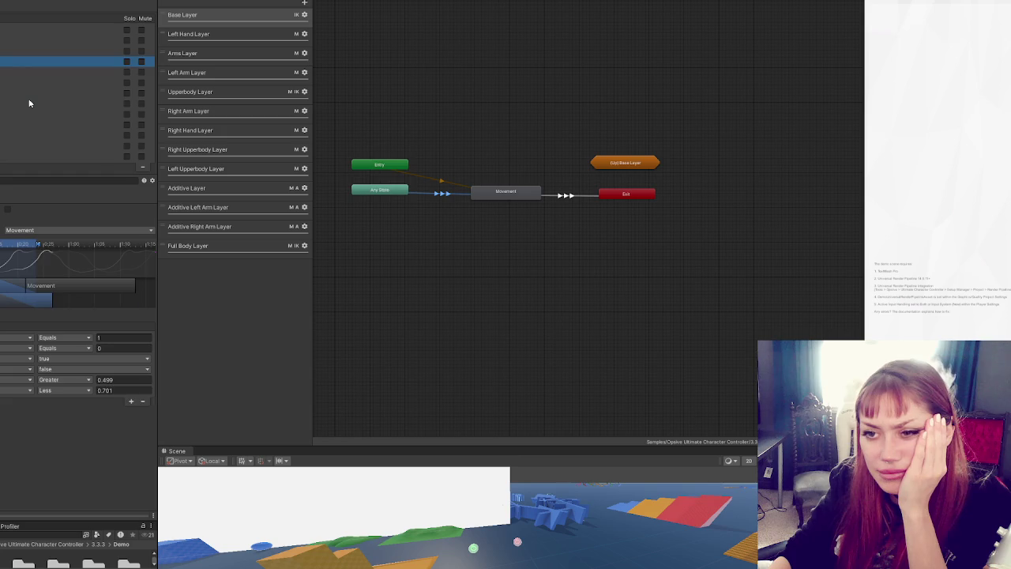
{"action": "left_click", "coordinate": [31, 104]}
{"action": "left_click", "coordinate": [28, 136]}
{"action": "left_click", "coordinate": [31, 83]}
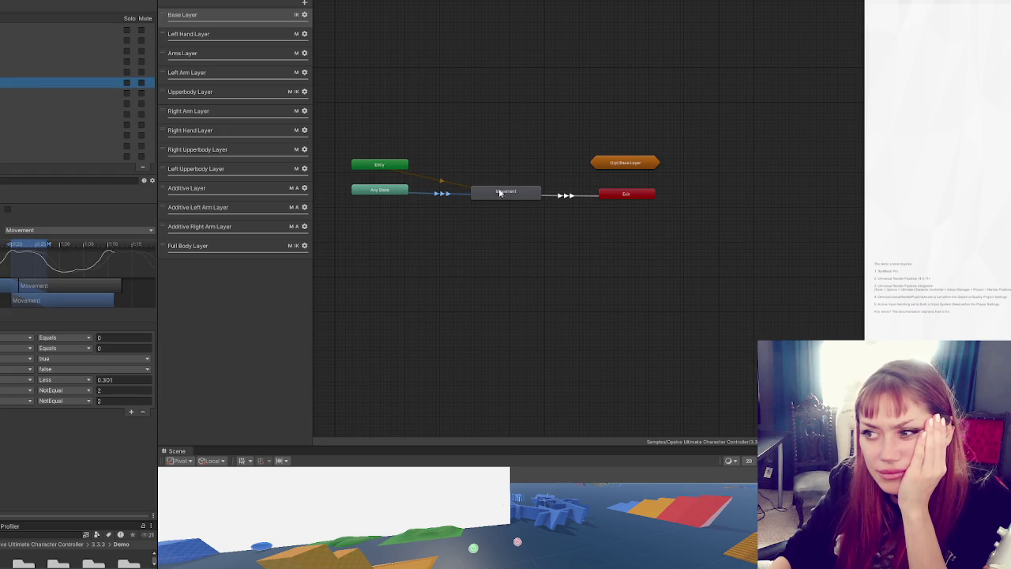
{"action": "left_click", "coordinate": [522, 192]}
Step: Open the Movement blend tree and preview the RunBwdTurnLeft motion in an enlarged preview
{"action": "double_click", "coordinate": [521, 192]}
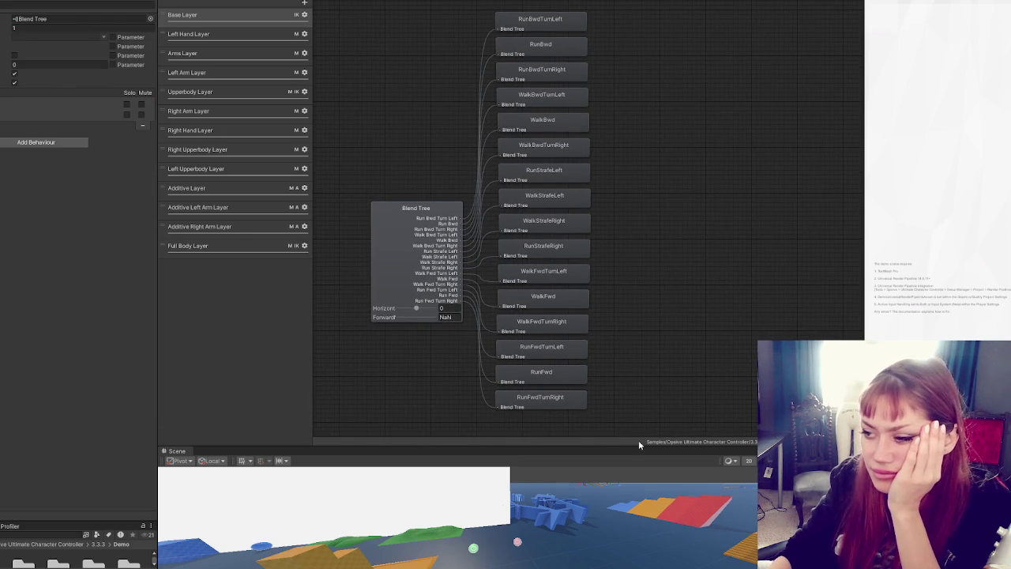
{"action": "mouse_move", "coordinate": [638, 441]}
{"action": "left_mouse_down"}
{"action": "mouse_move", "coordinate": [652, 535]}
{"action": "mouse_move", "coordinate": [649, 485]}
{"action": "left_mouse_up"}
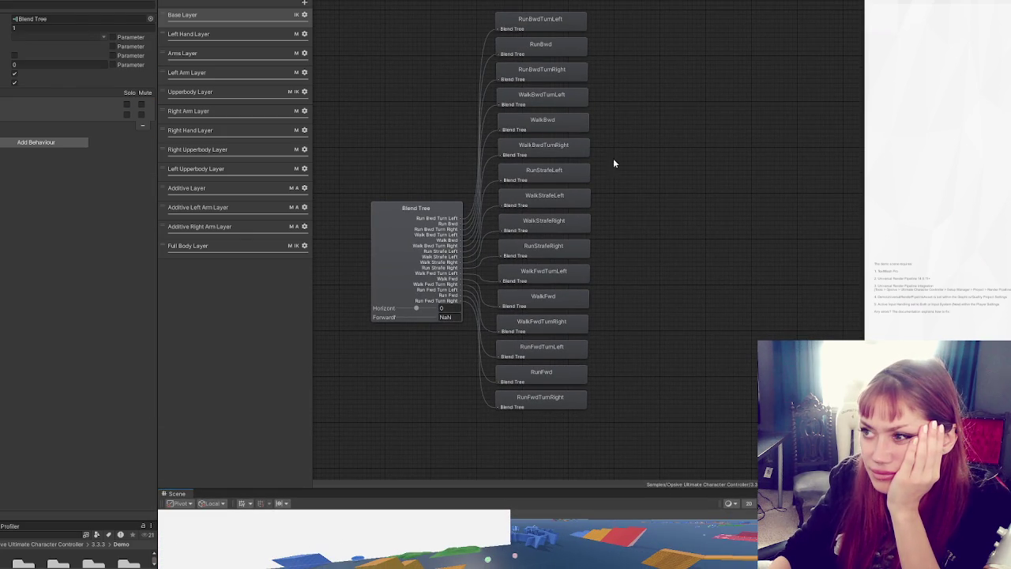
{"action": "left_click", "coordinate": [547, 22]}
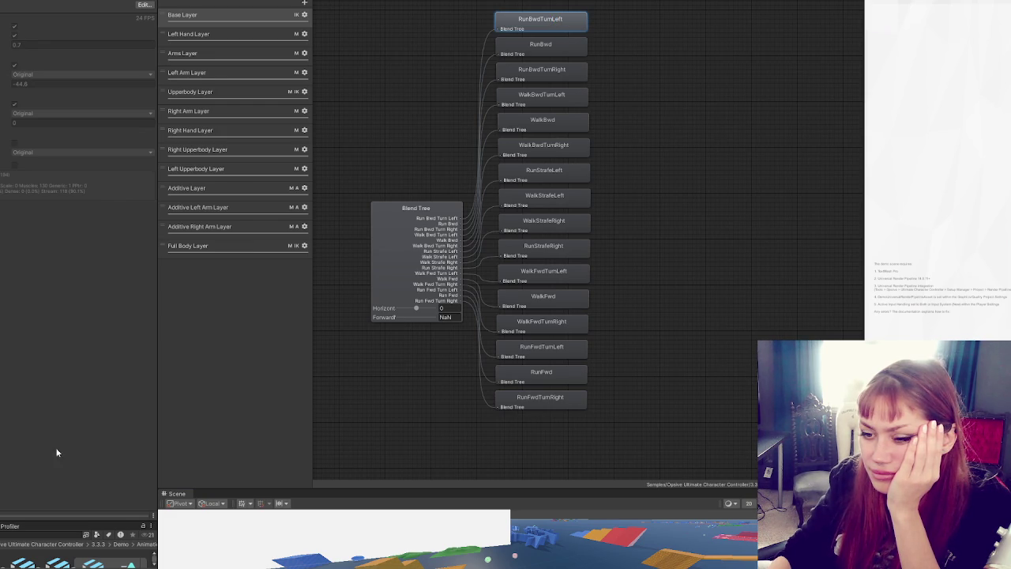
{"action": "mouse_move", "coordinate": [39, 514]}
{"action": "left_mouse_down"}
{"action": "mouse_move", "coordinate": [94, 292]}
{"action": "mouse_move", "coordinate": [94, 239]}
{"action": "left_mouse_up"}
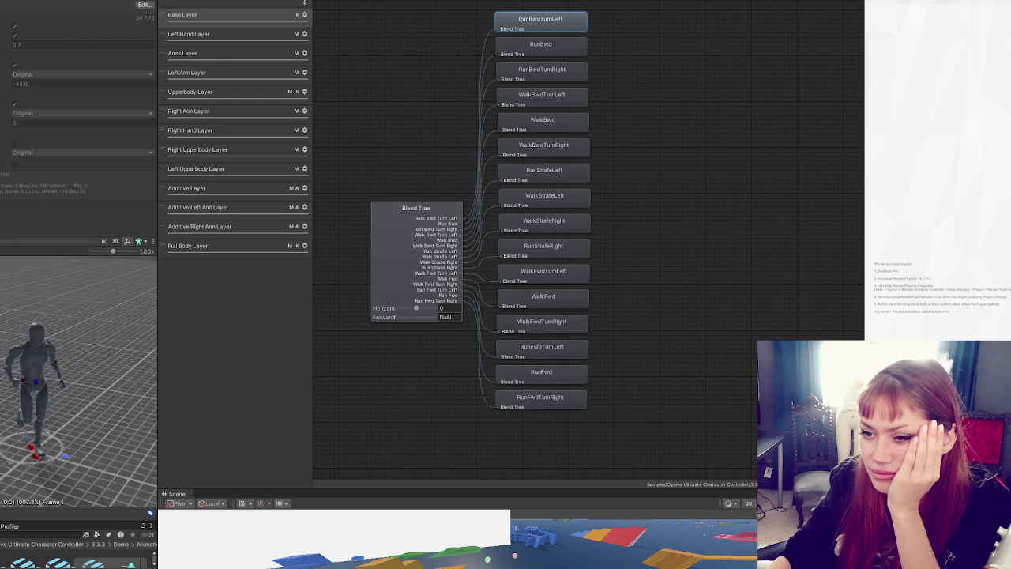
Step: Preview the RunBwd, RunBwdTurnRight, WalkBwdTurnLeft and WalkBwd motions, then show the blend tree's grid
{"action": "left_click", "coordinate": [552, 49]}
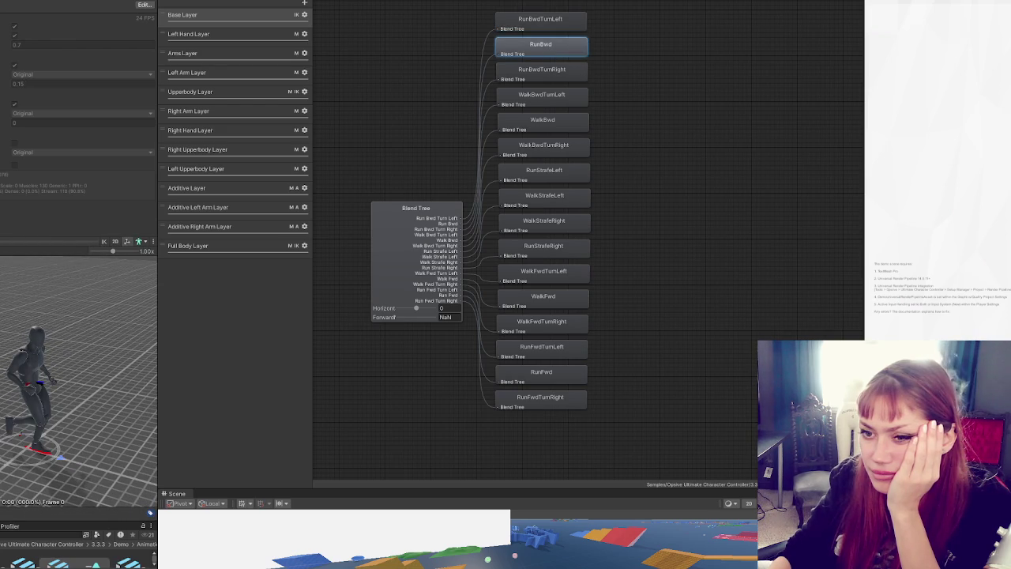
{"action": "left_click", "coordinate": [525, 75]}
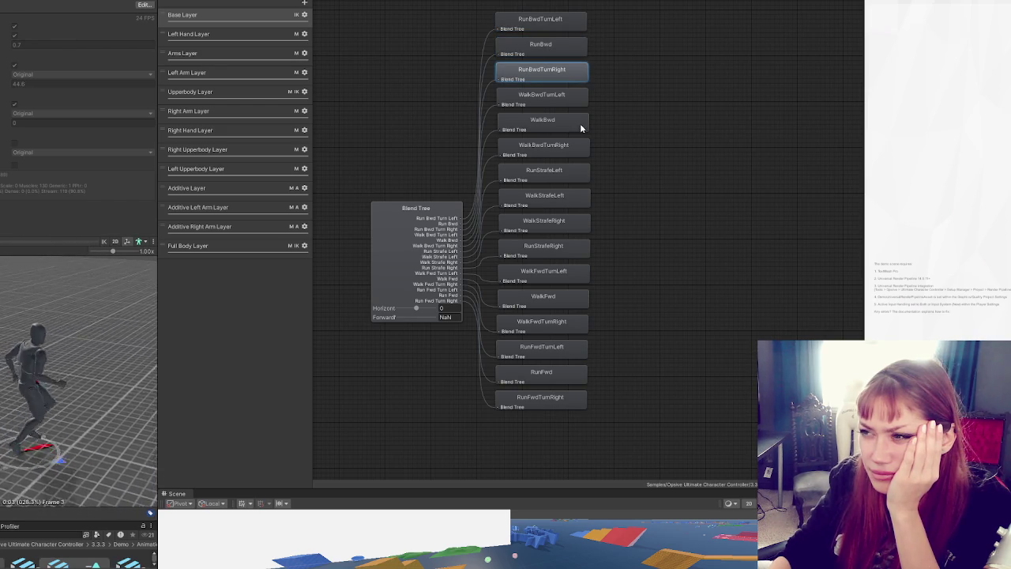
{"action": "left_click", "coordinate": [557, 101]}
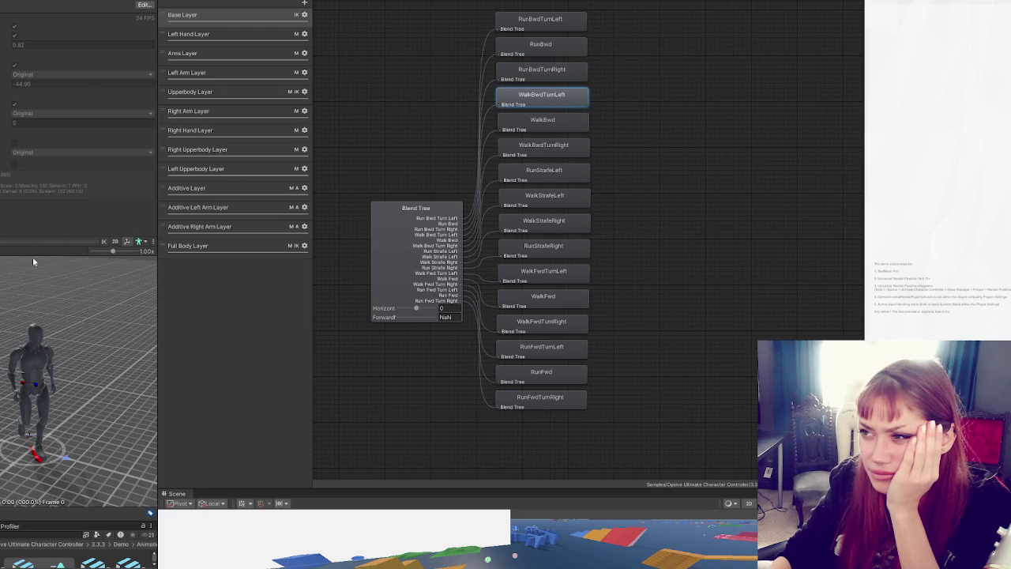
{"action": "left_click", "coordinate": [545, 120]}
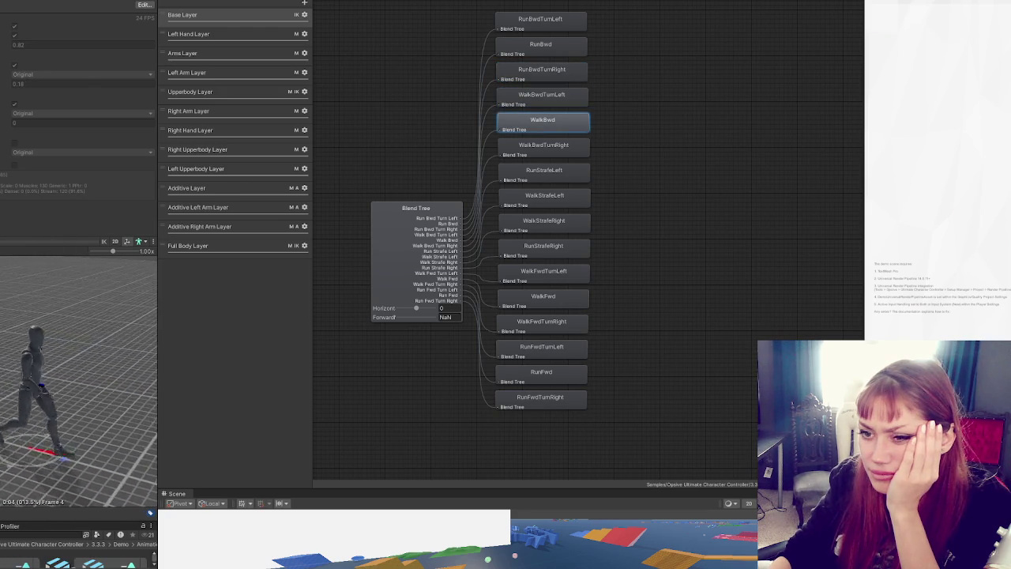
{"action": "left_click", "coordinate": [484, 67]}
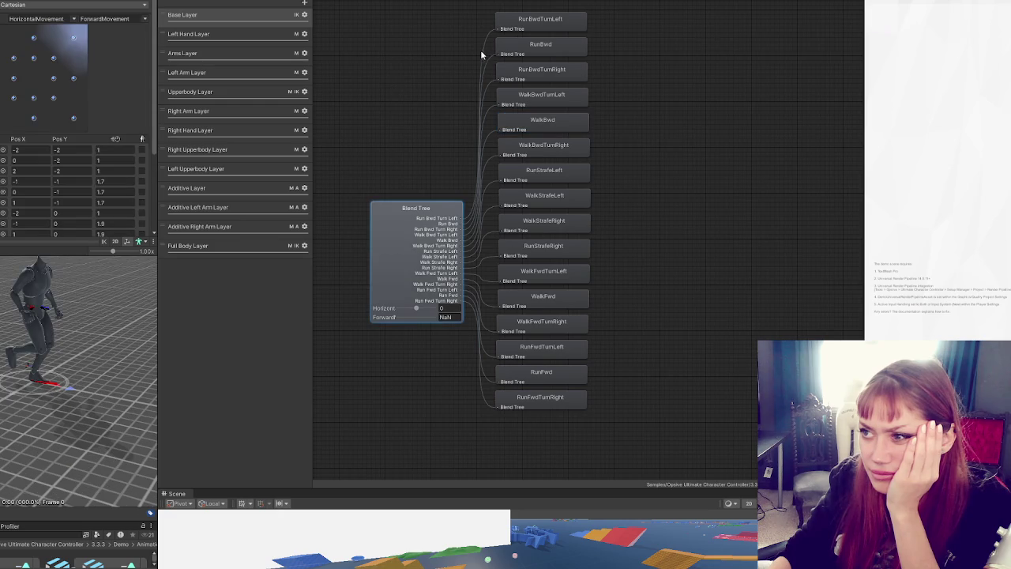
Step: Lower the preview splitter and widen the settings area to list every motion position, then nudge the browser window
{"action": "left_click_drag", "start_coordinate": [2, 242], "coordinate": [4, 387]}
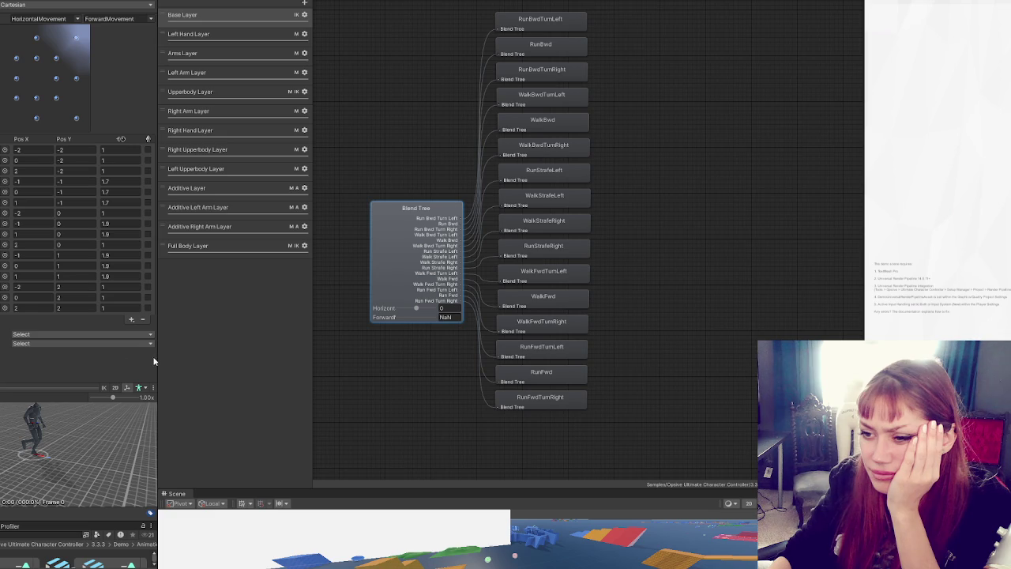
{"action": "left_click_drag", "start_coordinate": [157, 355], "coordinate": [253, 347]}
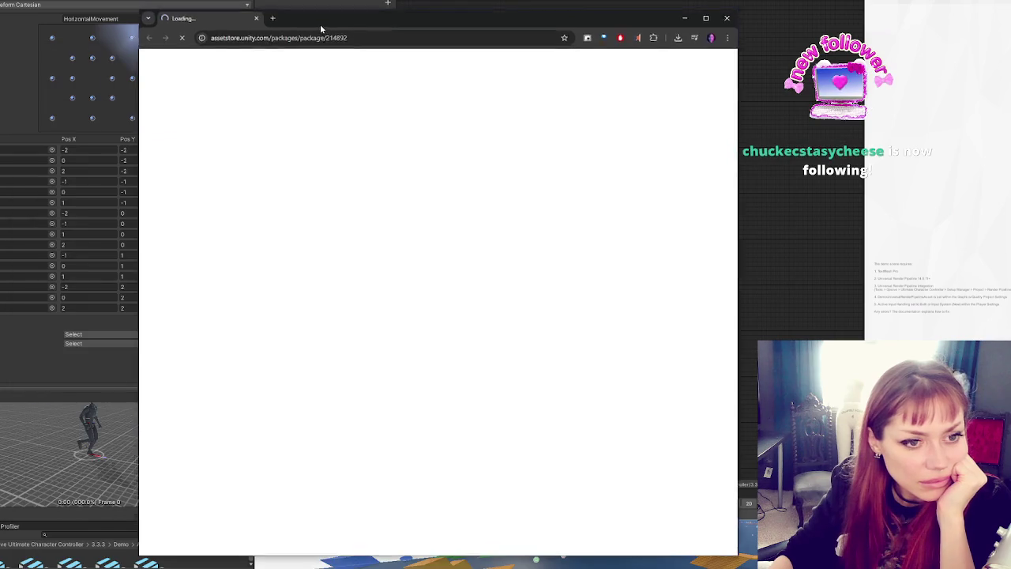
{"action": "left_click_drag", "start_coordinate": [320, 29], "coordinate": [329, 21]}
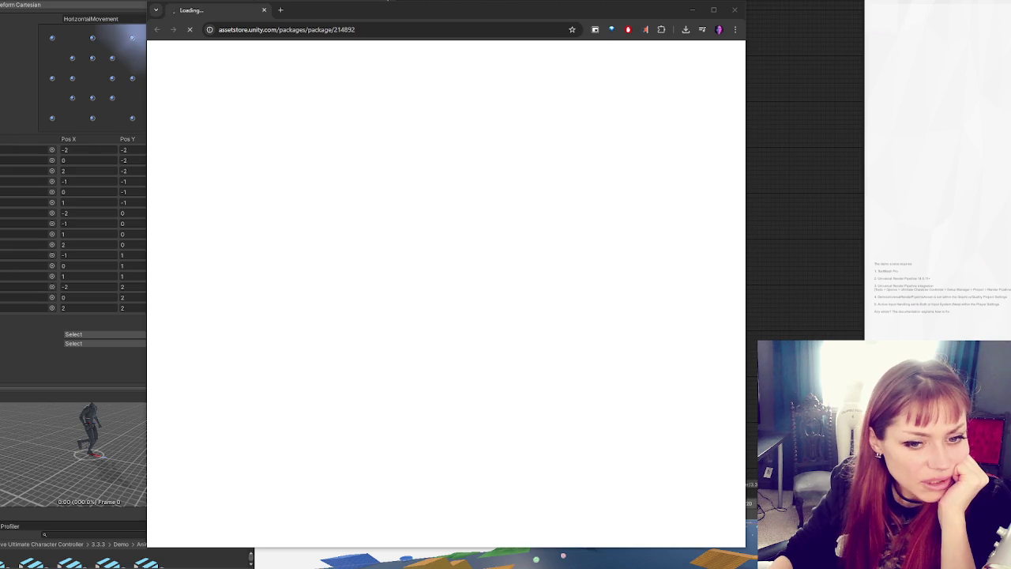
Step: Browse the First Person Movement Controller gallery: Grappling Hook, Wallrun, Rigidbody Support, Moving Platform and Leaning images
{"action": "left_click", "coordinate": [263, 10]}
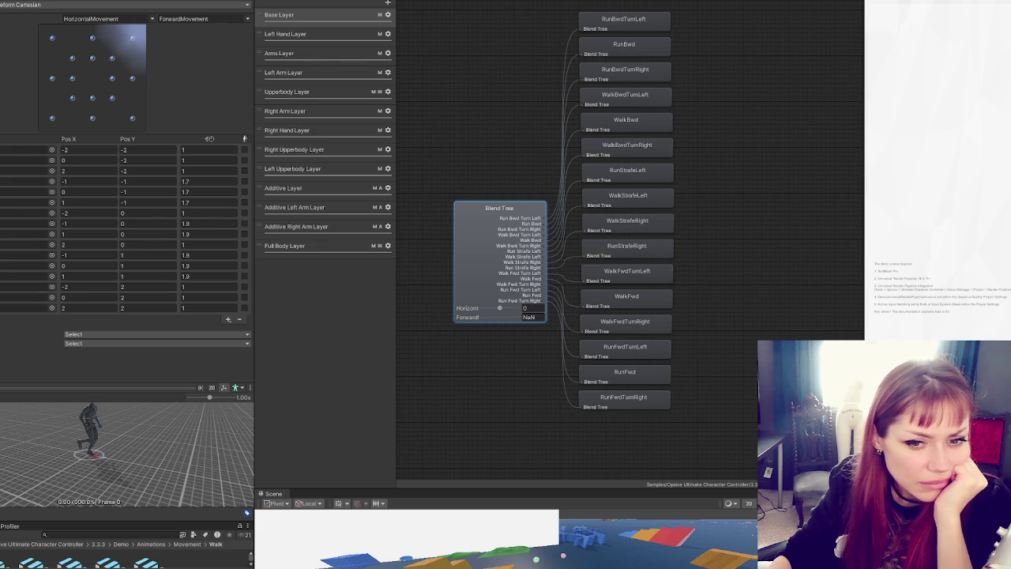
{"action": "key", "text": "alt+Tab"}
{"action": "left_click", "coordinate": [221, 442]}
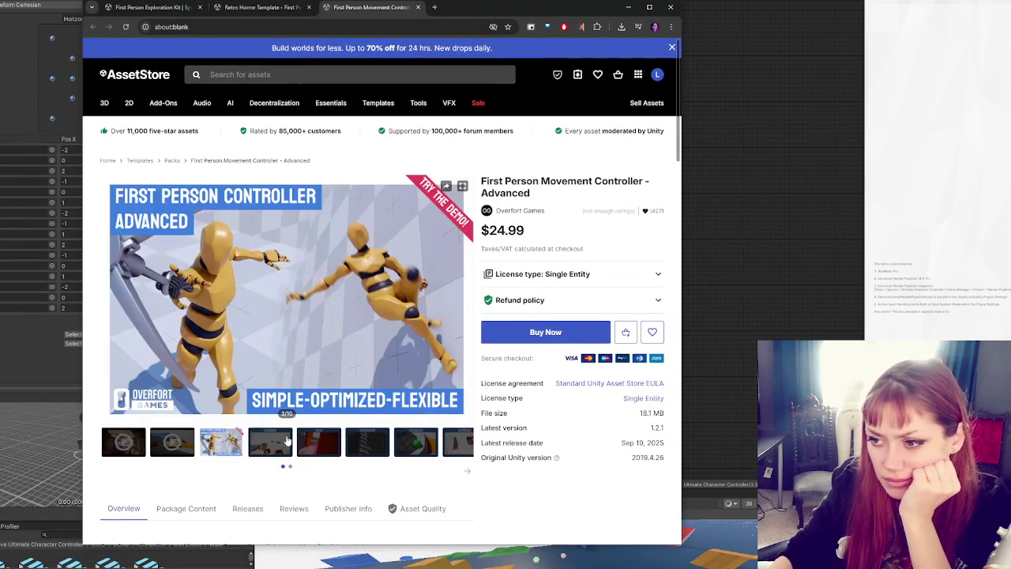
{"action": "left_click", "coordinate": [318, 441]}
{"action": "left_click", "coordinate": [351, 442]}
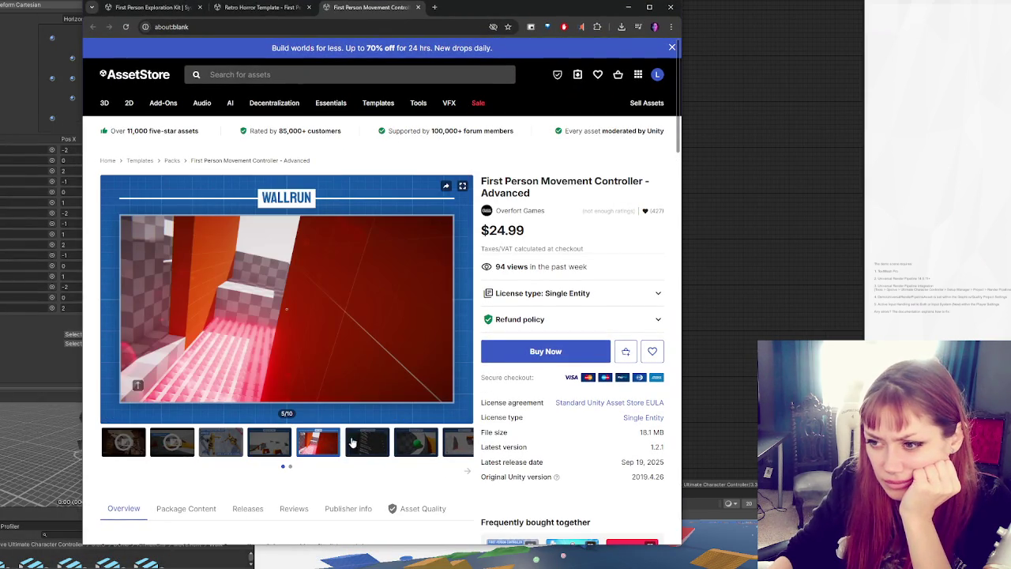
{"action": "left_click", "coordinate": [418, 447]}
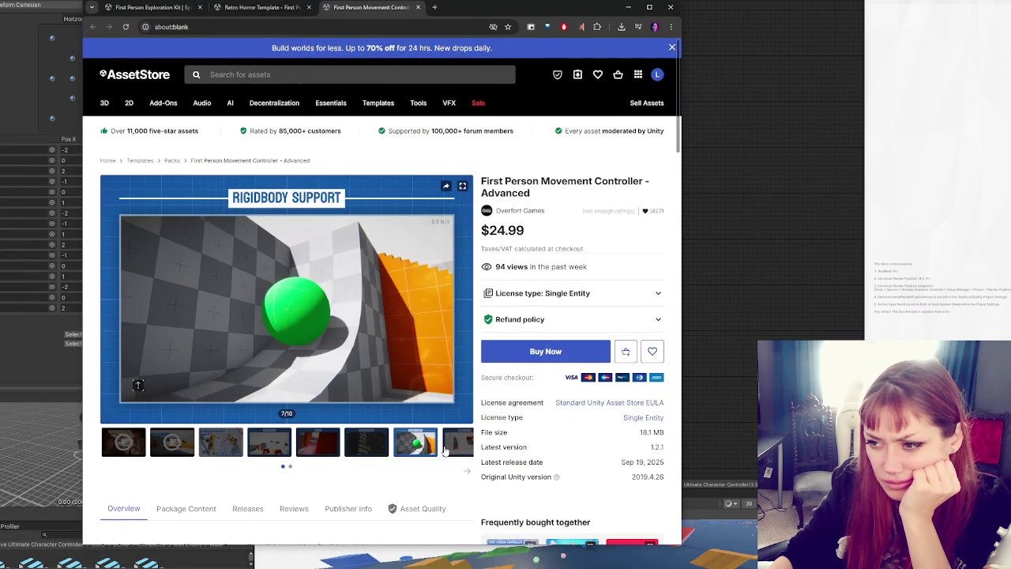
{"action": "left_click", "coordinate": [448, 448]}
{"action": "mouse_move", "coordinate": [428, 296]}
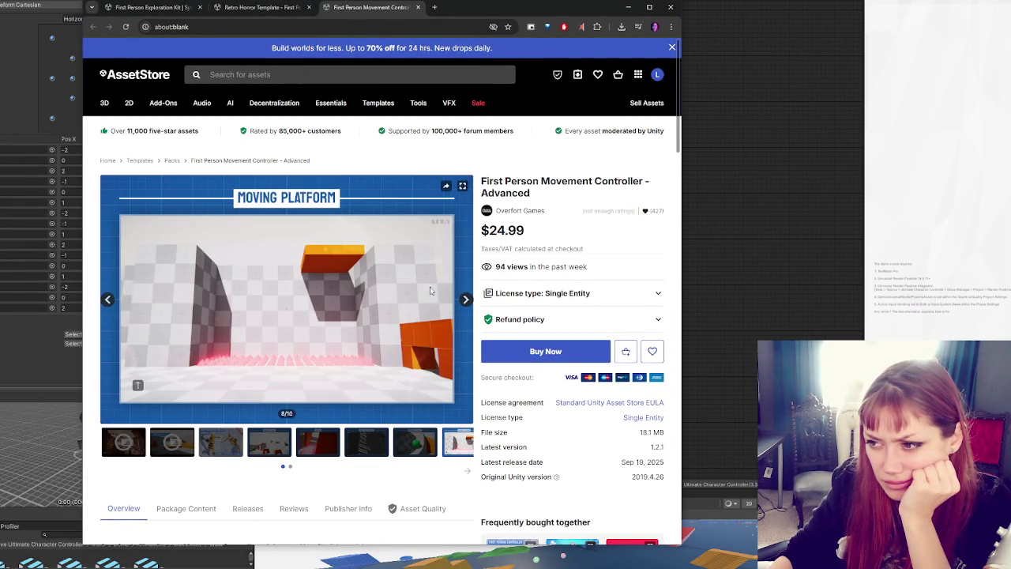
{"action": "left_click", "coordinate": [465, 299]}
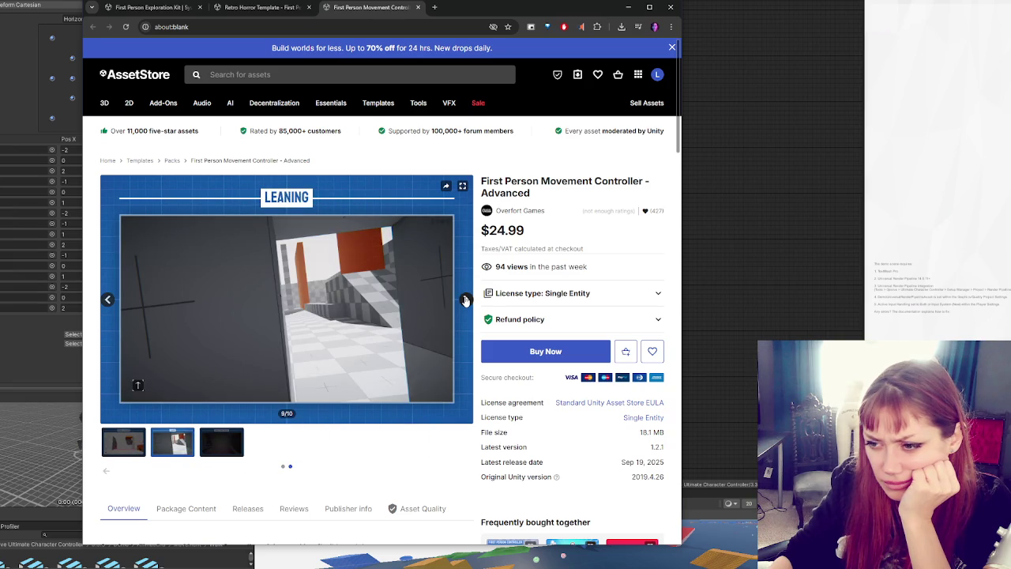
{"action": "left_click", "coordinate": [109, 299]}
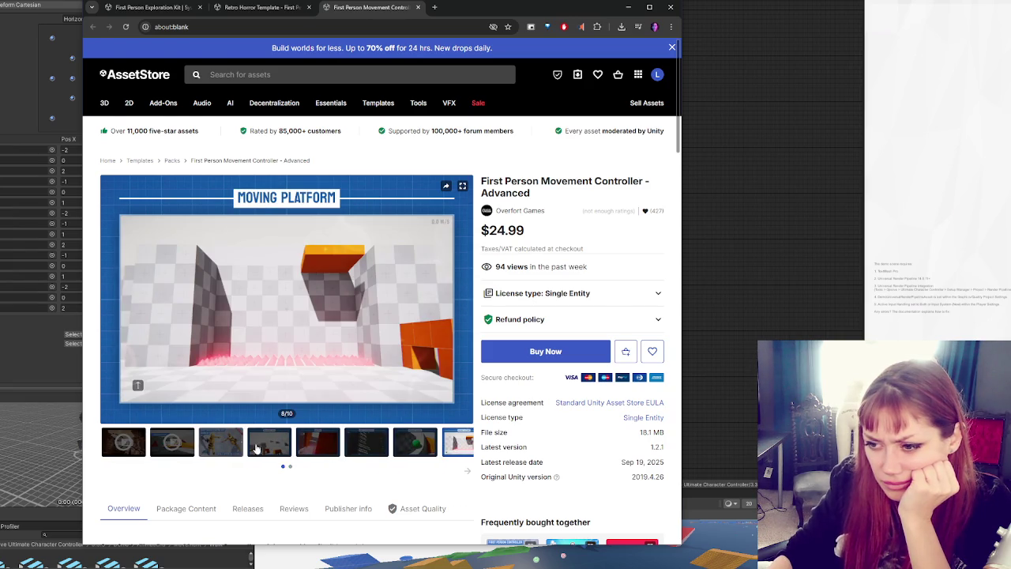
{"action": "left_click", "coordinate": [221, 442]}
{"action": "left_click", "coordinate": [270, 444]}
{"action": "left_click", "coordinate": [307, 446]}
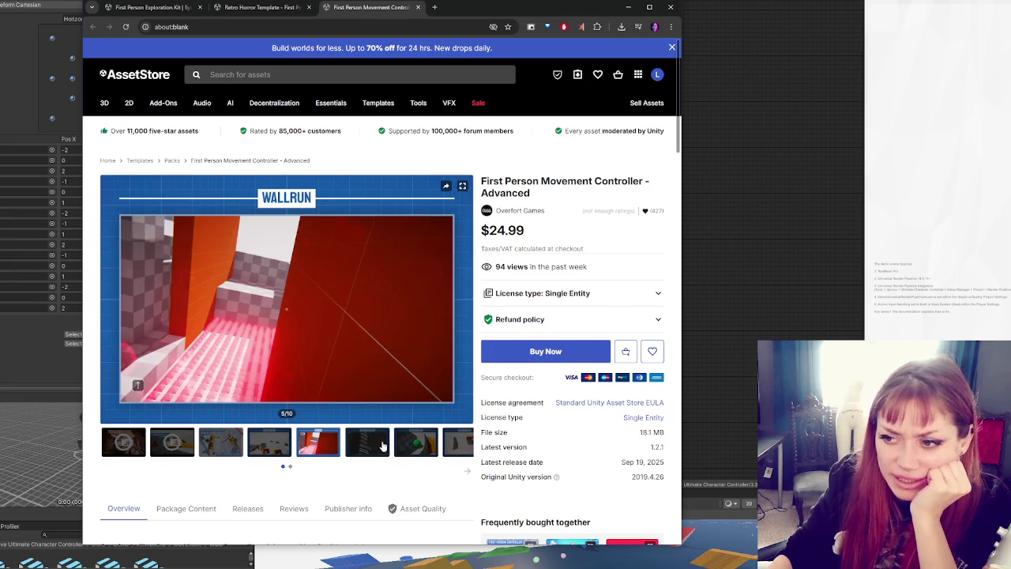
{"action": "left_click", "coordinate": [383, 446]}
{"action": "left_click", "coordinate": [412, 444]}
Step: Play the demo video unmuted, skip ahead to 0:18 and 0:47, then close the page
{"action": "left_click", "coordinate": [123, 442]}
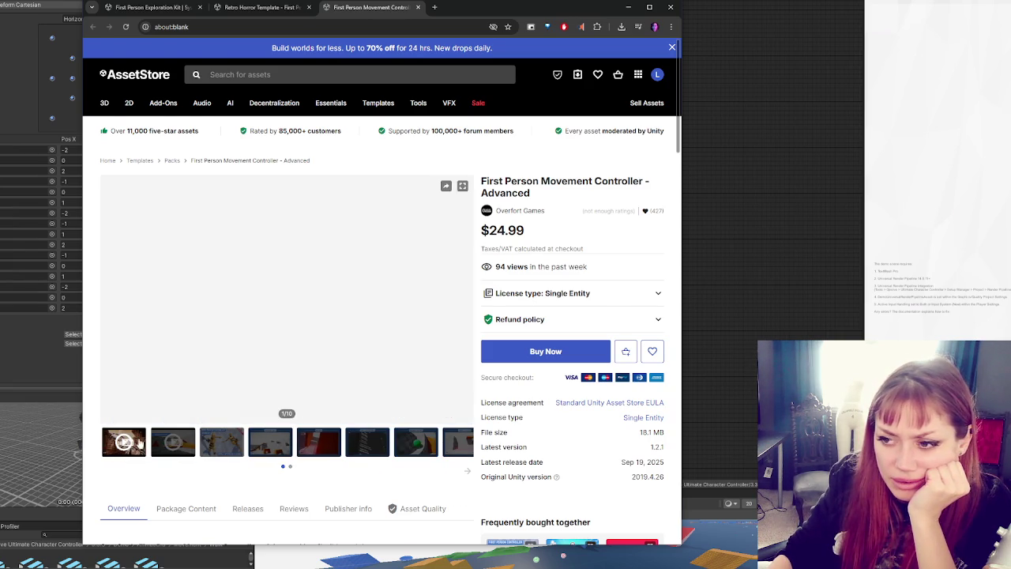
{"action": "left_click", "coordinate": [135, 395]}
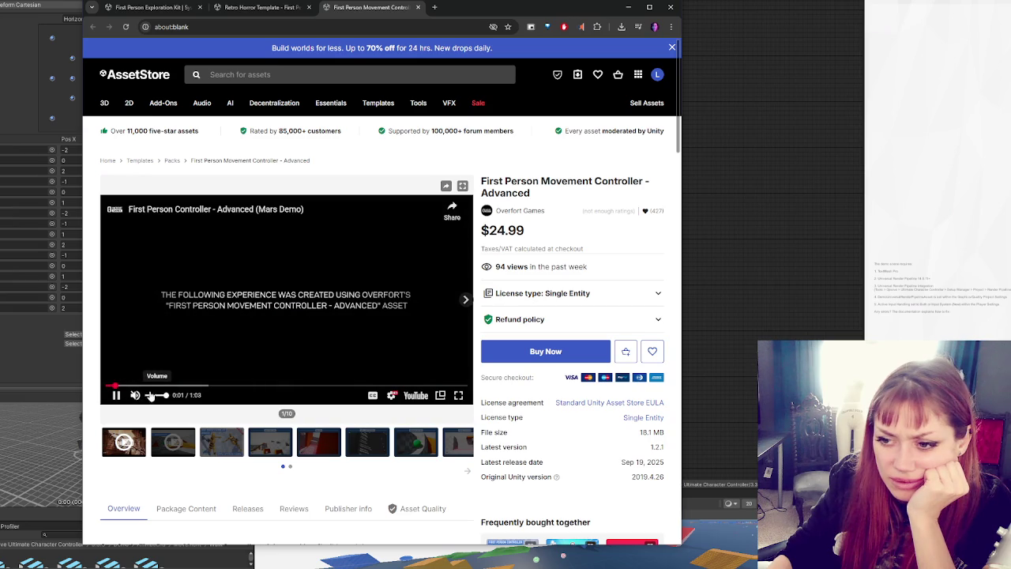
{"action": "left_click_drag", "start_coordinate": [183, 387], "coordinate": [188, 388]}
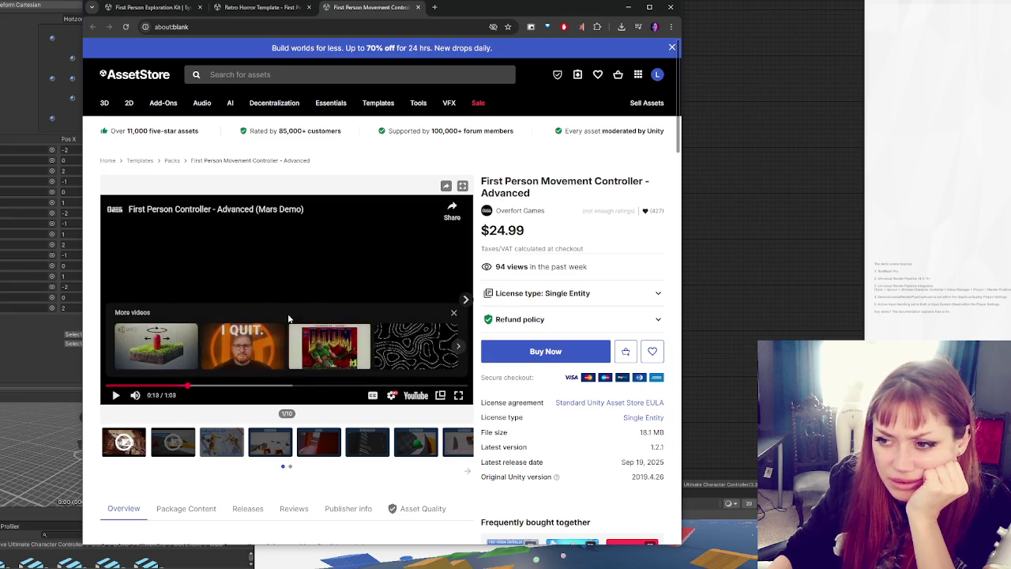
{"action": "left_click", "coordinate": [113, 396]}
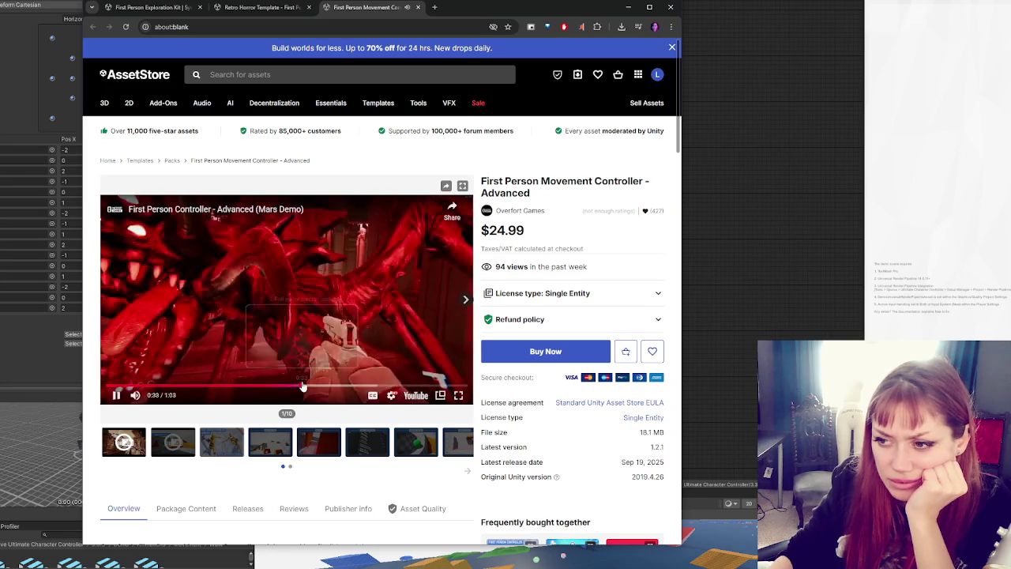
{"action": "left_click", "coordinate": [381, 385]}
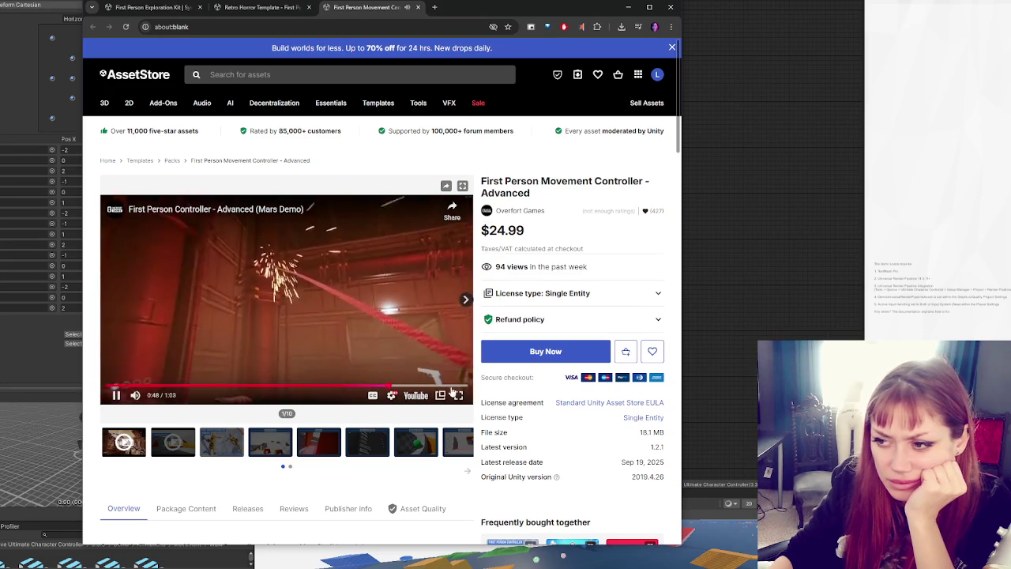
{"action": "left_click", "coordinate": [418, 7]}
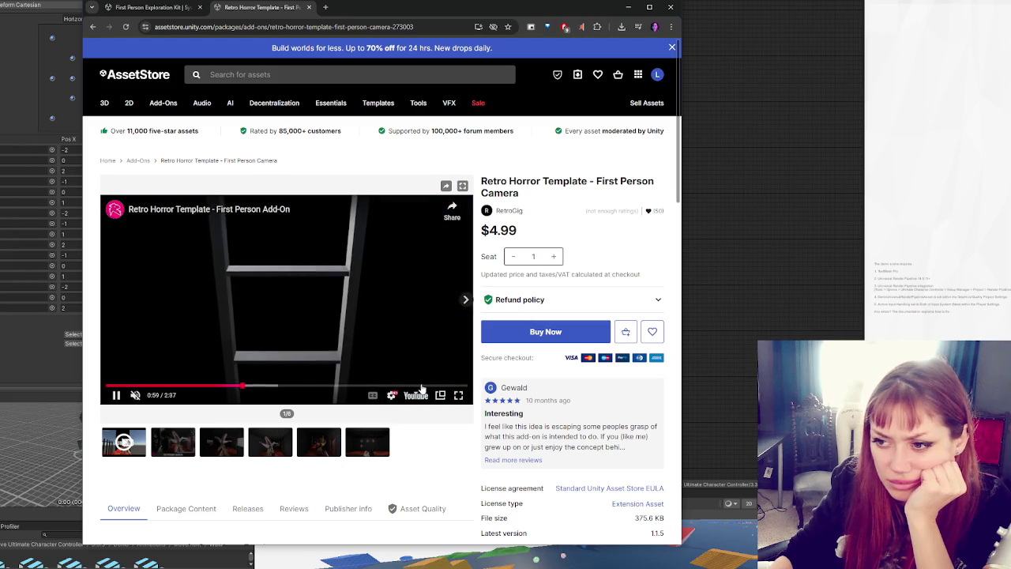
Step: Close Retro Horror Template and skip the Exploration Kit video through its desk, drawers and doors scenes
{"action": "left_click", "coordinate": [308, 7]}
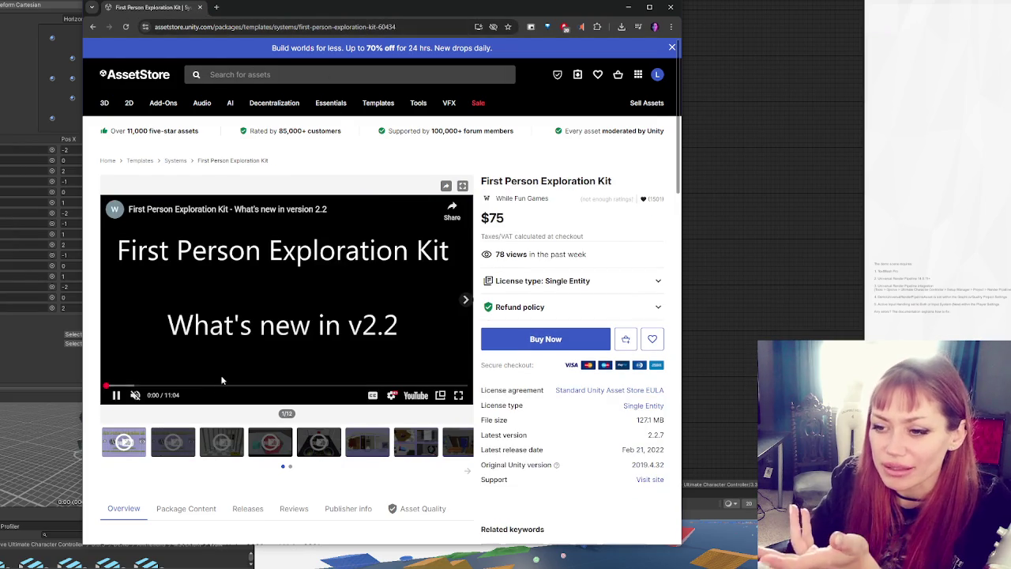
{"action": "left_click", "coordinate": [168, 386]}
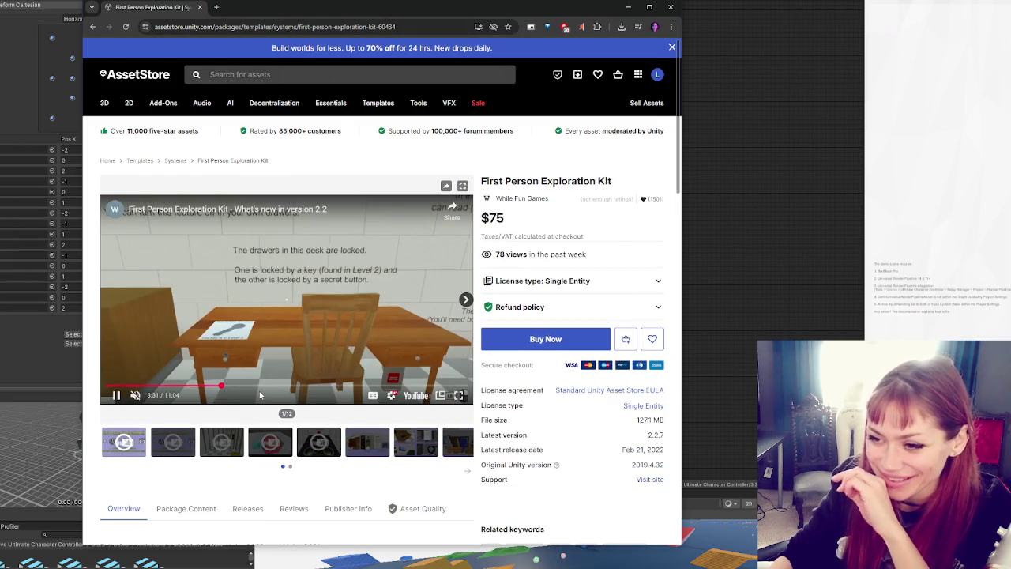
{"action": "left_click", "coordinate": [282, 385]}
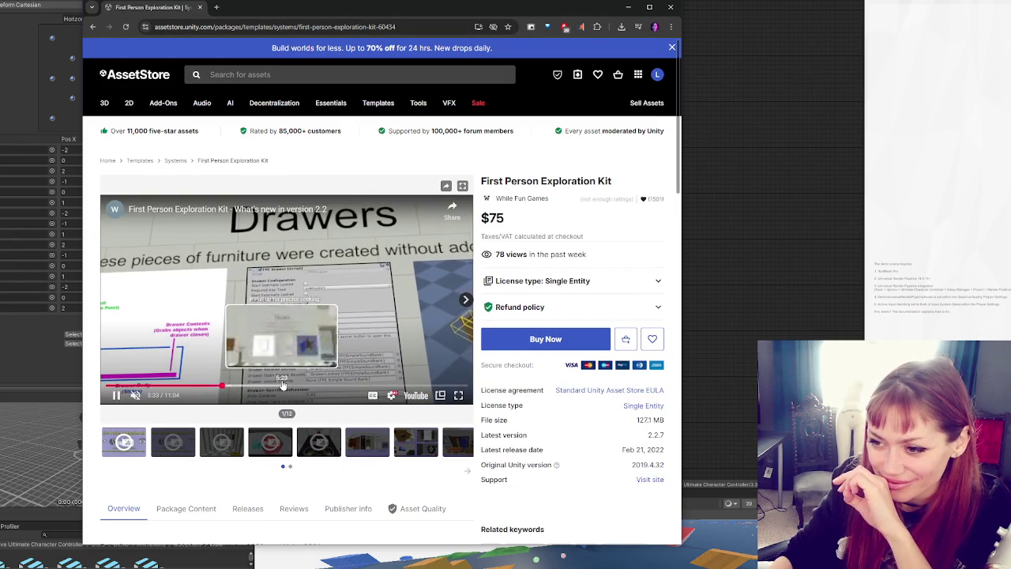
{"action": "left_click", "coordinate": [281, 385]}
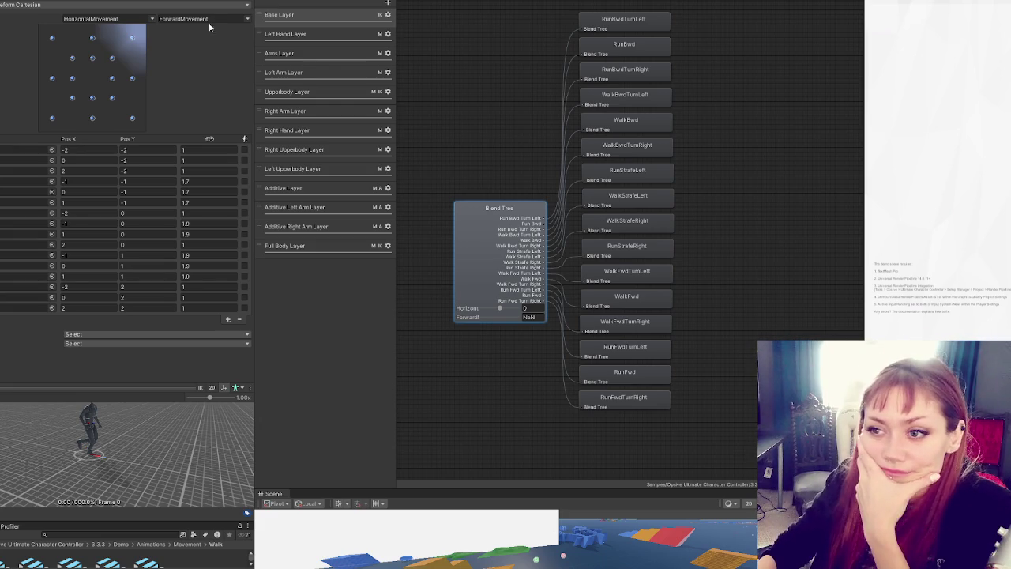
Step: Move the (0,1) motion point to -0.06, 1.07 and show blend weight coverage
{"action": "left_click", "coordinate": [112, 101]}
{"action": "left_click_drag", "start_coordinate": [112, 101], "coordinate": [92, 99]}
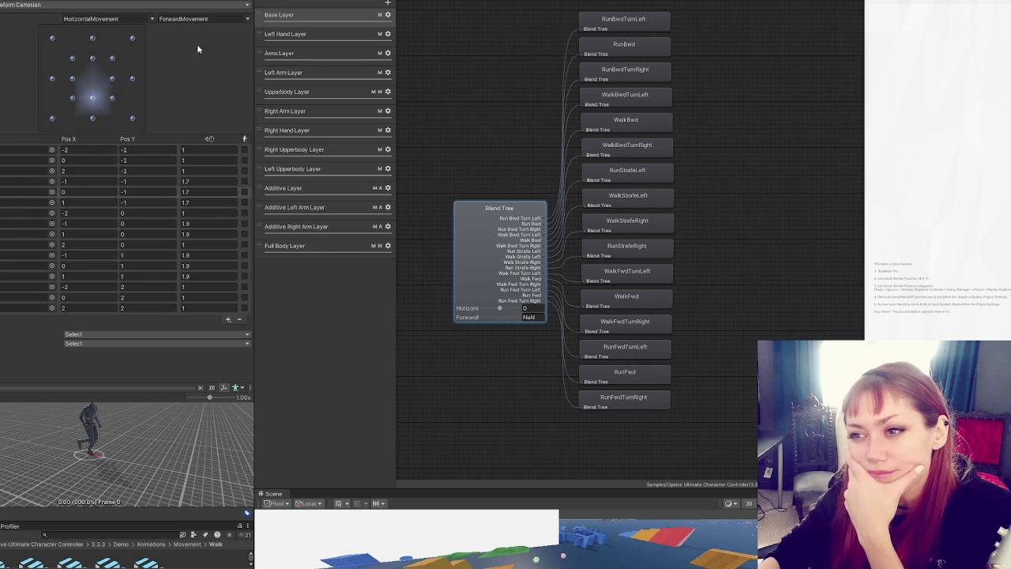
{"action": "left_click_drag", "start_coordinate": [92, 59], "coordinate": [90, 56]}
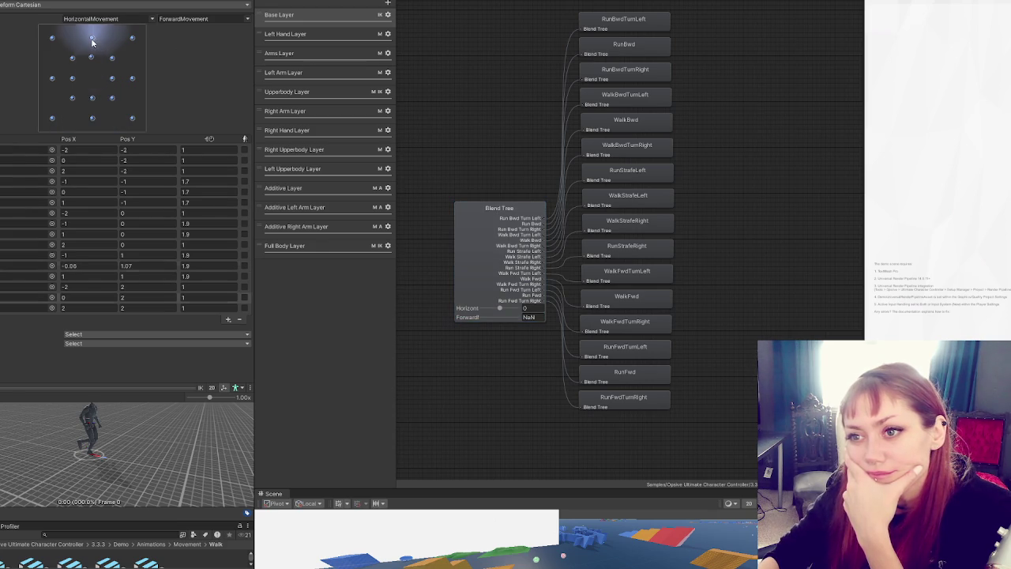
{"action": "left_click", "coordinate": [136, 42]}
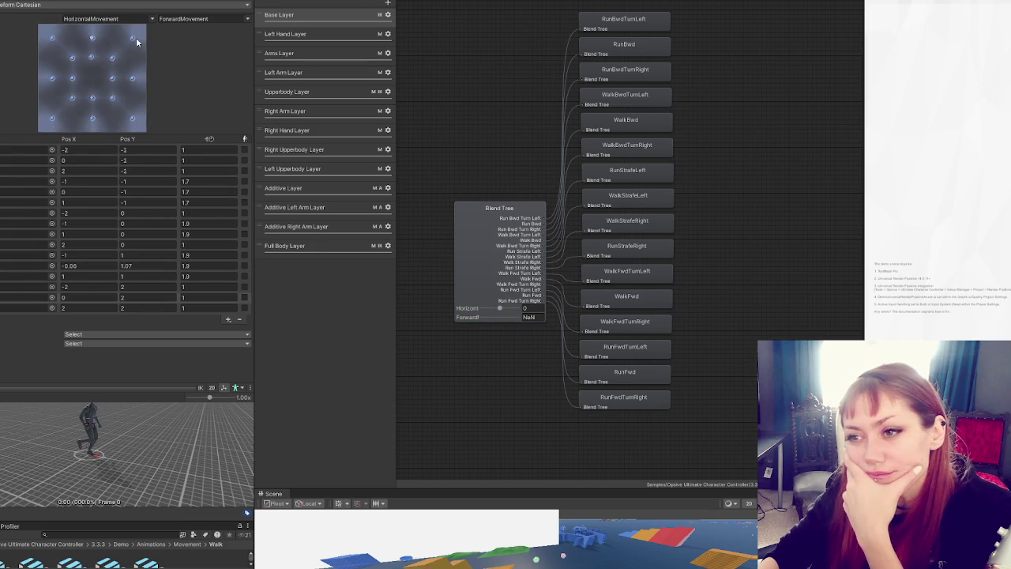
Step: Keep ForwardMovement as the second parameter and enlarge the animation preview area
{"action": "left_click", "coordinate": [153, 19]}
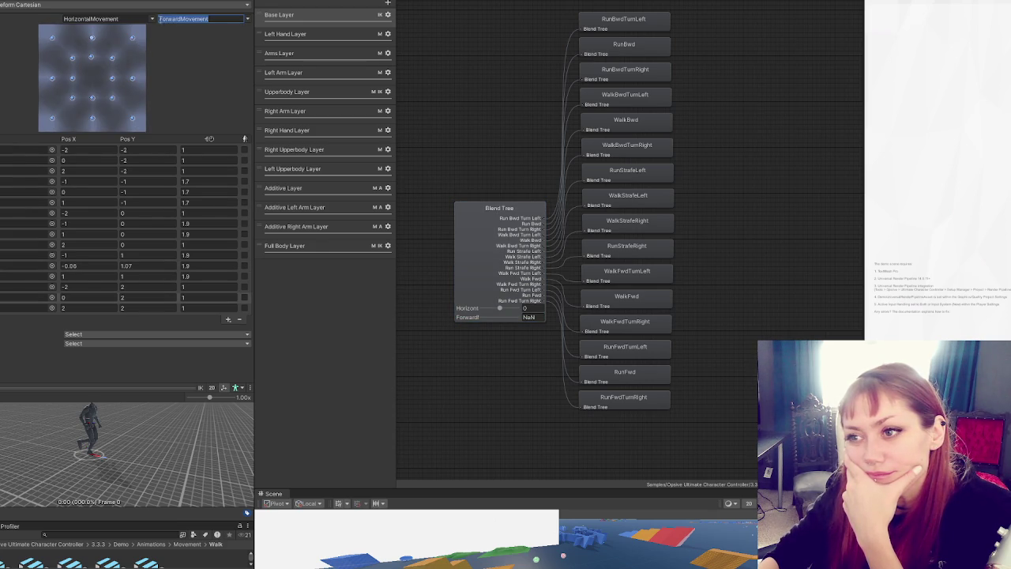
{"action": "left_click", "coordinate": [154, 19]}
{"action": "left_click", "coordinate": [153, 19]}
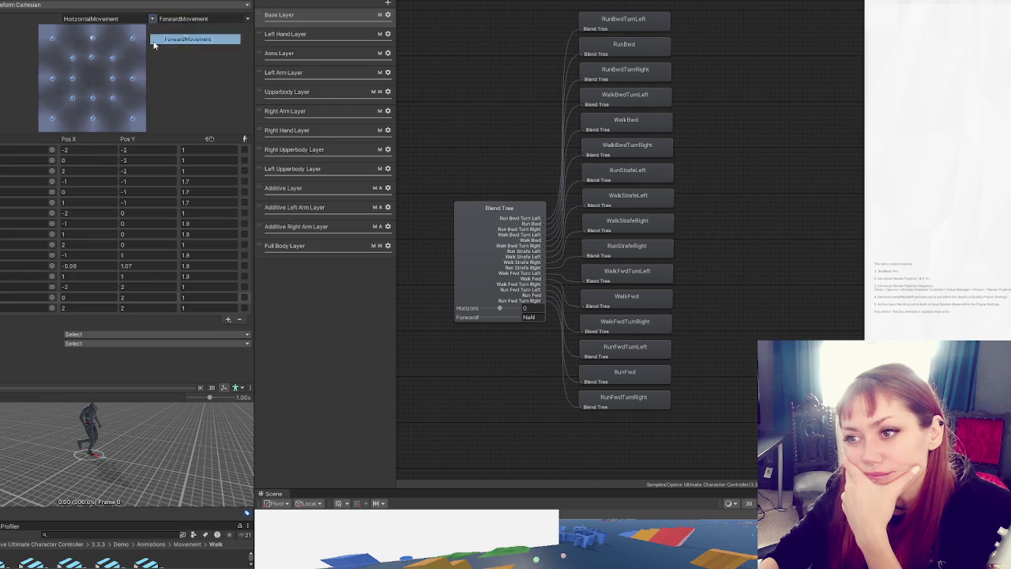
{"action": "left_click", "coordinate": [154, 39]}
{"action": "left_click", "coordinate": [151, 18]}
{"action": "left_click", "coordinate": [151, 18]}
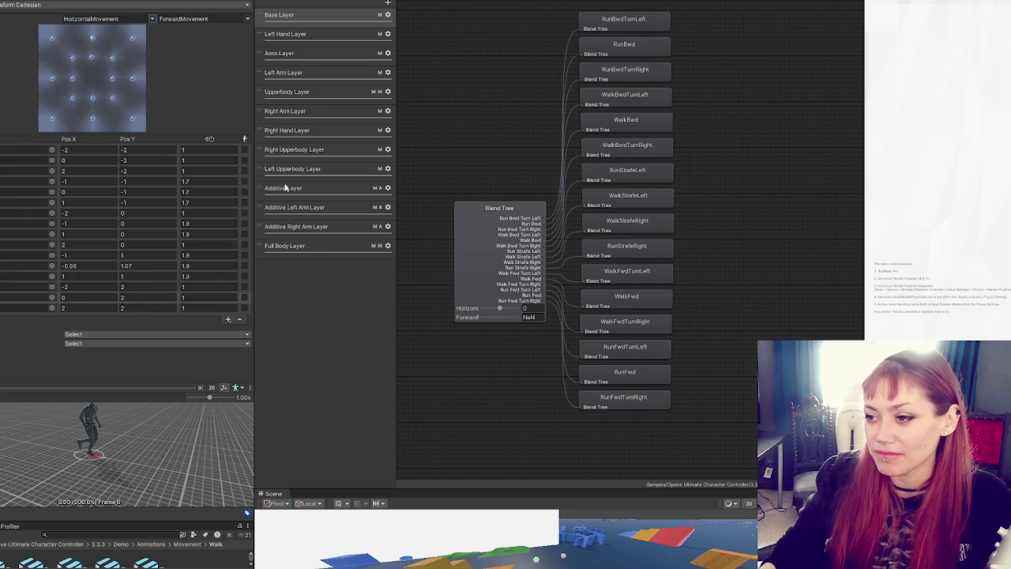
{"action": "mouse_move", "coordinate": [77, 386]}
{"action": "left_mouse_down"}
{"action": "mouse_move", "coordinate": [87, 131]}
{"action": "mouse_move", "coordinate": [132, 211]}
{"action": "left_mouse_up"}
Step: Zoom the preview and widen the Inspector so the walking character appears much larger
{"action": "scroll", "coordinate": [111, 322], "scroll_direction": "up", "scroll_amount": 2}
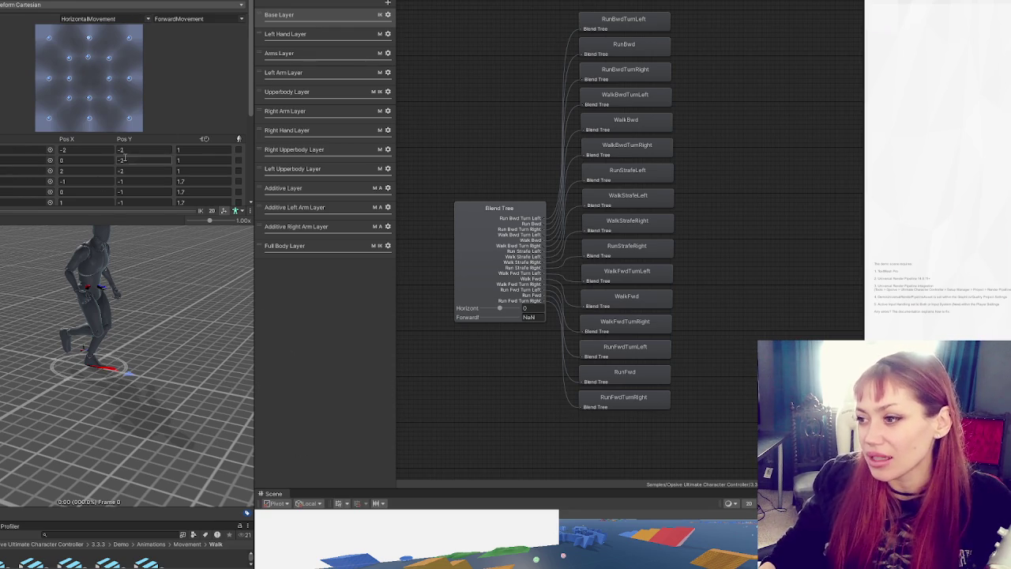
{"action": "mouse_move", "coordinate": [253, 288]}
{"action": "left_mouse_down"}
{"action": "mouse_move", "coordinate": [544, 300]}
{"action": "mouse_move", "coordinate": [31, 316]}
{"action": "mouse_move", "coordinate": [462, 340]}
{"action": "mouse_move", "coordinate": [305, 342]}
{"action": "left_mouse_up"}
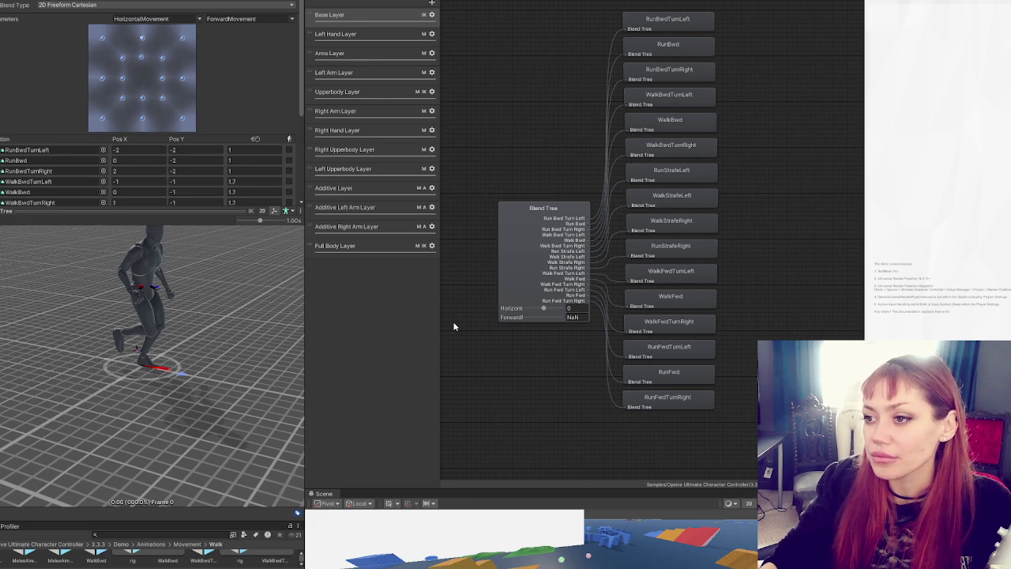
Step: Inspect the Full Body Layer's Body punch and kick states, then the Right Hand Layer
{"action": "left_click", "coordinate": [376, 244]}
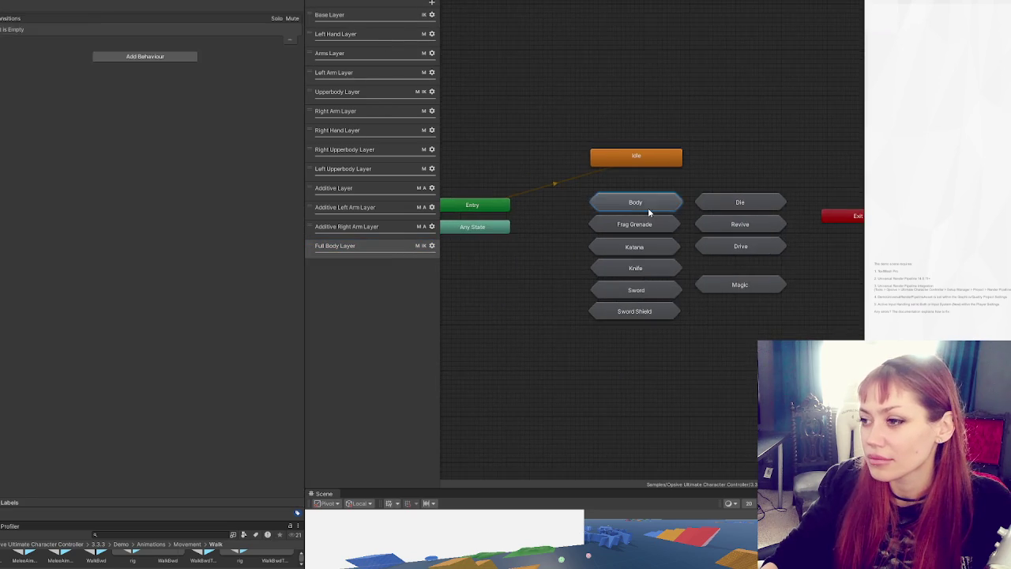
{"action": "double_click", "coordinate": [648, 207]}
{"action": "left_click_drag", "start_coordinate": [546, 214], "coordinate": [621, 238]}
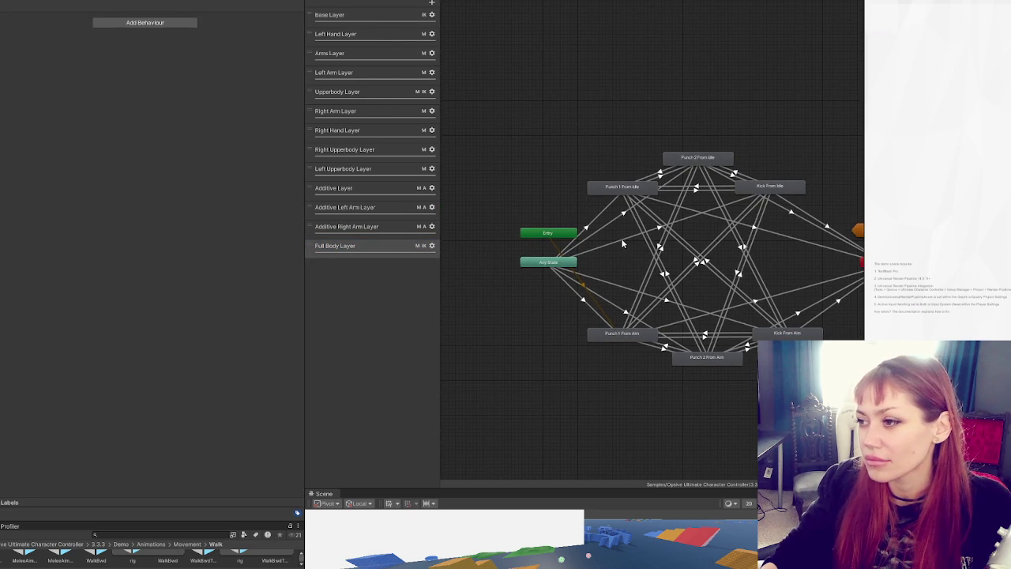
{"action": "left_click", "coordinate": [613, 193]}
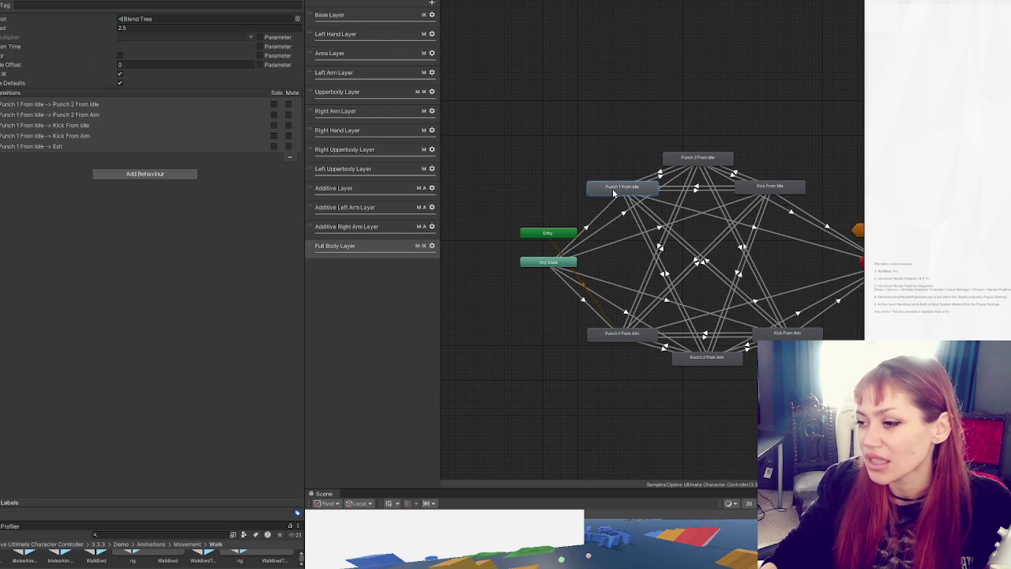
{"action": "left_click", "coordinate": [499, 149]}
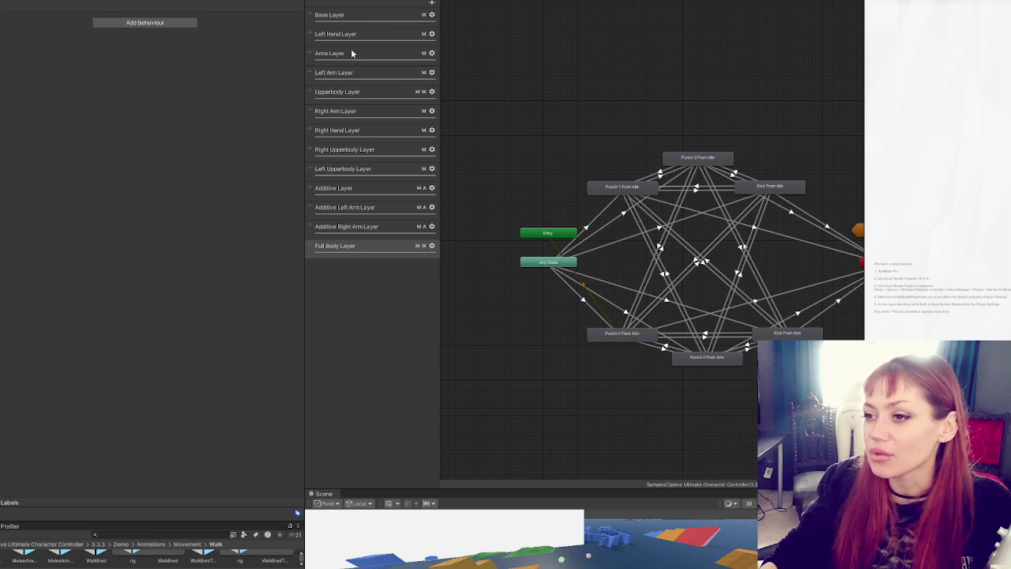
{"action": "left_click", "coordinate": [372, 135]}
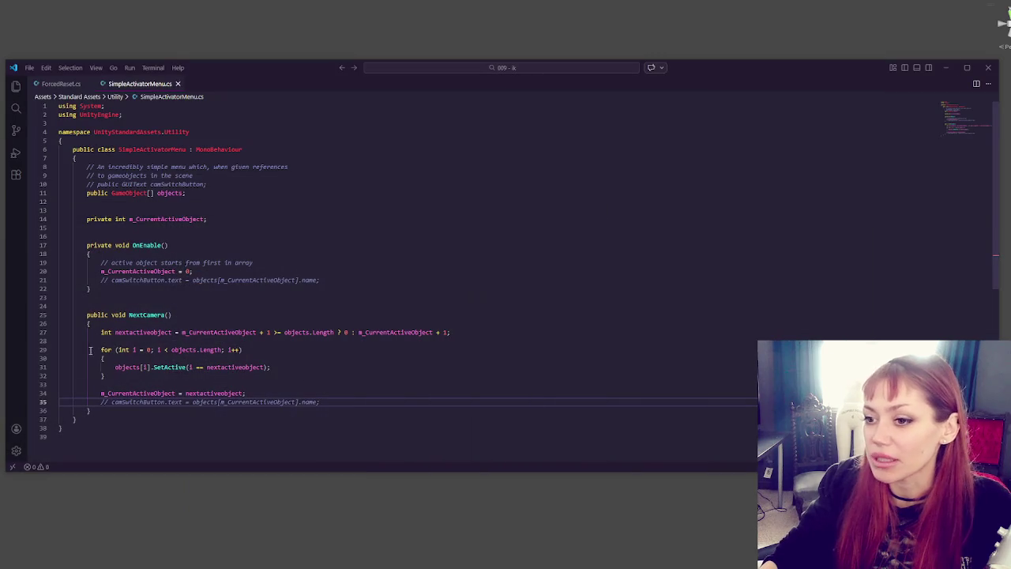
Step: Make the Scene view taller and widen the demo requirements notes
{"action": "mouse_move", "coordinate": [30, 567]}
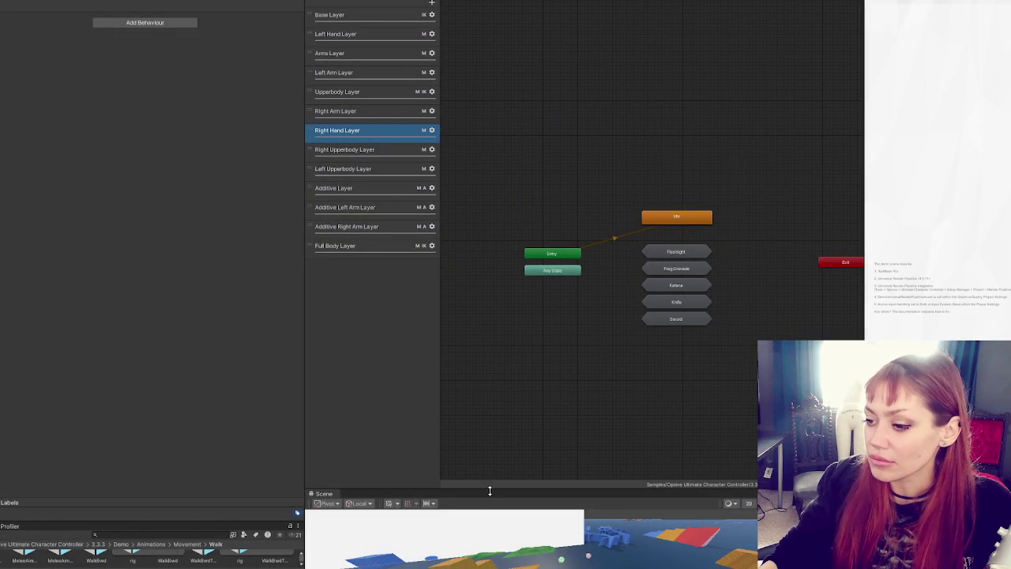
{"action": "mouse_move", "coordinate": [488, 490]}
{"action": "left_mouse_down"}
{"action": "mouse_move", "coordinate": [514, 127]}
{"action": "mouse_move", "coordinate": [514, 253]}
{"action": "left_mouse_up"}
{"action": "left_click_drag", "start_coordinate": [862, 190], "coordinate": [506, 214]}
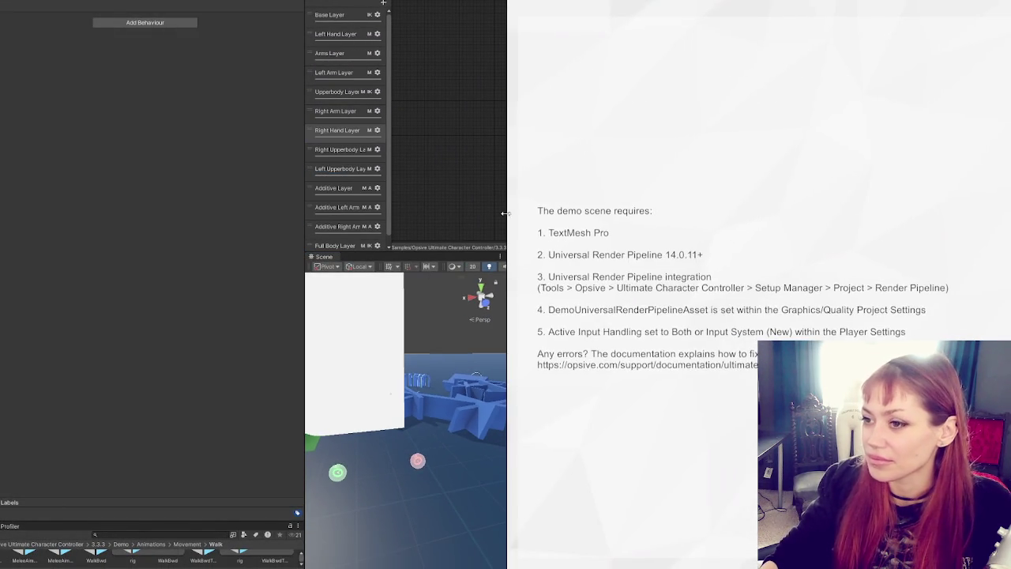
Step: Open the Standard demo scene from the enlarged Project grid and select its character
{"action": "mouse_move", "coordinate": [303, 231]}
{"action": "left_mouse_down"}
{"action": "mouse_move", "coordinate": [158, 231]}
{"action": "mouse_move", "coordinate": [191, 231]}
{"action": "left_mouse_up"}
{"action": "left_click_drag", "start_coordinate": [70, 520], "coordinate": [55, 202]}
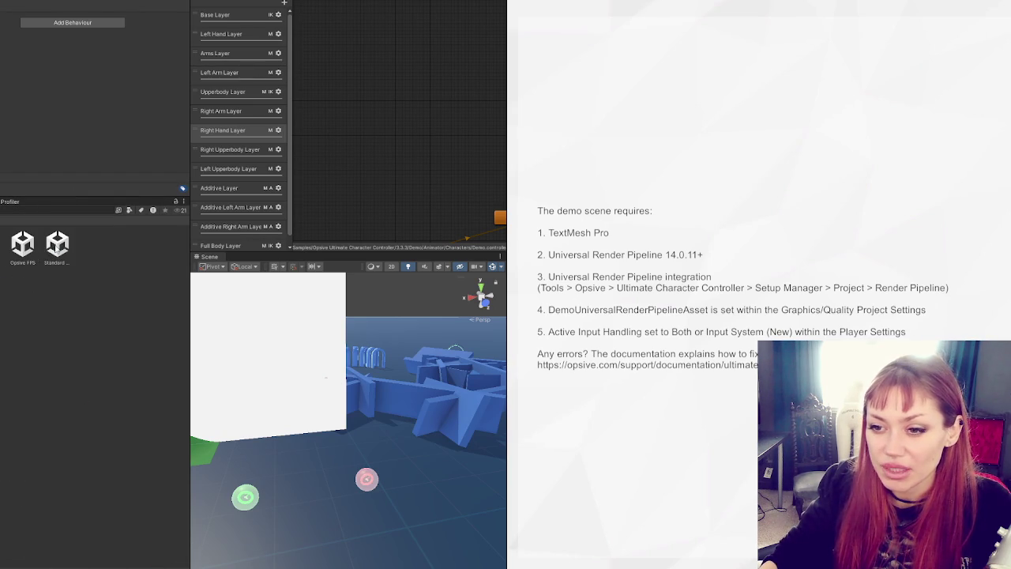
{"action": "double_click", "coordinate": [57, 245]}
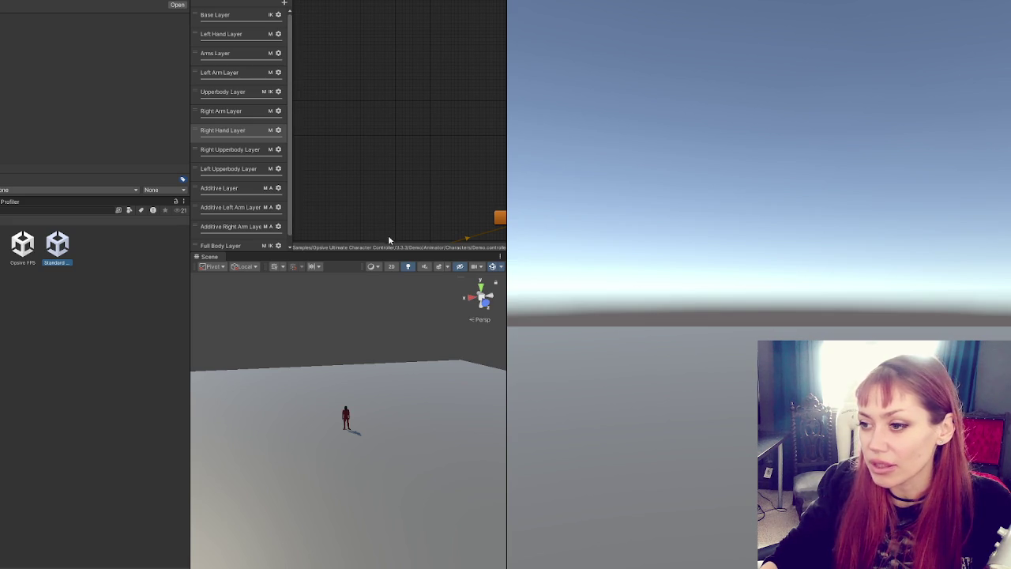
{"action": "left_click_drag", "start_coordinate": [387, 252], "coordinate": [387, 161]}
{"action": "left_click_drag", "start_coordinate": [506, 210], "coordinate": [417, 210]}
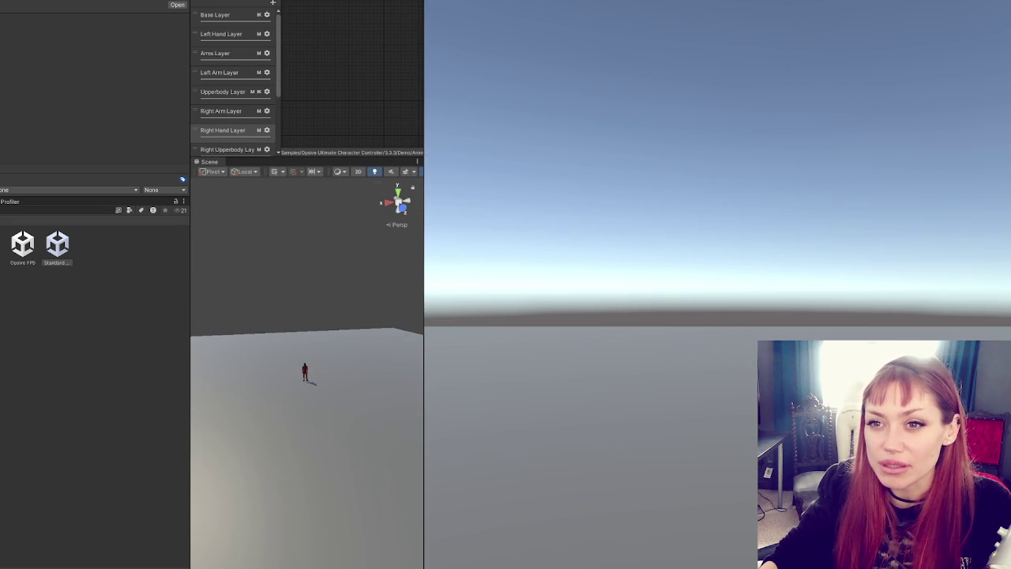
{"action": "left_click", "coordinate": [304, 372]}
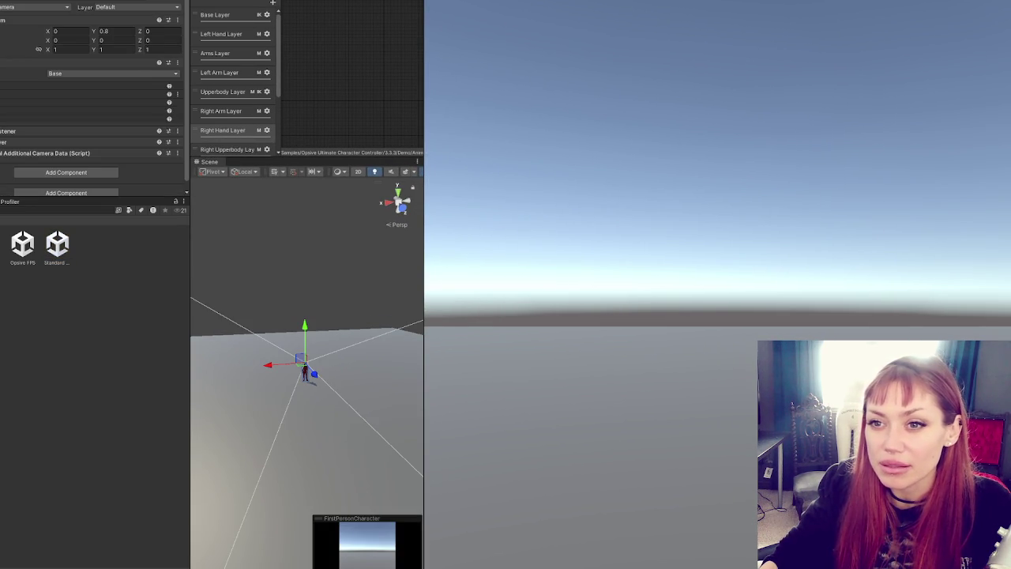
{"action": "left_click", "coordinate": [304, 375]}
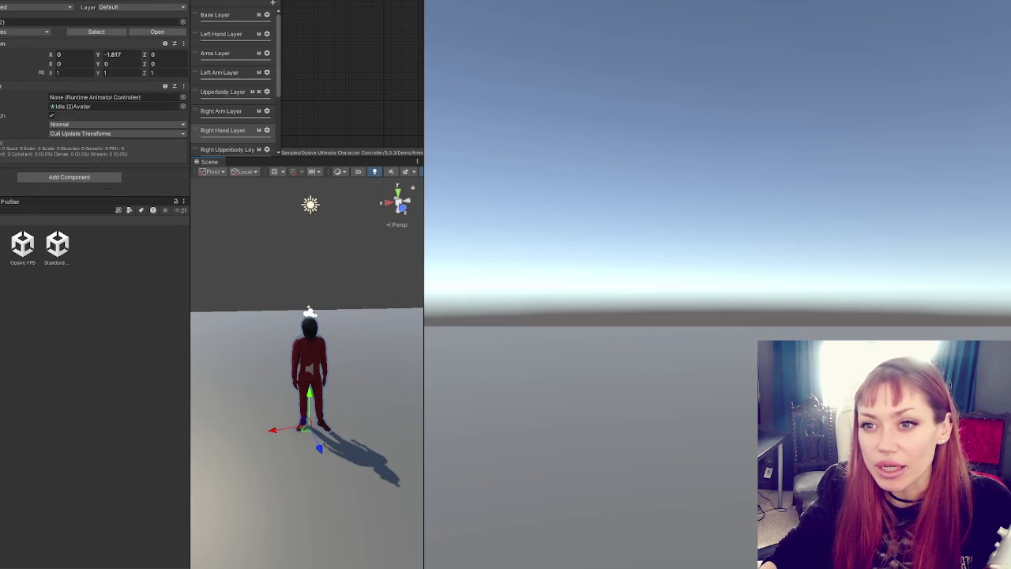
{"action": "left_click", "coordinate": [305, 371]}
{"action": "left_click", "coordinate": [308, 371]}
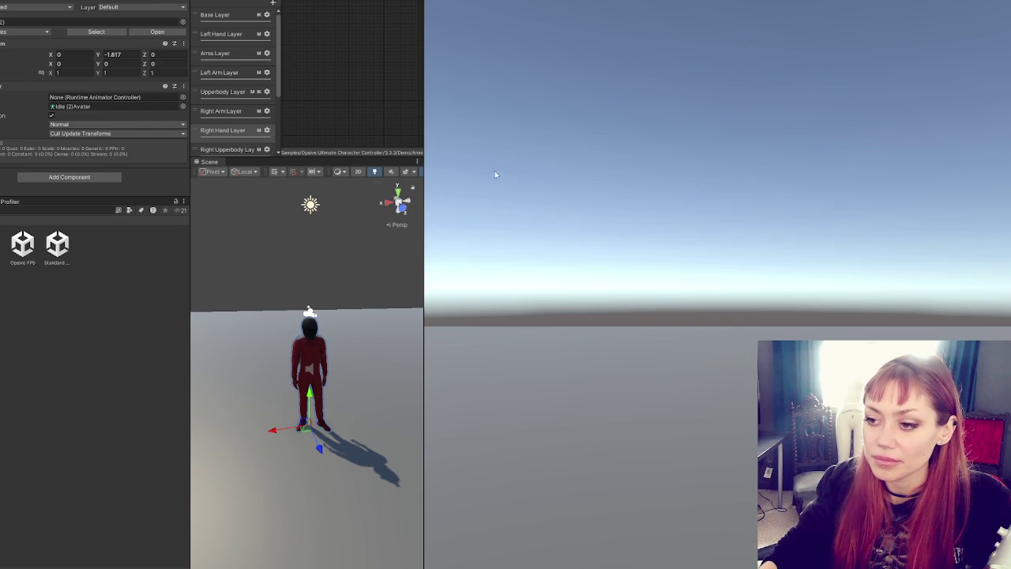
{"action": "key", "text": "ctrl+p"}
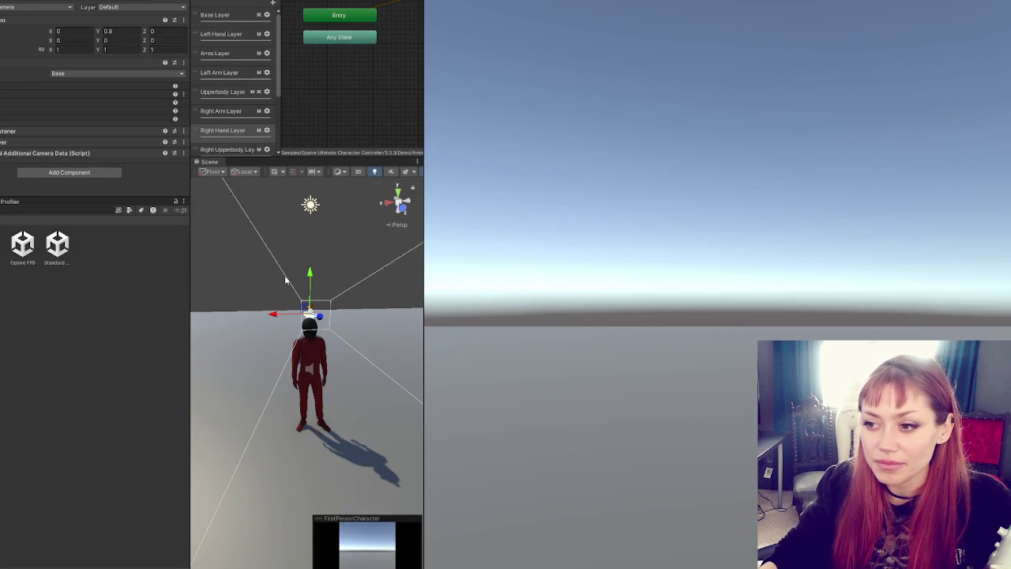
Step: Move the first-person camera down onto the helmet and forward in front of the face
{"action": "key", "text": "f"}
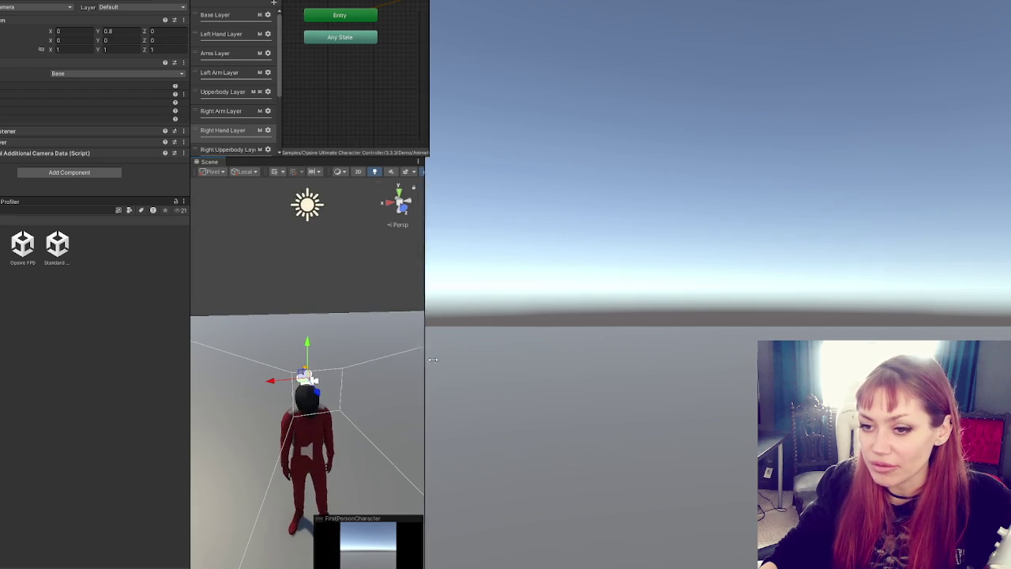
{"action": "left_click_drag", "start_coordinate": [423, 358], "coordinate": [656, 358]}
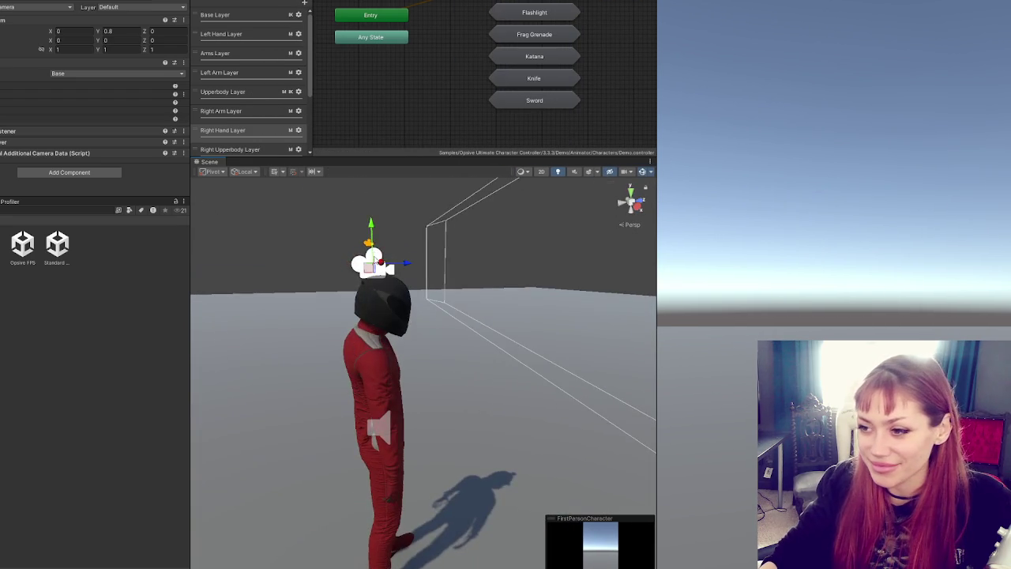
{"action": "mouse_move", "coordinate": [371, 227]}
{"action": "left_mouse_down"}
{"action": "mouse_move", "coordinate": [370, 256]}
{"action": "mouse_move", "coordinate": [421, 304]}
{"action": "left_mouse_up"}
{"action": "left_click", "coordinate": [387, 330]}
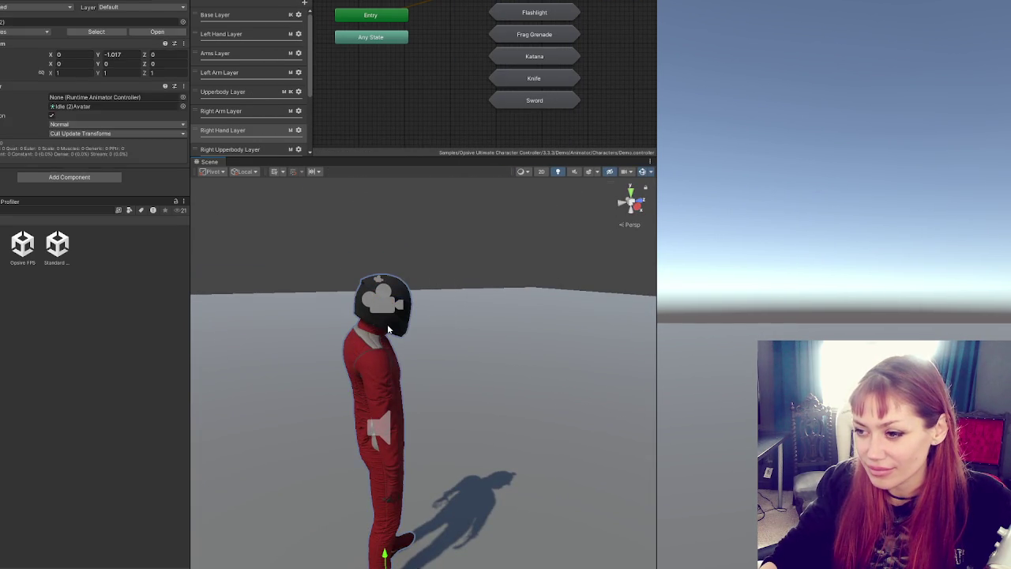
{"action": "left_click", "coordinate": [387, 330]}
{"action": "left_click", "coordinate": [388, 331]}
{"action": "left_click", "coordinate": [388, 330]}
{"action": "left_click", "coordinate": [388, 331]}
{"action": "left_click", "coordinate": [388, 330]}
{"action": "left_click", "coordinate": [386, 299]}
{"action": "left_click", "coordinate": [387, 298]}
{"action": "left_click", "coordinate": [395, 304]}
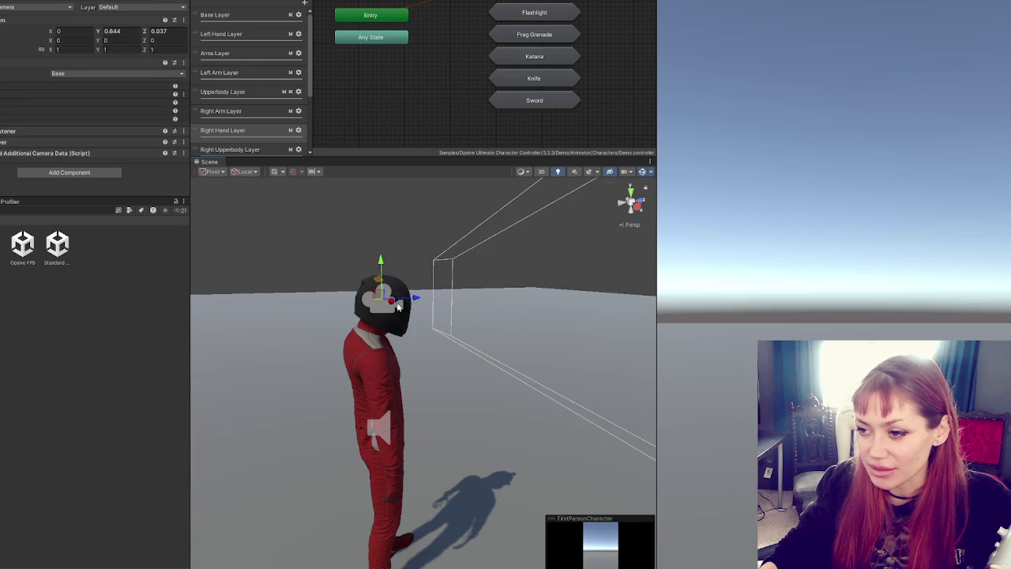
{"action": "left_click_drag", "start_coordinate": [439, 306], "coordinate": [444, 306]}
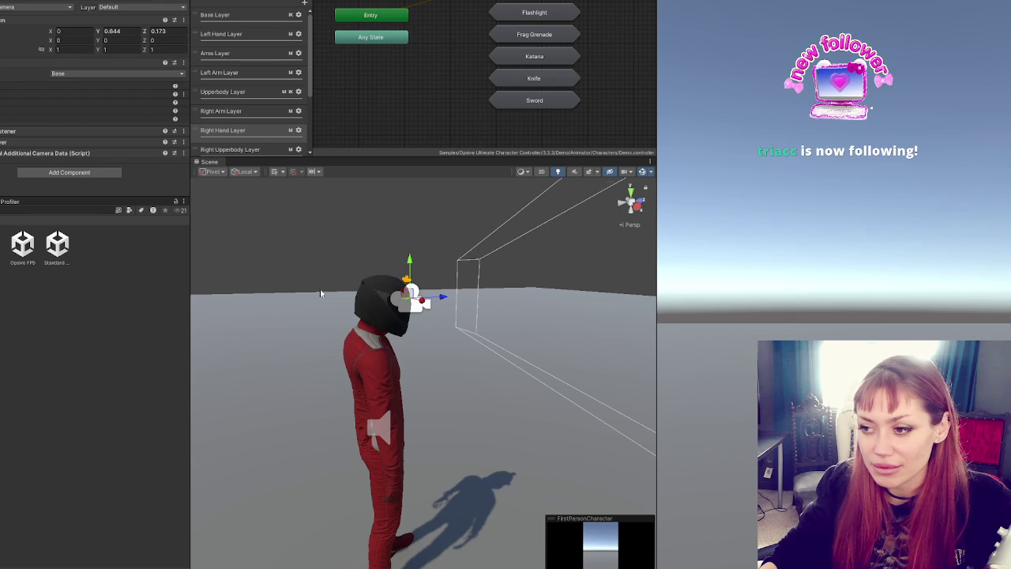
Step: Select the MainCamera through the character's bones, try reordering components, and dismiss the prefab warning
{"action": "left_click", "coordinate": [371, 347]}
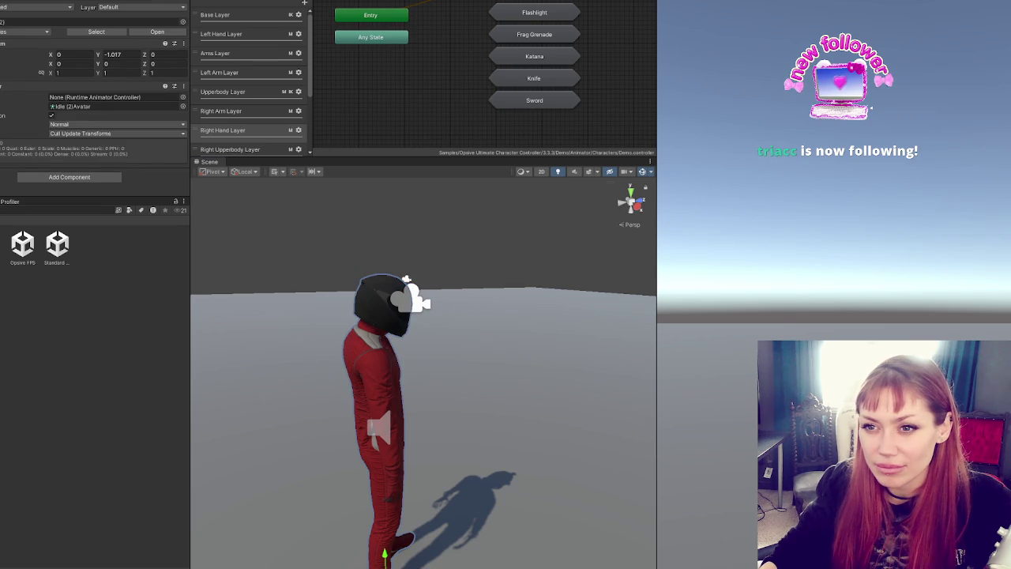
{"action": "left_click", "coordinate": [385, 451]}
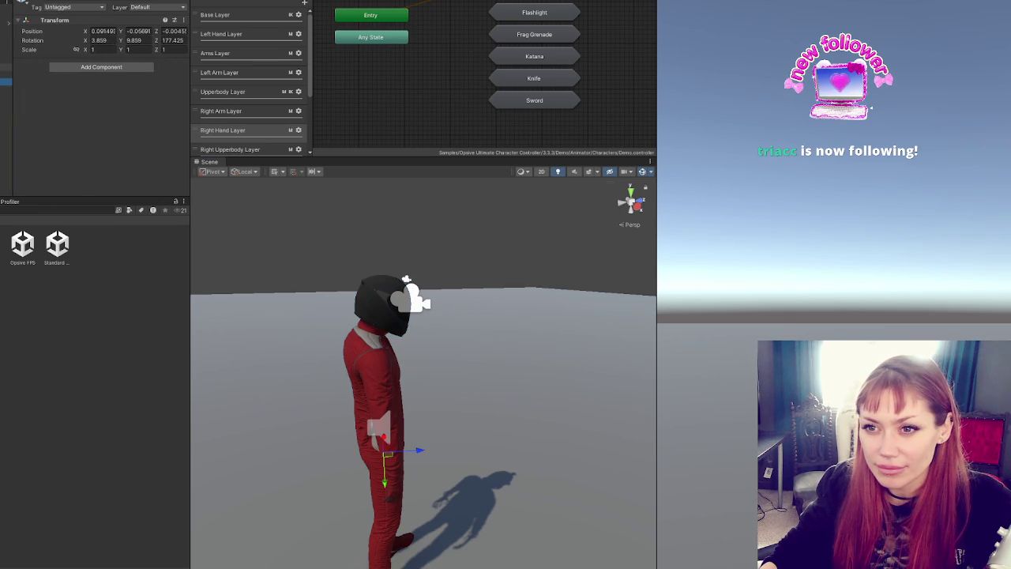
{"action": "left_click", "coordinate": [370, 359]}
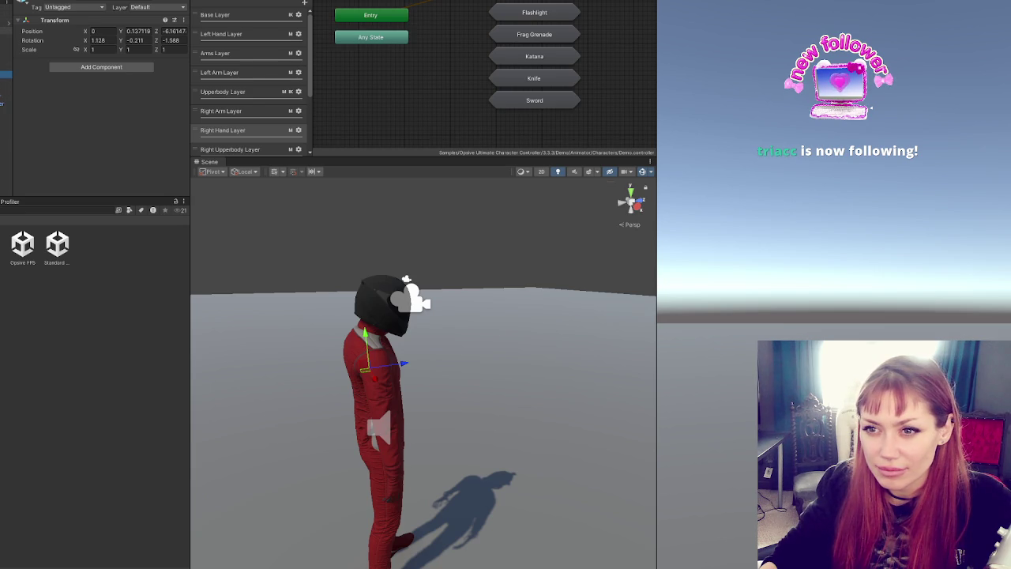
{"action": "left_click", "coordinate": [412, 298]}
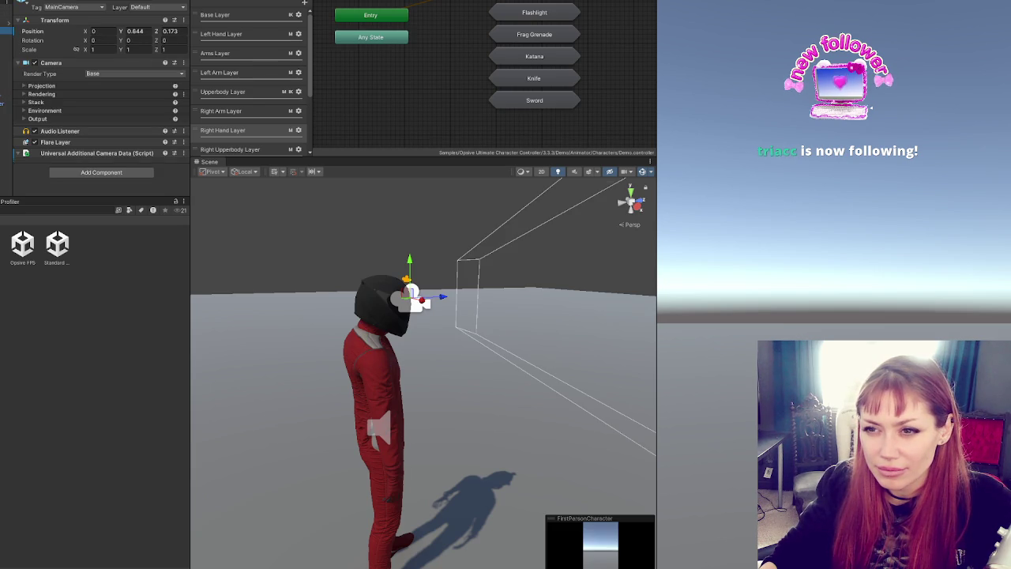
{"action": "left_click_drag", "start_coordinate": [55, 141], "coordinate": [57, 117]}
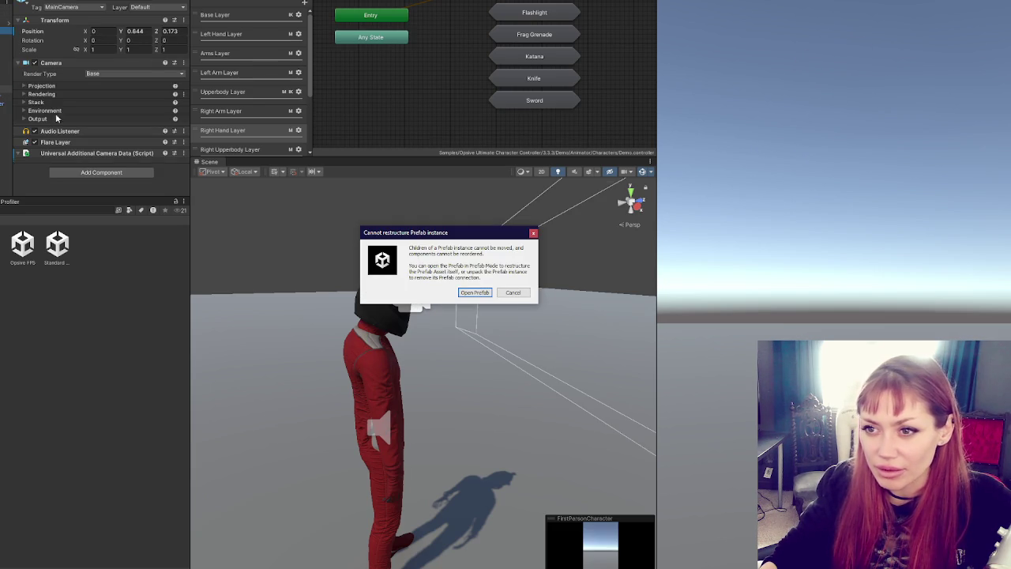
{"action": "left_click", "coordinate": [512, 293]}
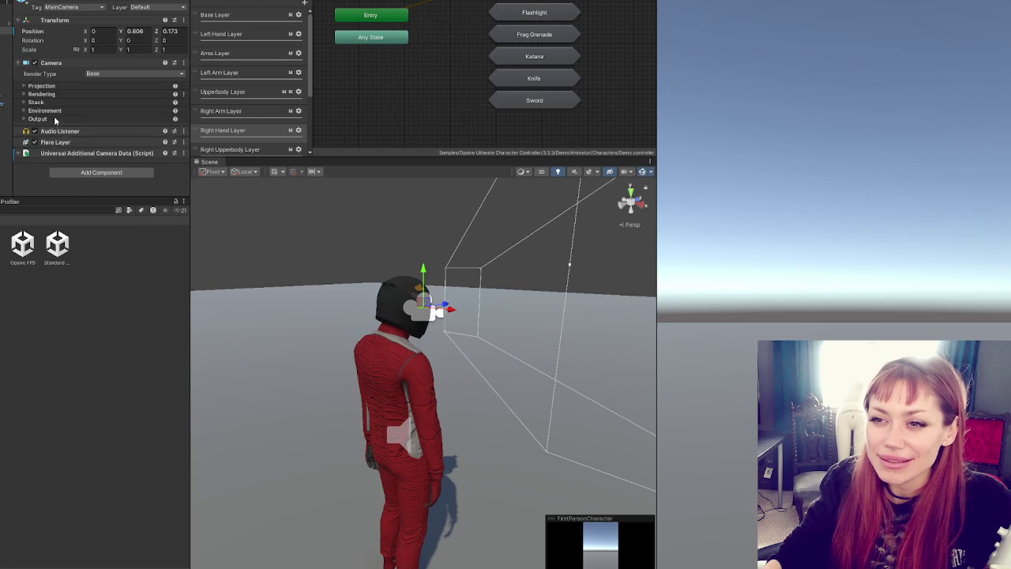
Step: Set the camera's near clipping plane to 0.01
{"action": "left_click", "coordinate": [54, 119]}
{"action": "left_click", "coordinate": [62, 96]}
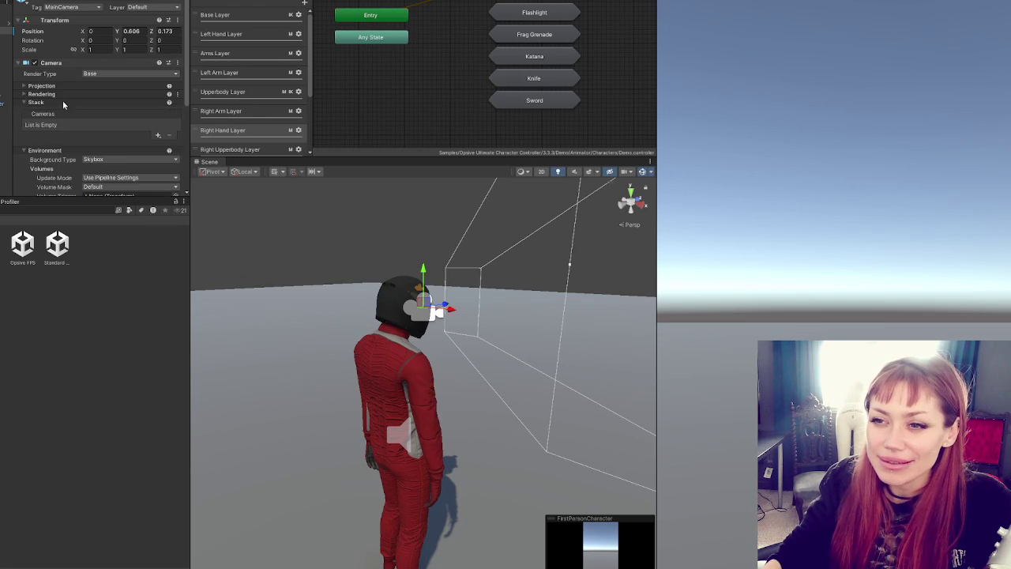
{"action": "left_click", "coordinate": [69, 86]}
{"action": "left_click", "coordinate": [102, 122]}
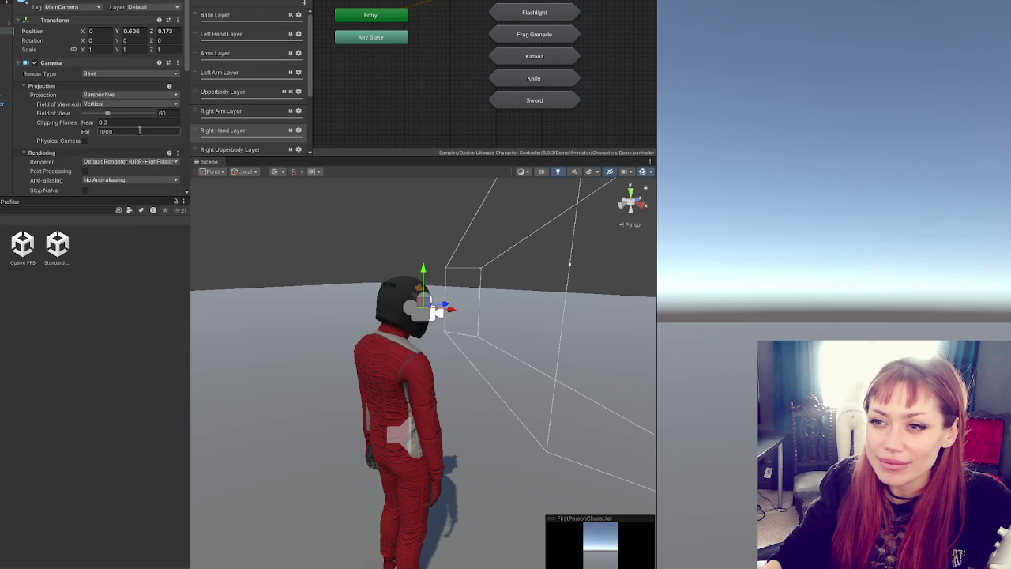
{"action": "type", "text": "0.01"}
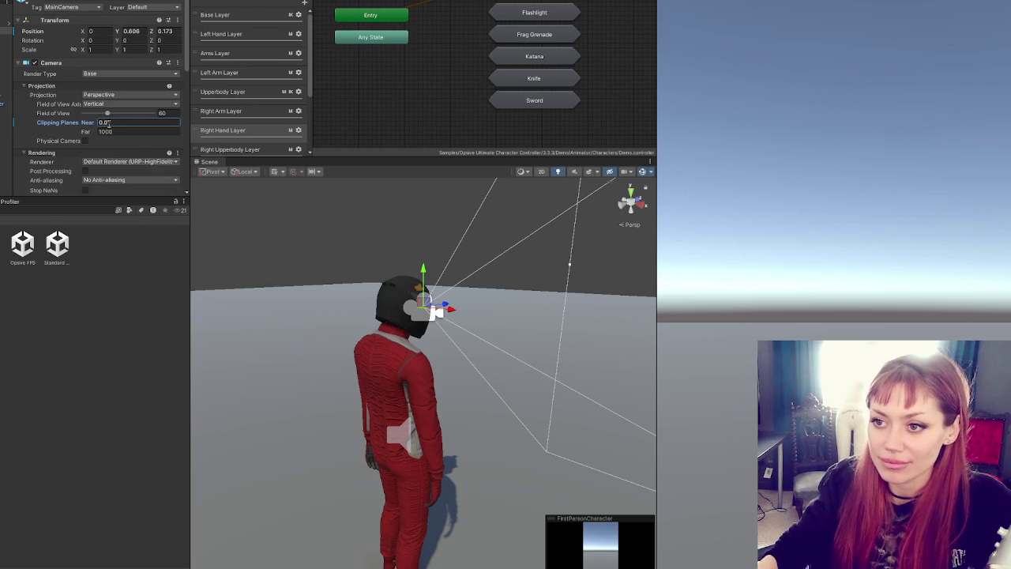
{"action": "left_click", "coordinate": [35, 86]}
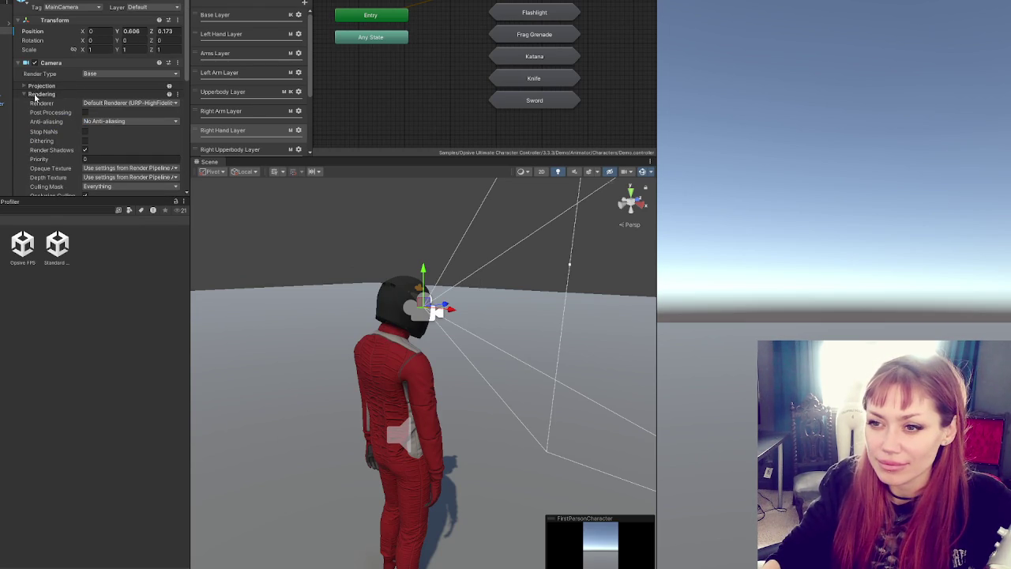
Step: Enable Post Processing, choose Subpixel Morphological anti-aliasing, and collapse the camera's setting sections
{"action": "left_click", "coordinate": [89, 122]}
{"action": "left_click", "coordinate": [89, 150]}
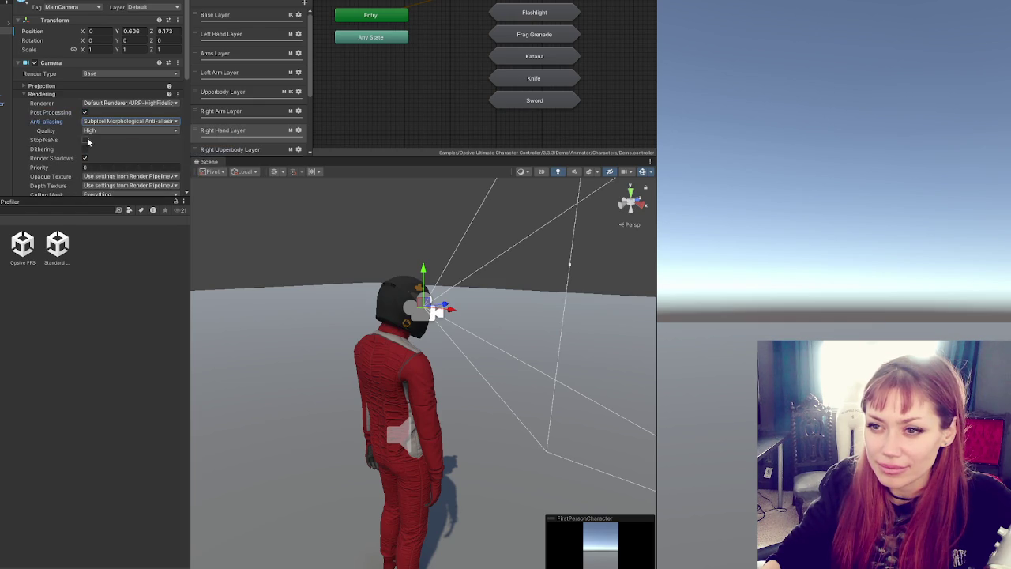
{"action": "scroll", "coordinate": [110, 151], "scroll_direction": "down", "scroll_amount": 2}
{"action": "scroll", "coordinate": [110, 151], "scroll_direction": "up", "scroll_amount": 2}
{"action": "left_click", "coordinate": [46, 95]}
{"action": "left_click", "coordinate": [49, 104]}
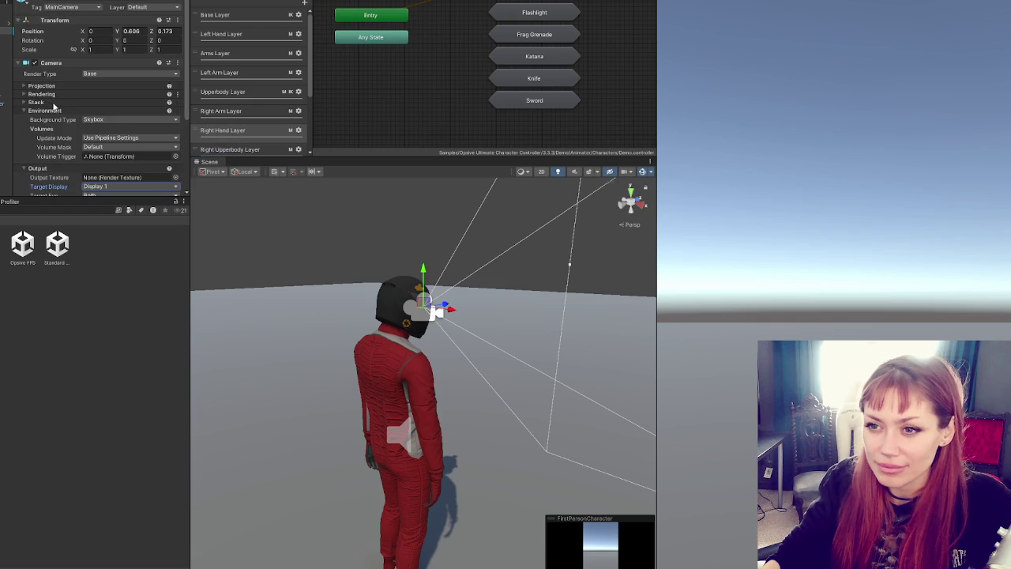
{"action": "left_click", "coordinate": [52, 110]}
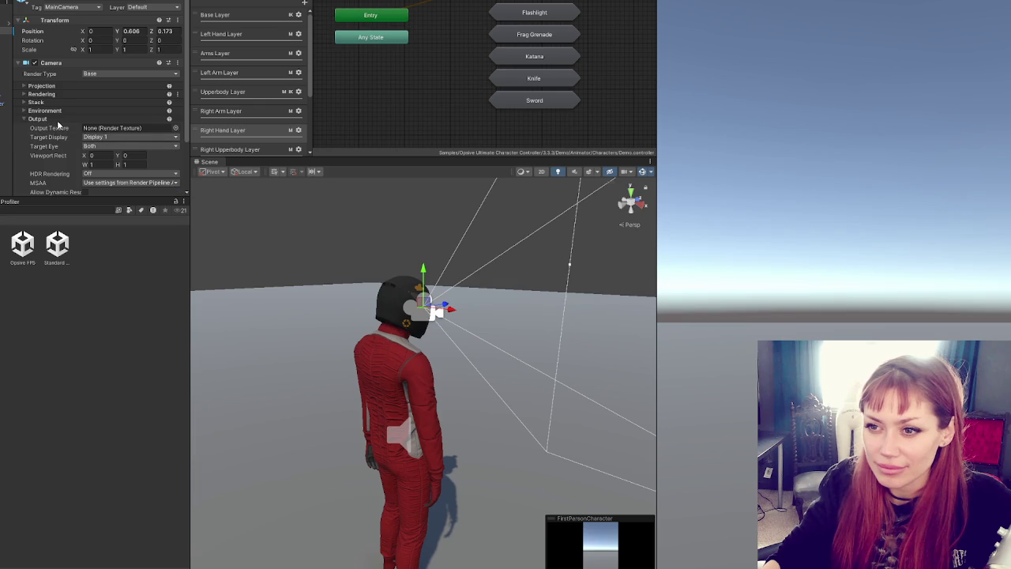
{"action": "left_click", "coordinate": [58, 120]}
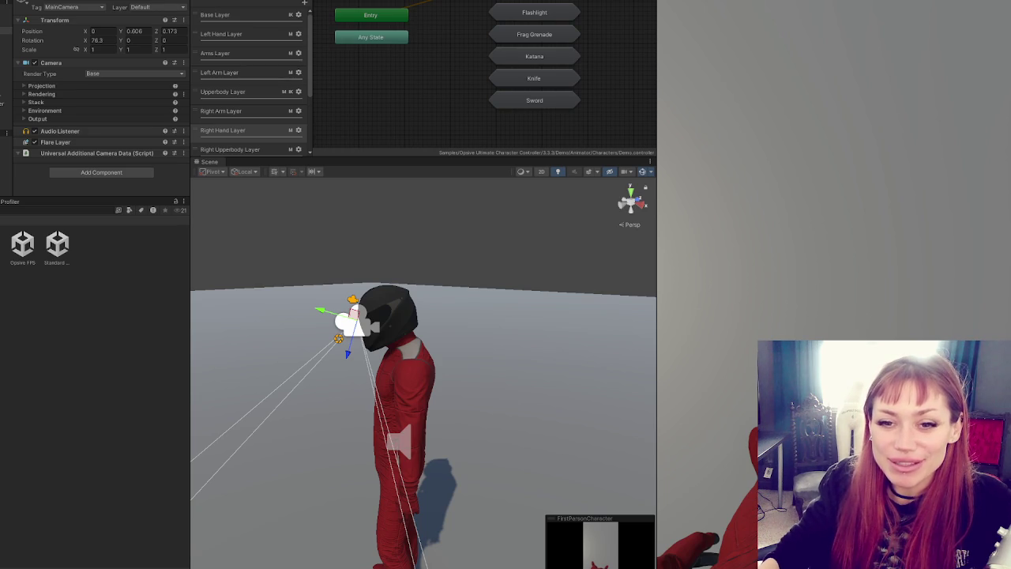
Step: Enter Play mode and walk the red character around the plane with W, S and D
{"action": "left_click", "coordinate": [724, 365]}
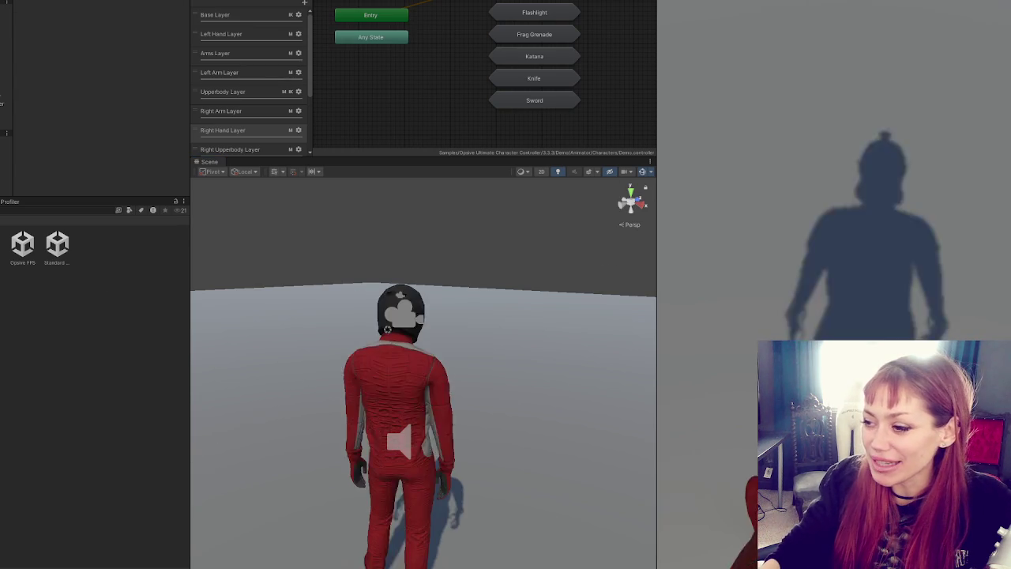
{"action": "key", "text": "w"}
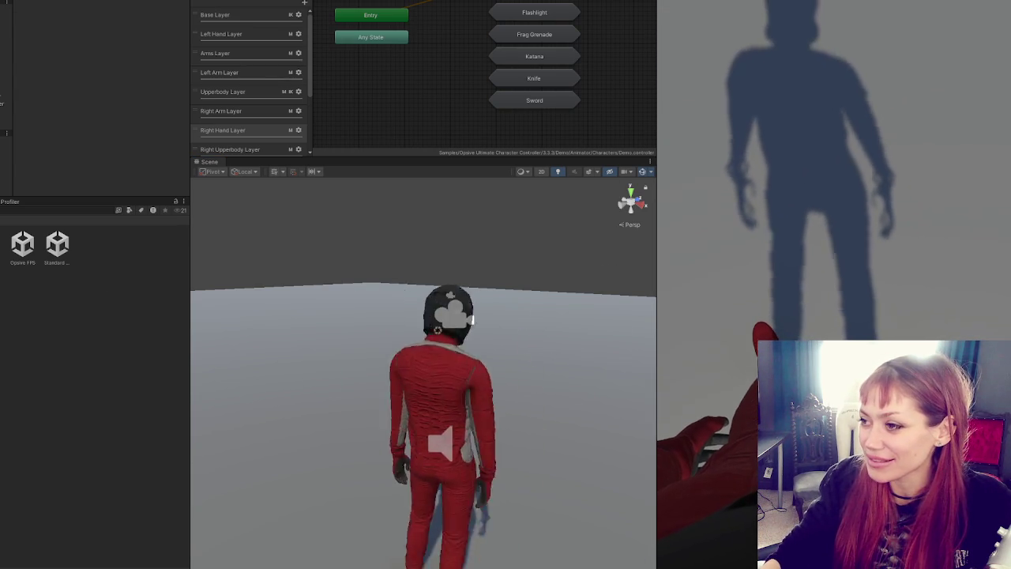
{"action": "key", "text": "s"}
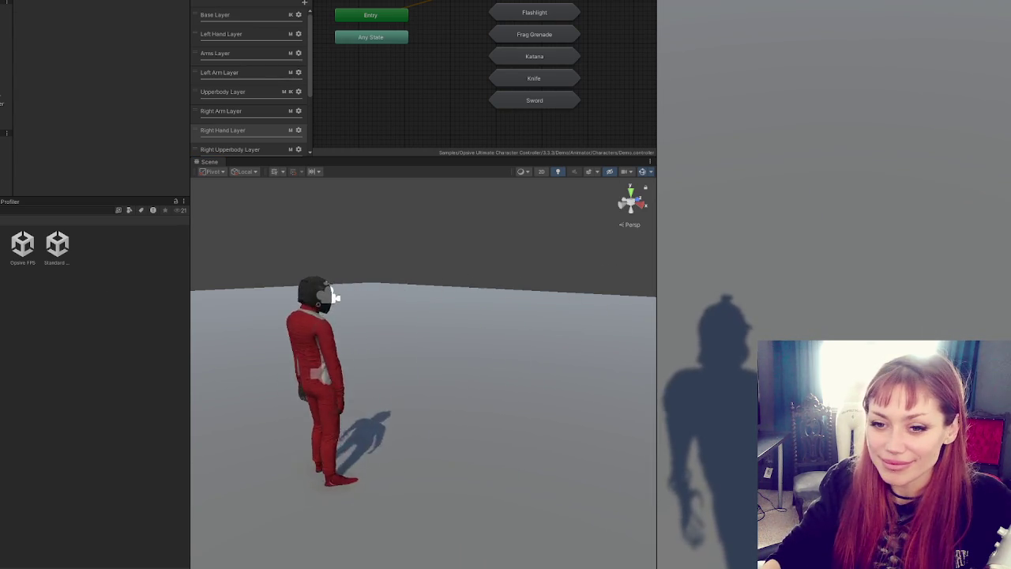
{"action": "key", "text": "w"}
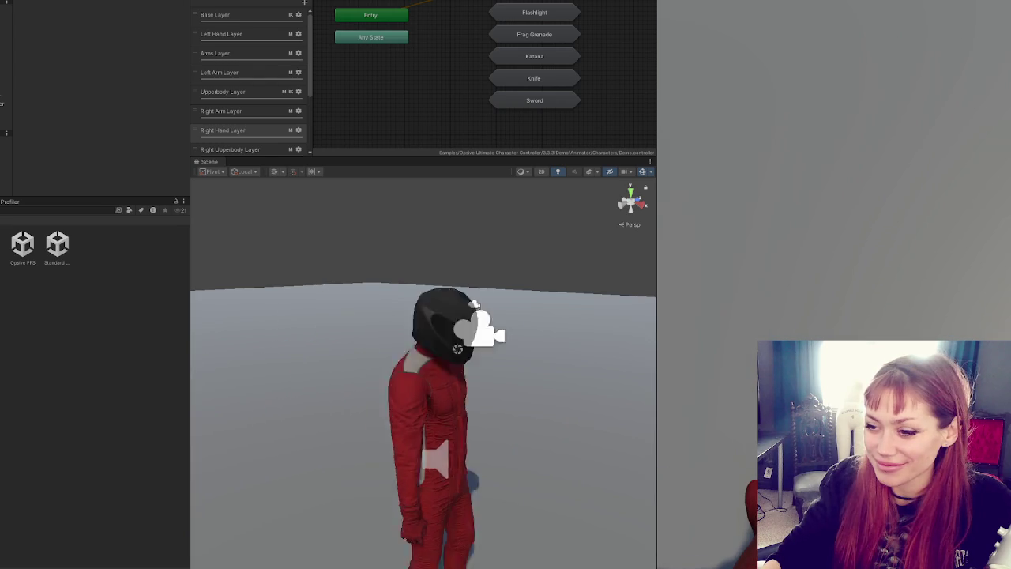
{"action": "key", "text": "w"}
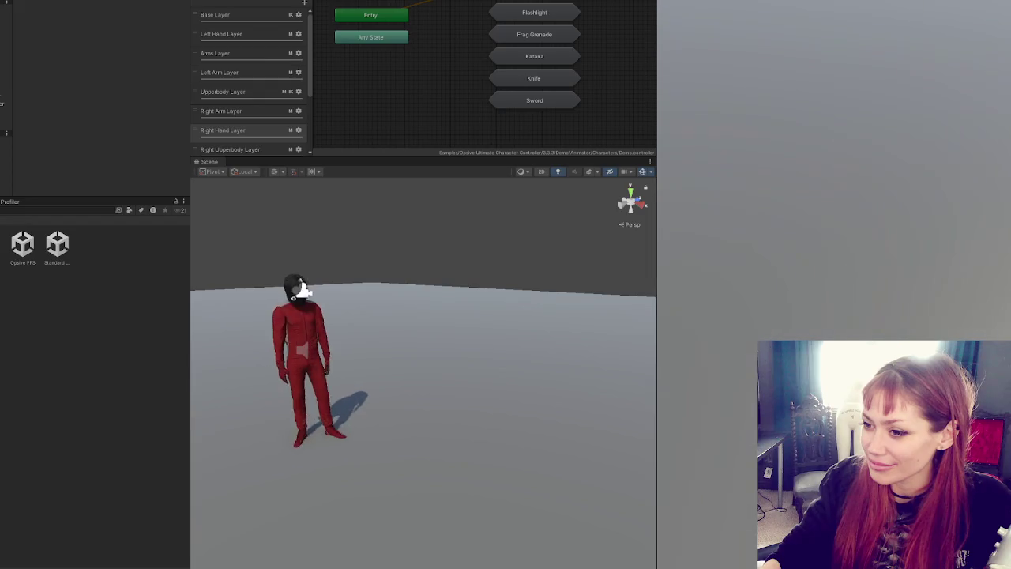
{"action": "key", "text": "w"}
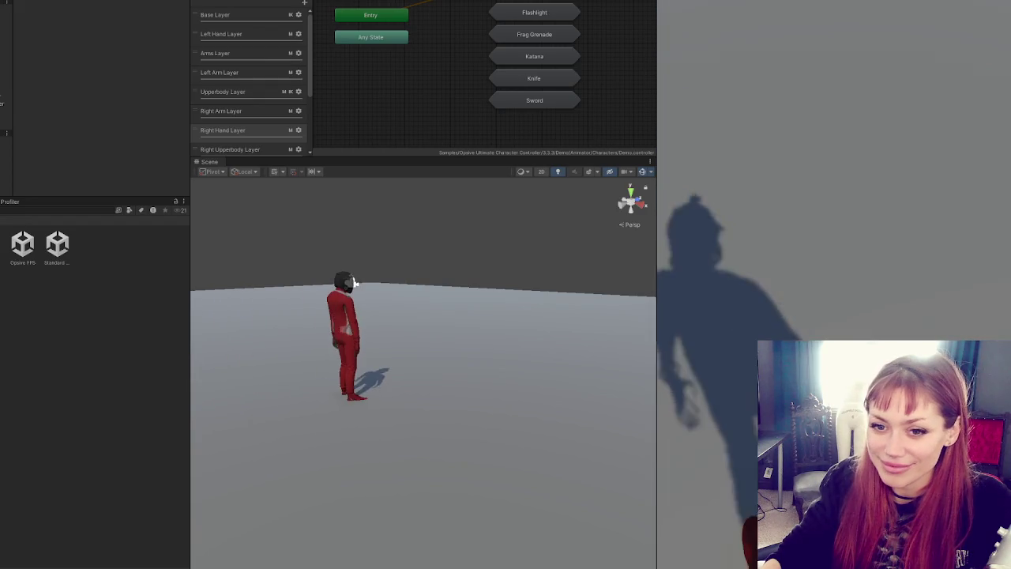
{"action": "key", "text": "s"}
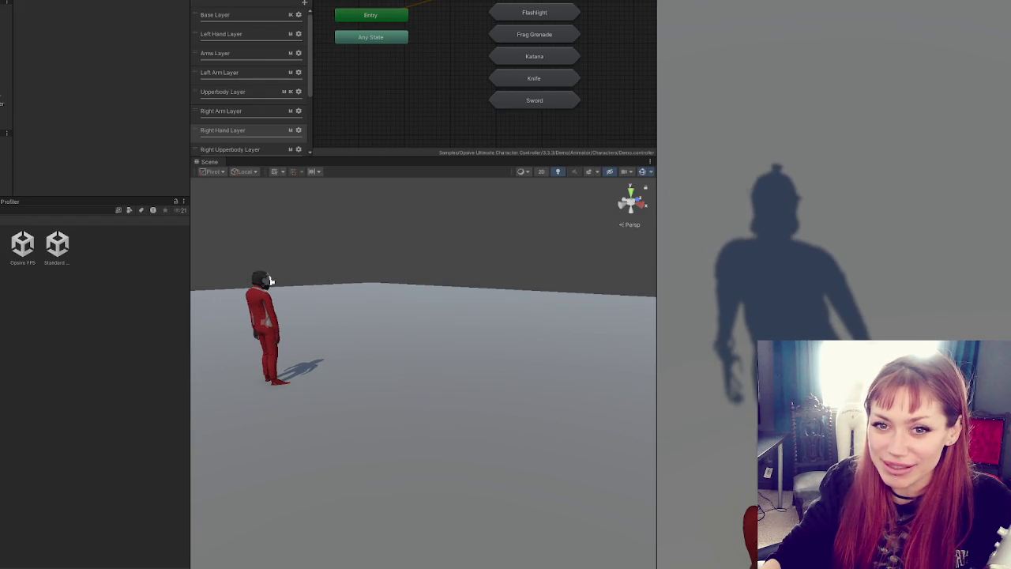
{"action": "key", "text": "s"}
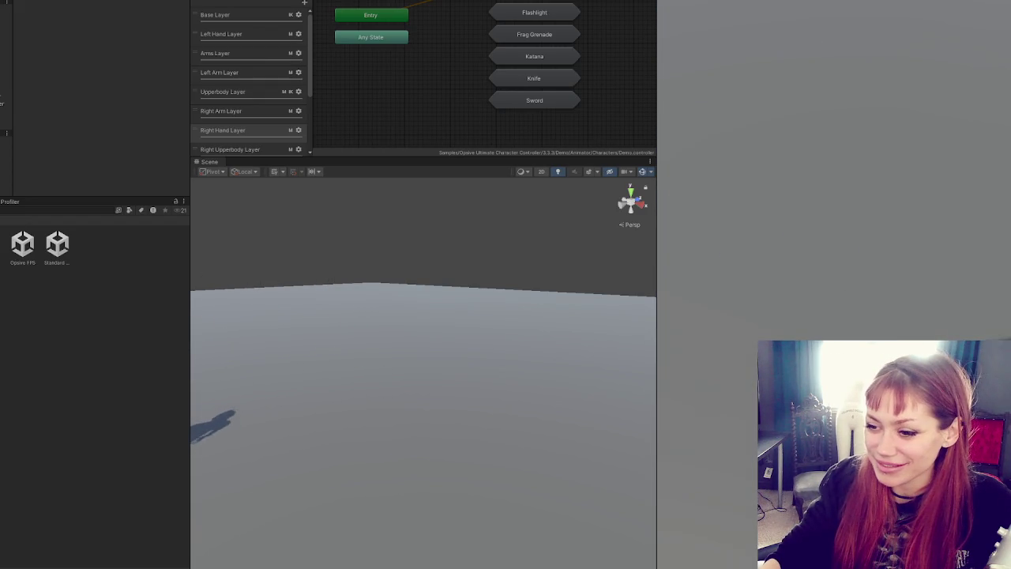
{"action": "key", "text": "w"}
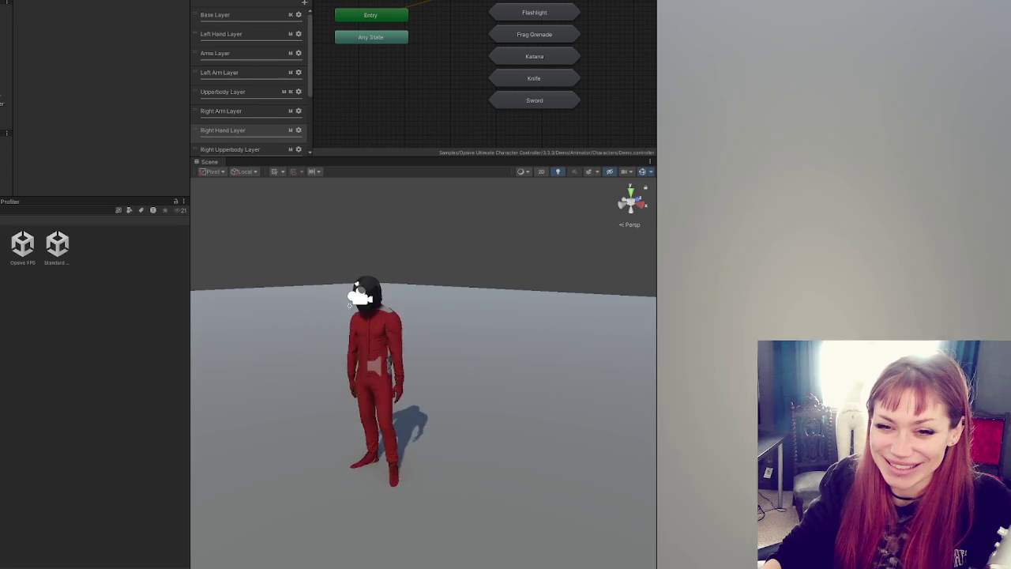
{"action": "key", "text": "d"}
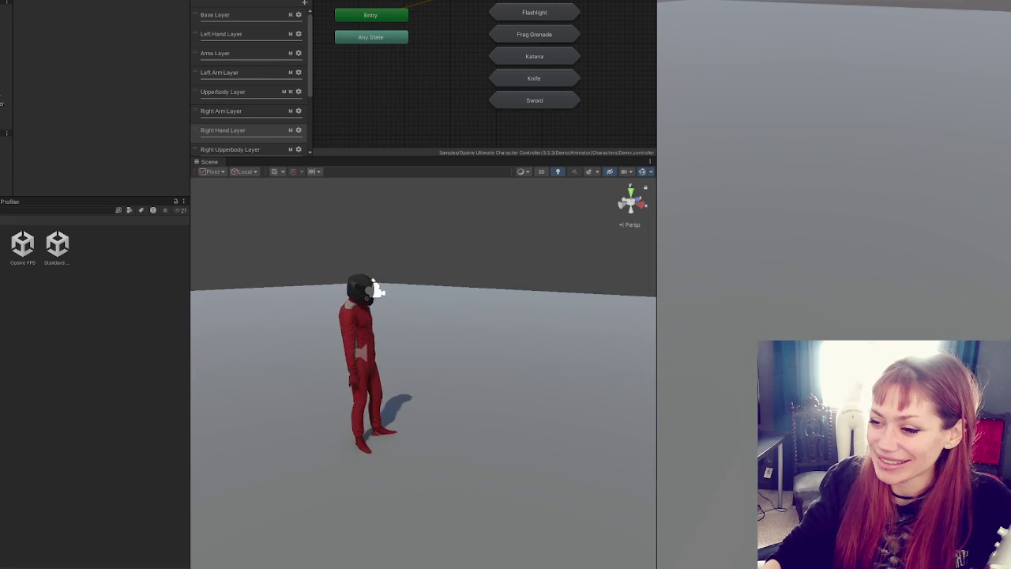
{"action": "key", "text": "d"}
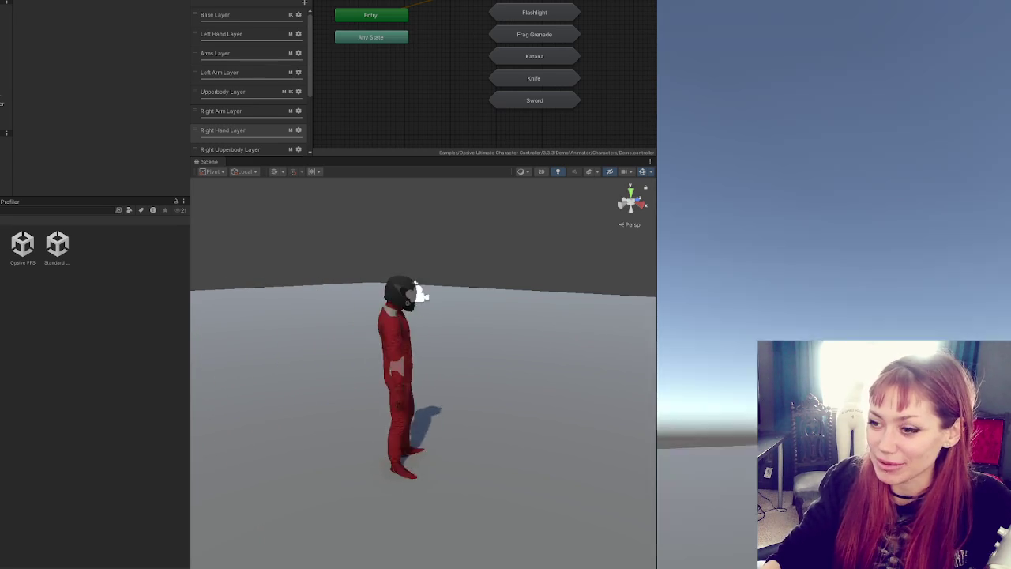
{"action": "key", "text": "s"}
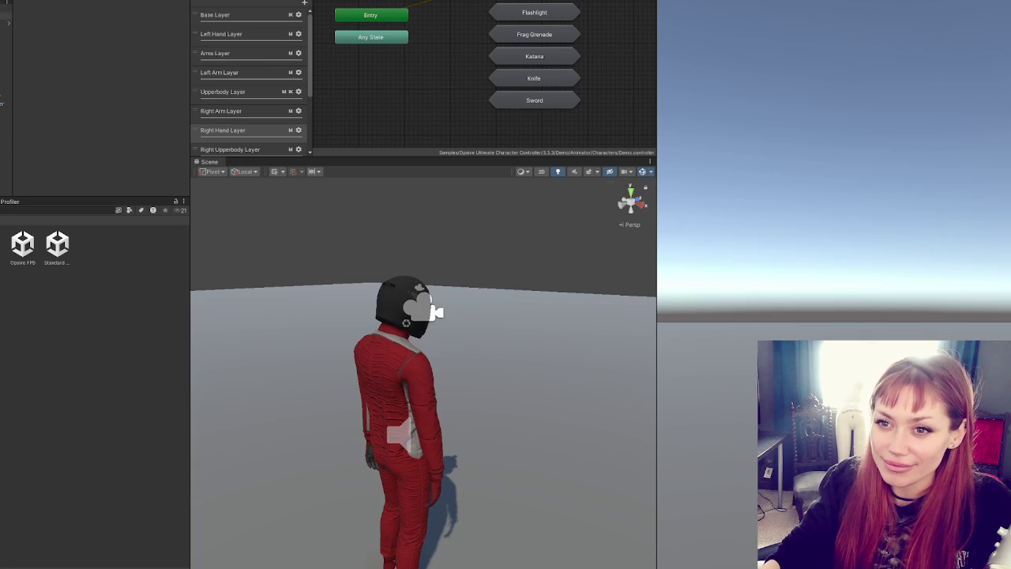
Step: Add a new StandardCharControls script component to the character's child object
{"action": "left_click", "coordinate": [31, 272]}
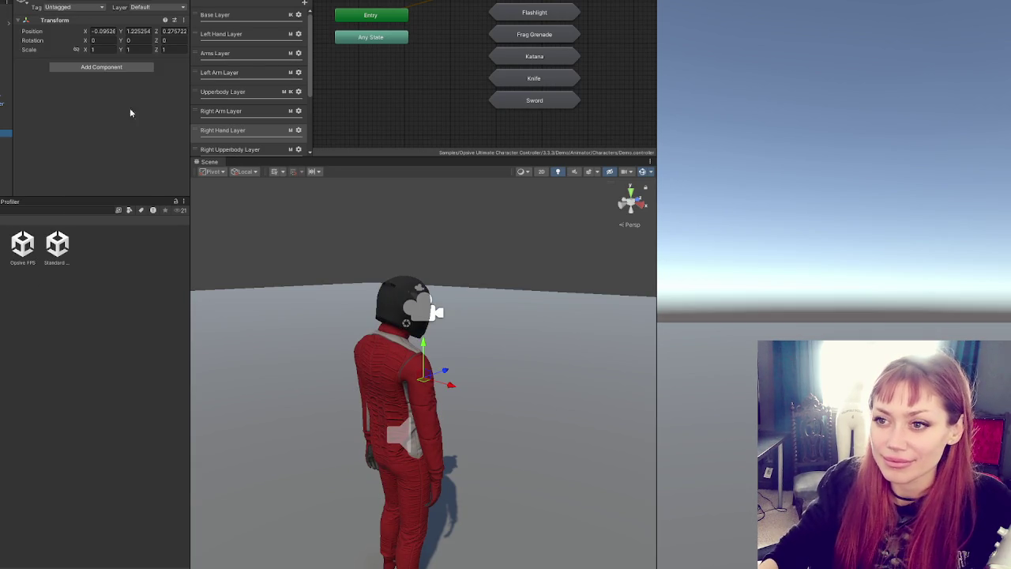
{"action": "left_click", "coordinate": [109, 68]}
{"action": "type", "text": "StandardCharControl"}
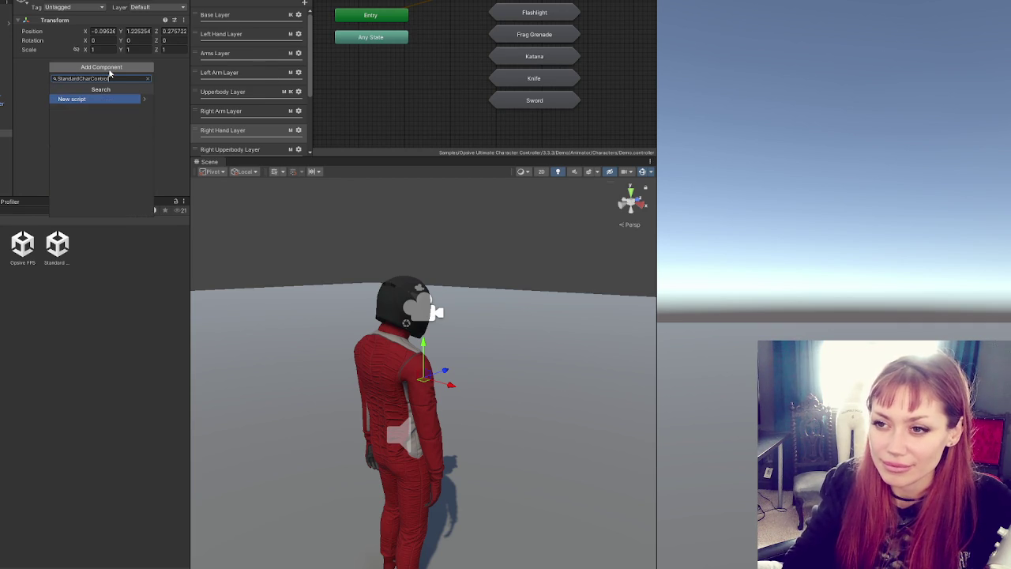
{"action": "key", "text": "Return"}
{"action": "key", "text": "Return"}
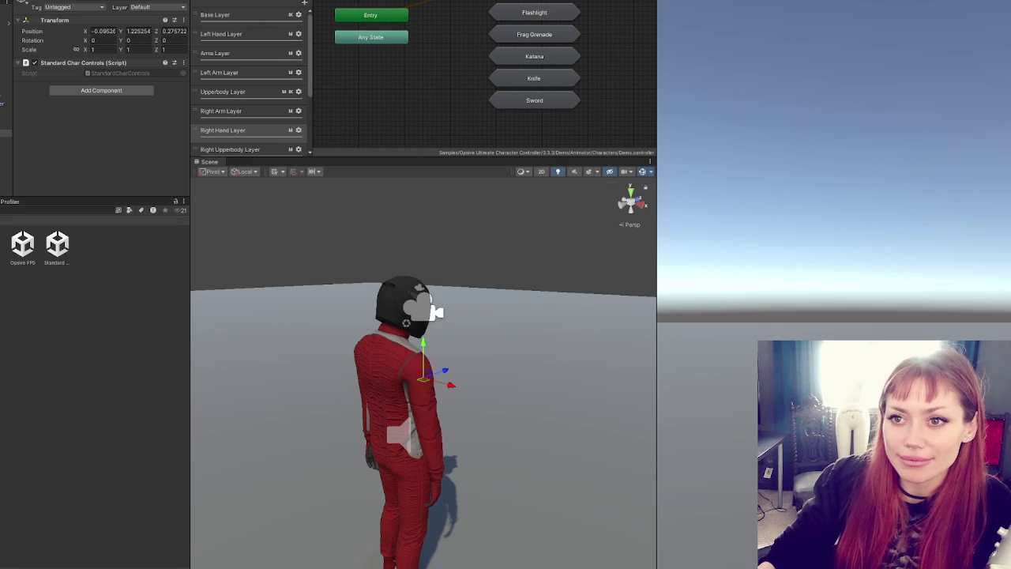
{"action": "left_click", "coordinate": [5, 22]}
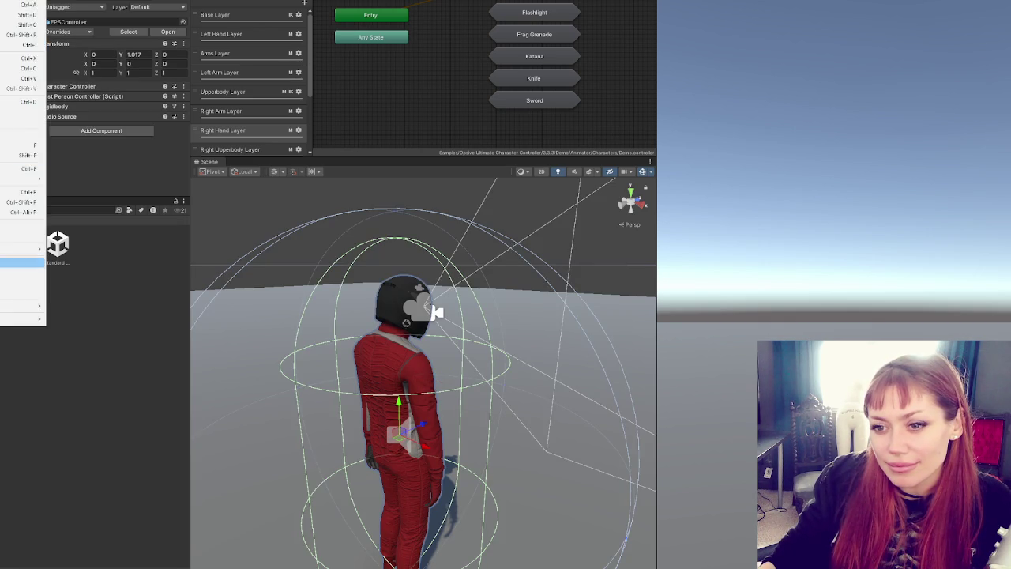
Step: Open Project Settings on the Graphics page, which uses the URP-HighFidelity pipeline asset
{"action": "left_click", "coordinate": [35, 261]}
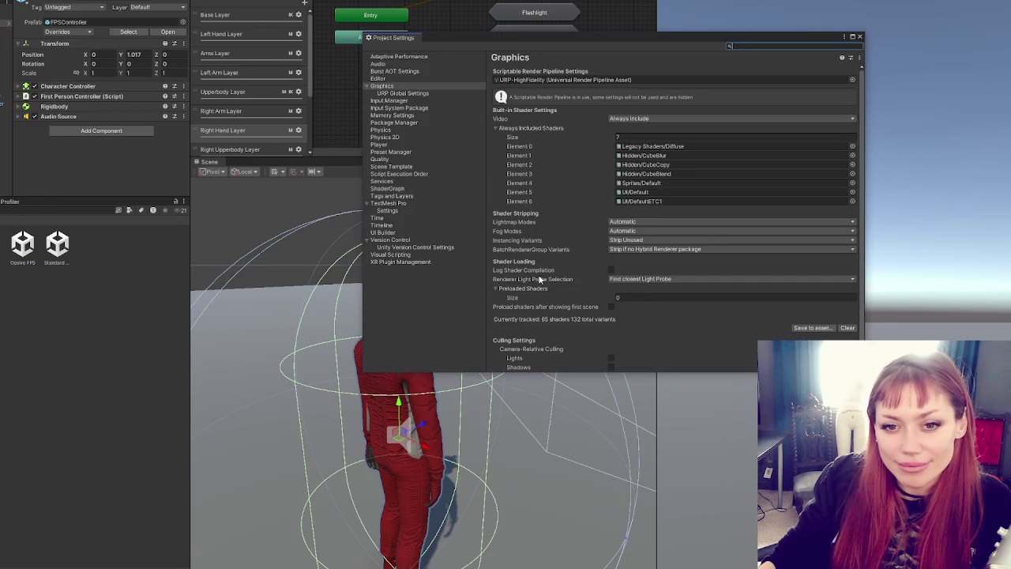
{"action": "mouse_move", "coordinate": [541, 279]}
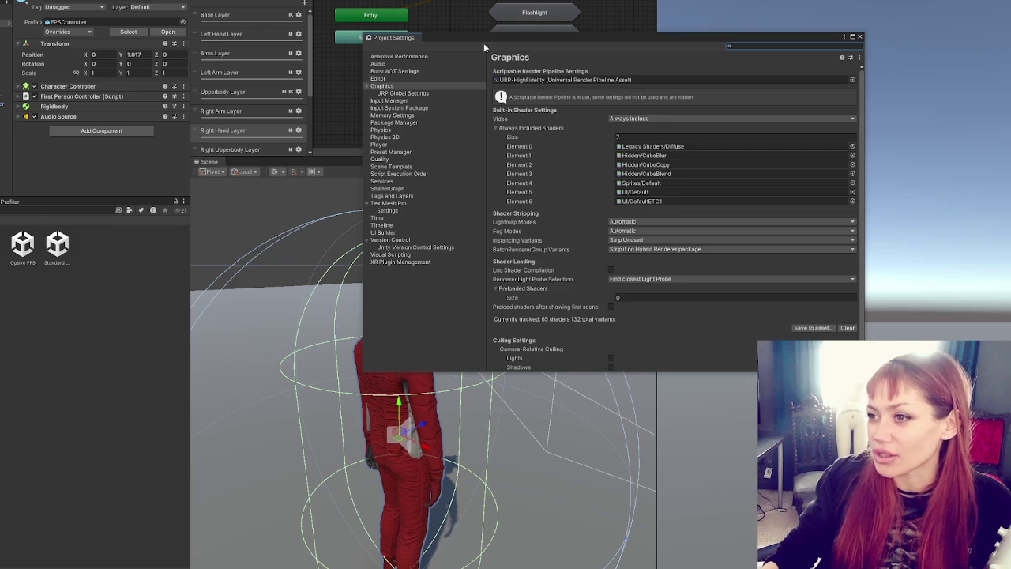
Step: Move the settings window aside and browse the Graphics and URP Global Settings pages
{"action": "mouse_move", "coordinate": [565, 39]}
{"action": "left_mouse_down"}
{"action": "mouse_move", "coordinate": [189, 72]}
{"action": "mouse_move", "coordinate": [284, 69]}
{"action": "mouse_move", "coordinate": [217, 66]}
{"action": "left_mouse_up"}
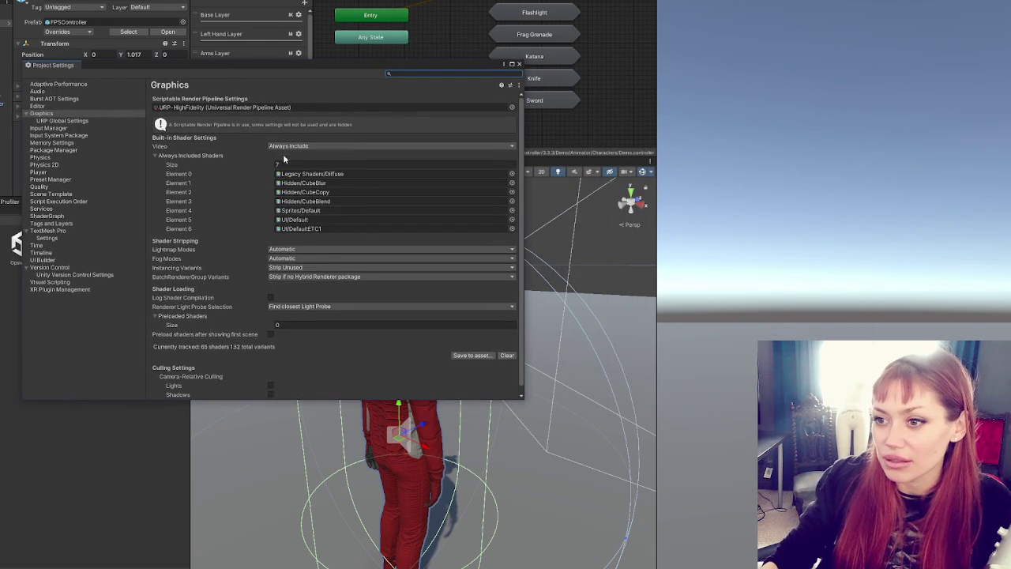
{"action": "scroll", "coordinate": [389, 154], "scroll_direction": "down", "scroll_amount": 1}
{"action": "scroll", "coordinate": [392, 158], "scroll_direction": "up", "scroll_amount": 1}
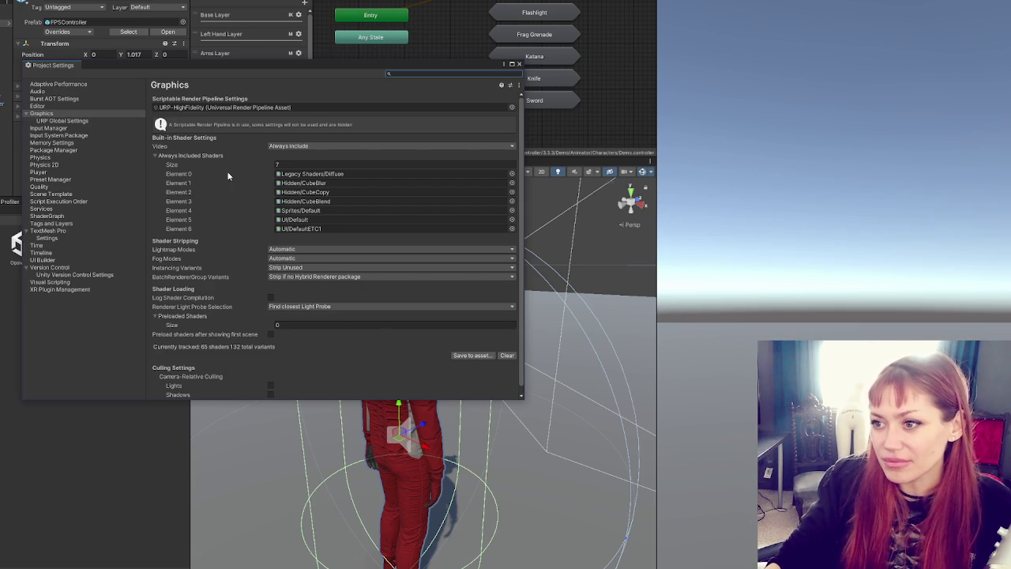
{"action": "left_click", "coordinate": [106, 121]}
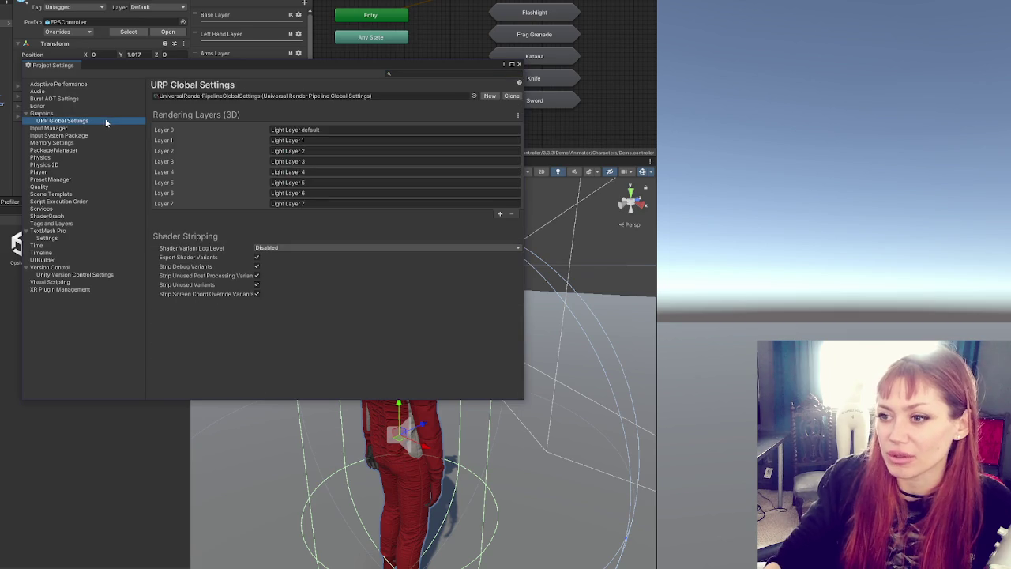
{"action": "left_click", "coordinate": [96, 113]}
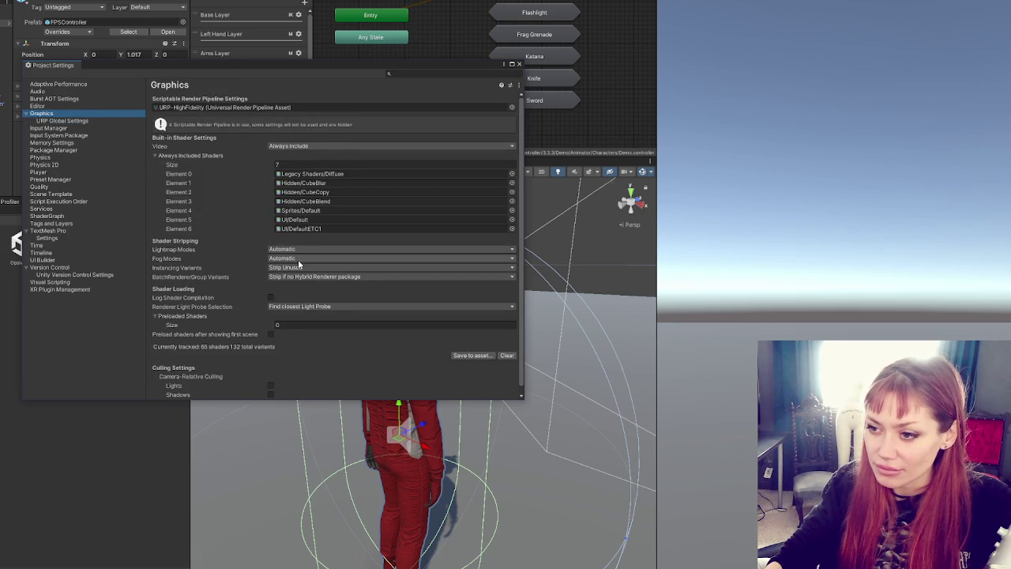
{"action": "scroll", "coordinate": [298, 260], "scroll_direction": "down", "scroll_amount": 1}
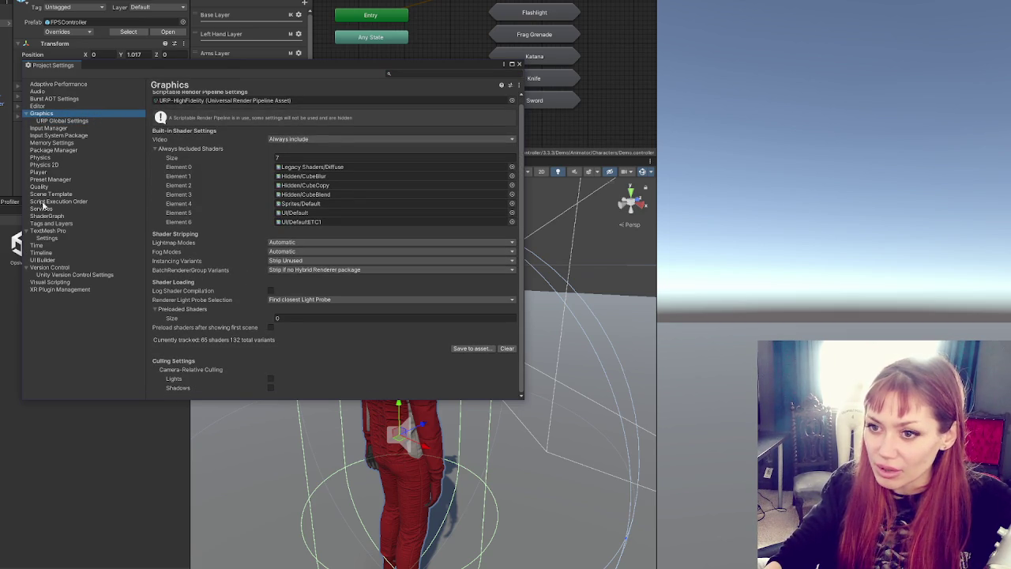
Step: On the Player page, confirm Active Input Handling stays Both, then close Project Settings
{"action": "left_click", "coordinate": [39, 172]}
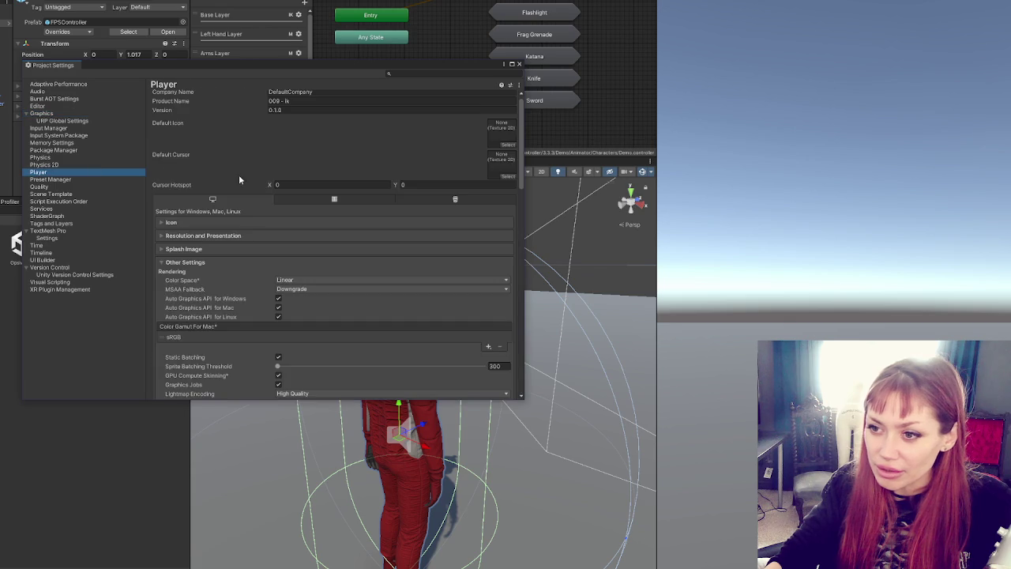
{"action": "scroll", "coordinate": [250, 247], "scroll_direction": "down", "scroll_amount": 10}
{"action": "scroll", "coordinate": [252, 261], "scroll_direction": "down", "scroll_amount": 15}
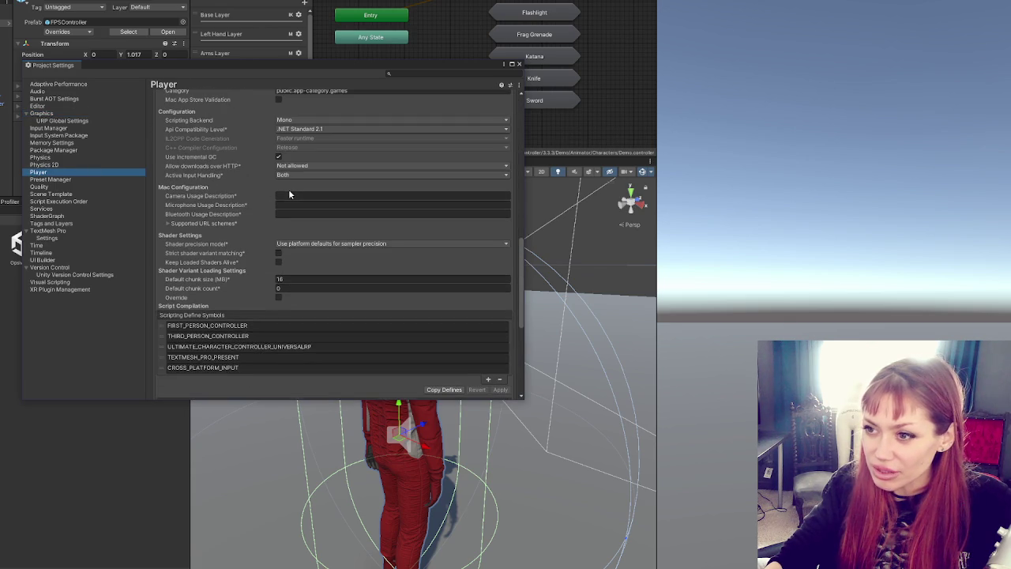
{"action": "left_click", "coordinate": [289, 243]}
{"action": "left_click", "coordinate": [294, 230]}
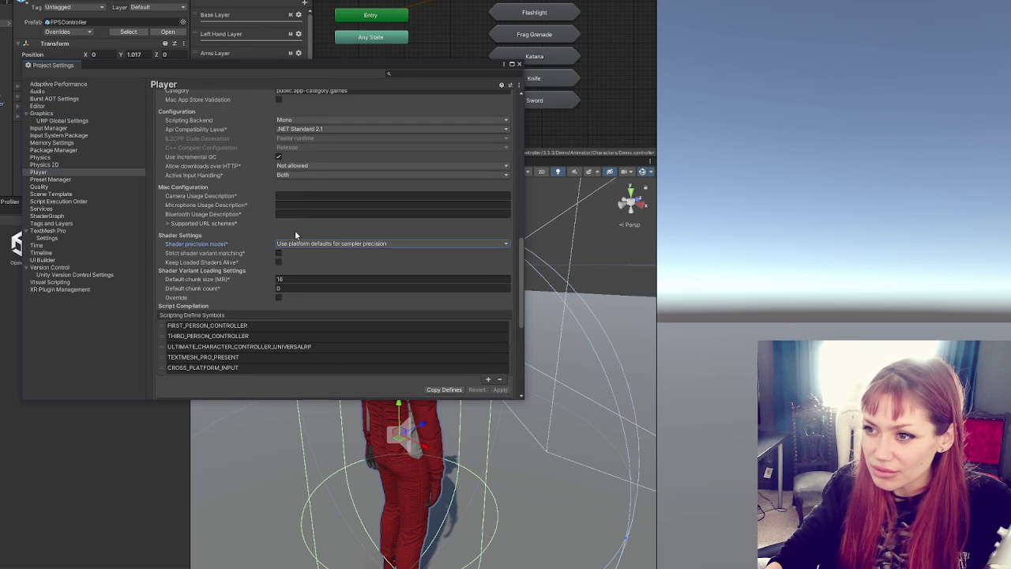
{"action": "scroll", "coordinate": [294, 229], "scroll_direction": "up", "scroll_amount": 3}
{"action": "left_click", "coordinate": [291, 229]}
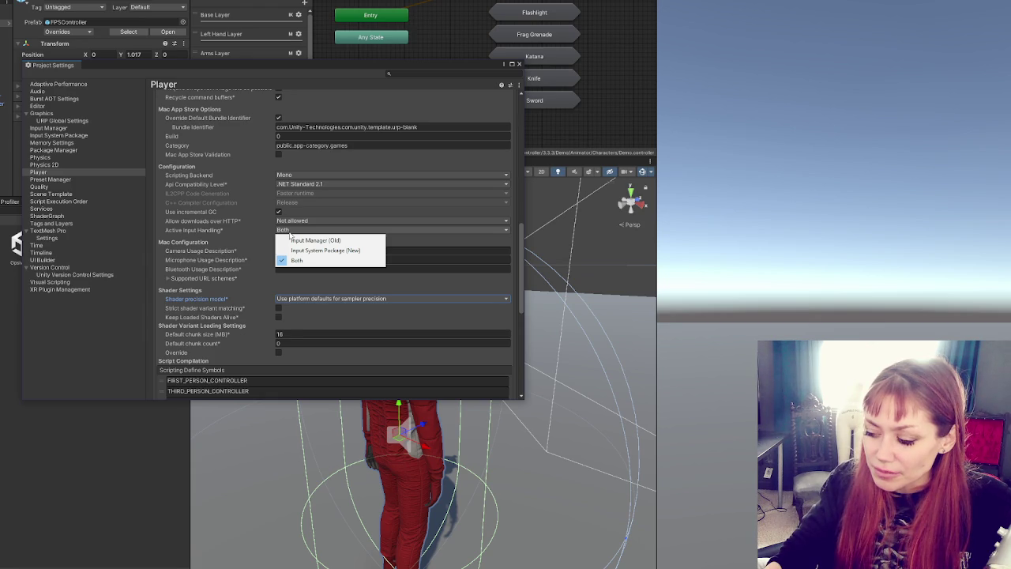
{"action": "left_click", "coordinate": [518, 70]}
{"action": "left_click", "coordinate": [518, 64]}
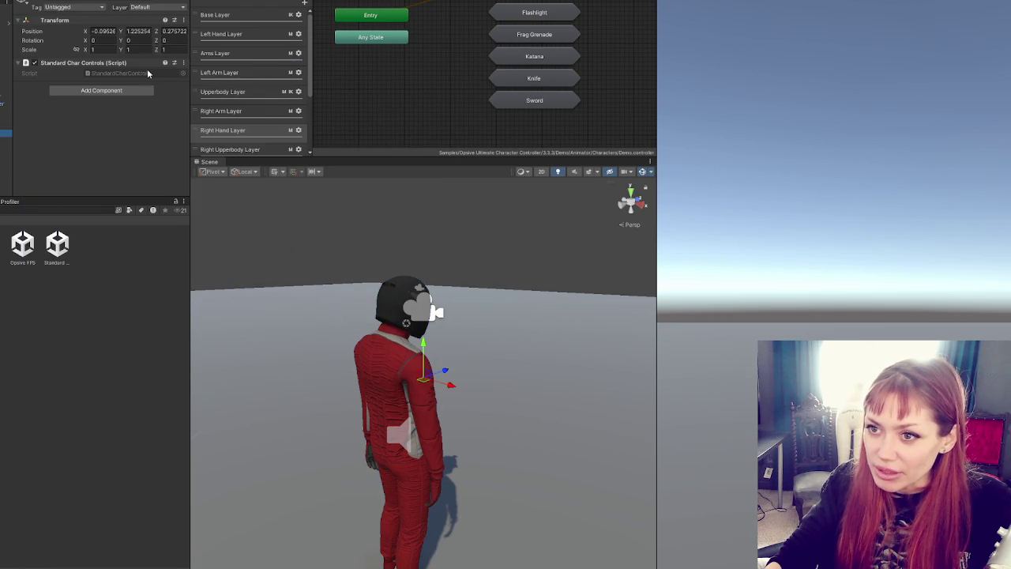
Step: Open StandardCharControls in the code editor and delete its default Start and Update methods
{"action": "double_click", "coordinate": [138, 74]}
{"action": "left_click_drag", "start_coordinate": [113, 245], "coordinate": [58, 158]}
{"action": "key", "text": "BackSpace"}
Step: Write an empty void Update() method in the class, correcting the 'Upate' typo
{"action": "key", "text": "Return"}
{"action": "key", "text": "BackSpace"}
{"action": "key", "text": "Return"}
{"action": "key", "text": "Tab"}
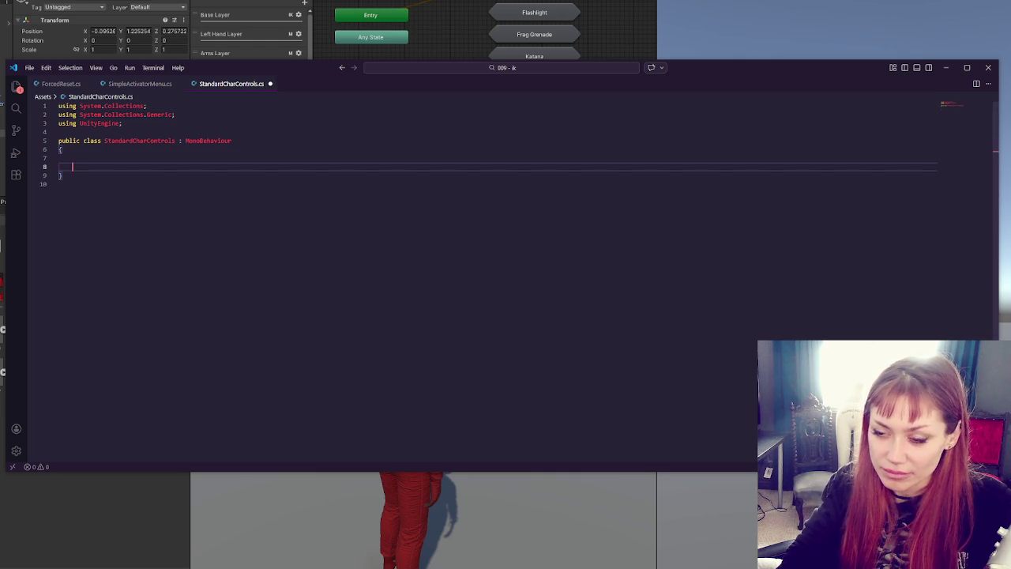
{"action": "type", "text": "if("}
{"action": "key", "text": "BackSpace"}
{"action": "key", "text": "BackSpace"}
{"action": "key", "text": "BackSpace"}
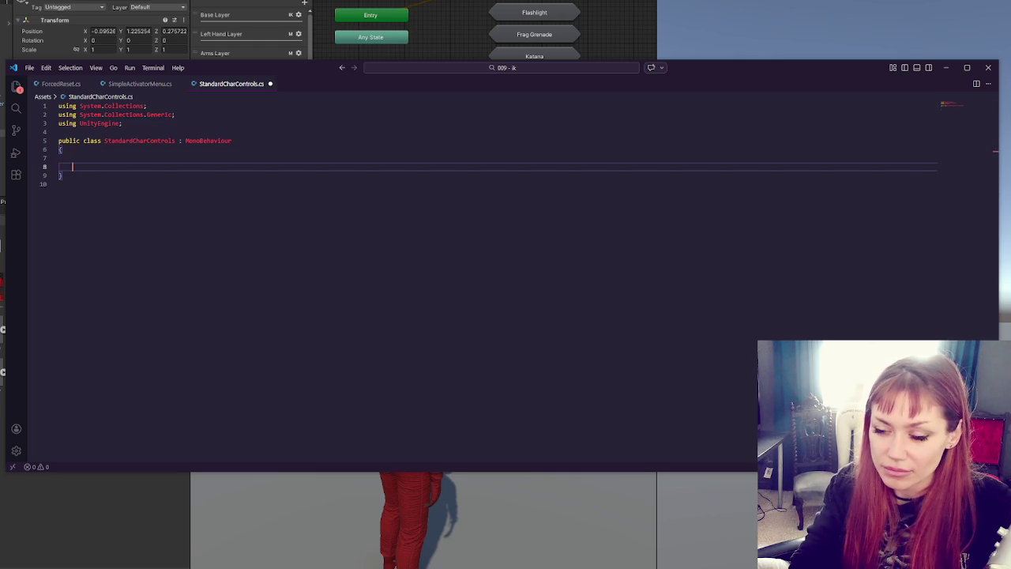
{"action": "type", "text": "void Upate(){"}
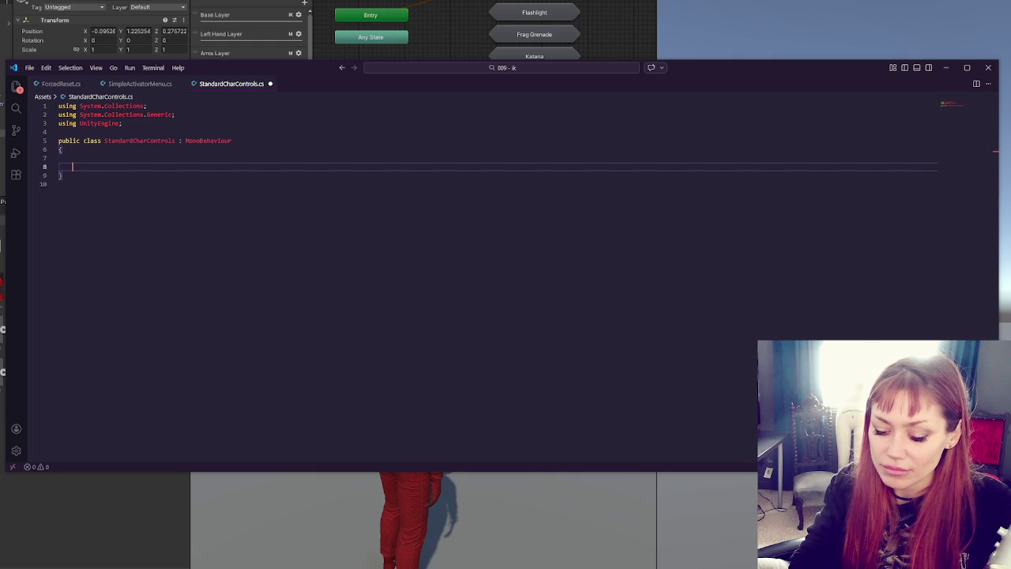
{"action": "key", "text": "Return"}
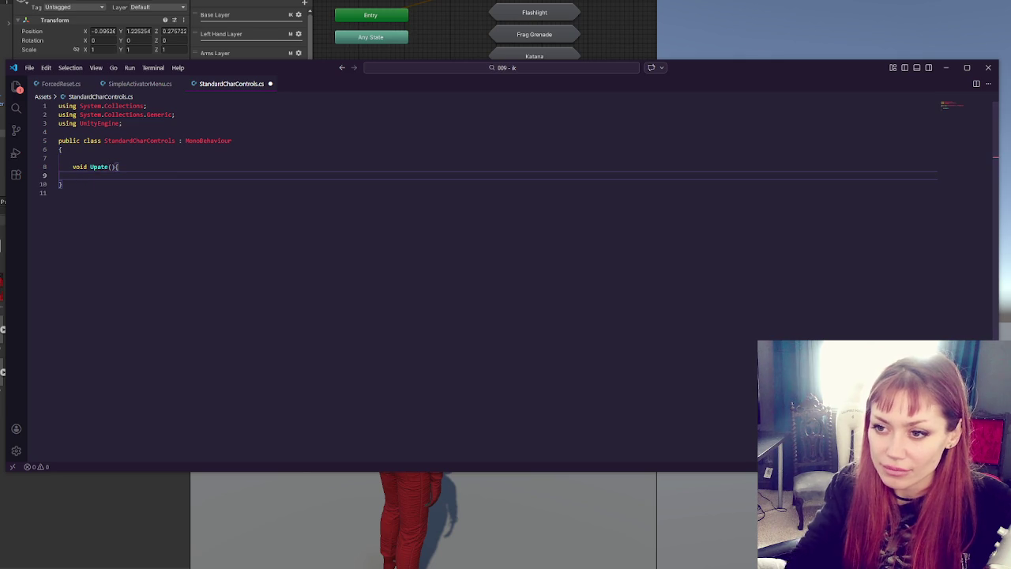
{"action": "left_click", "coordinate": [98, 166]}
{"action": "type", "text": "d"}
{"action": "left_click", "coordinate": [136, 173]}
{"action": "key", "text": "Return"}
{"action": "key", "text": "Return"}
{"action": "type", "text": "}"}
{"action": "key", "text": "Up"}
{"action": "key", "text": "Up"}
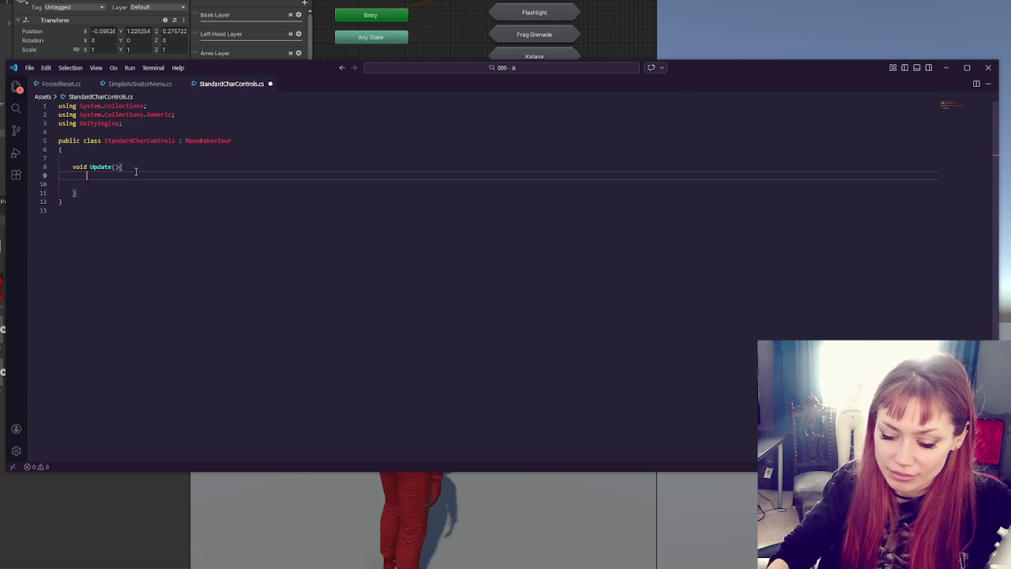
Step: Add an if (Input.GetButtonDown(KeyCode.E)) block inside Update
{"action": "type", "text": "if(Input.G"}
{"action": "key", "text": "BackSpace"}
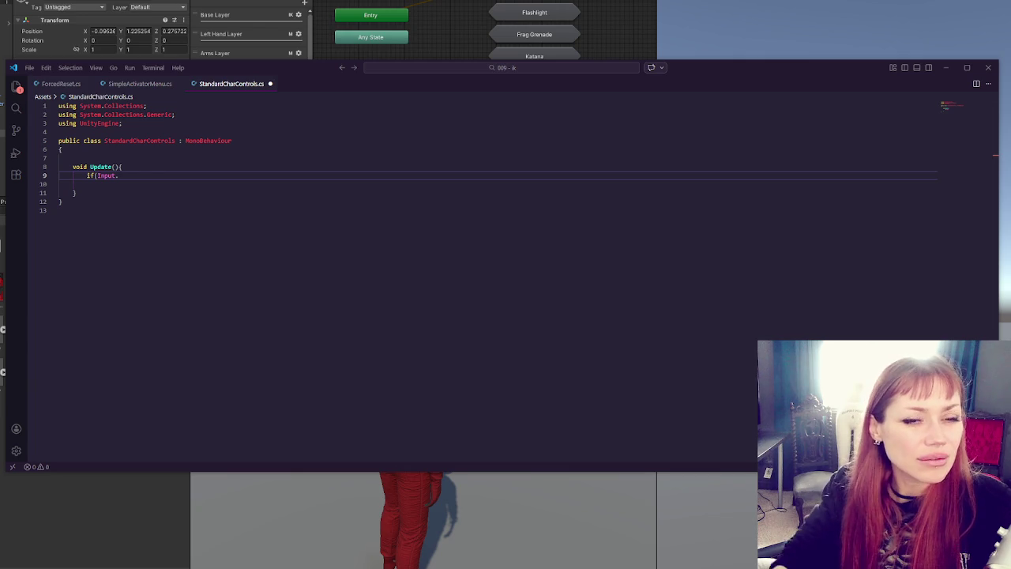
{"action": "left_click", "coordinate": [129, 175]}
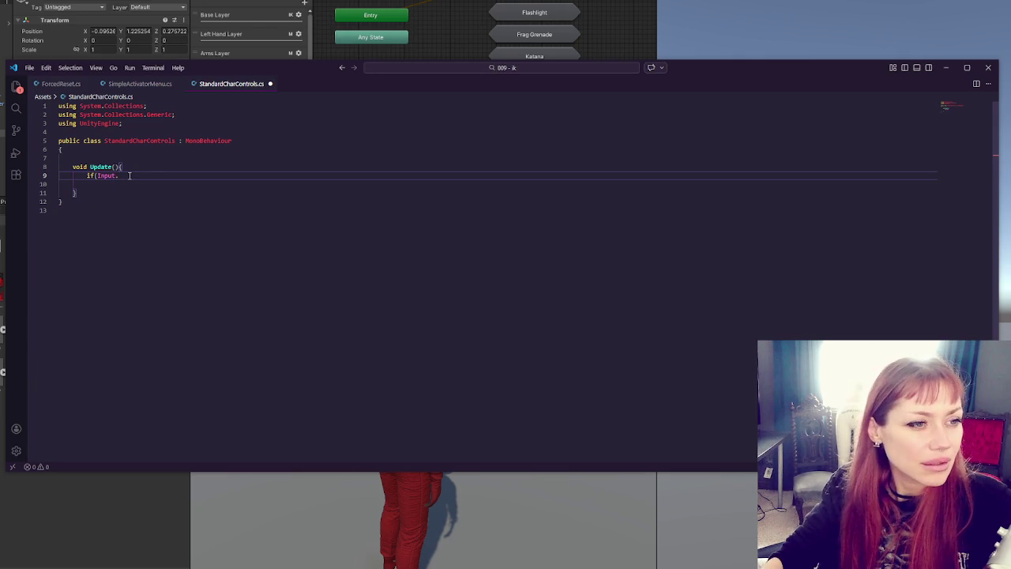
{"action": "type", "text": "GetButtonD"}
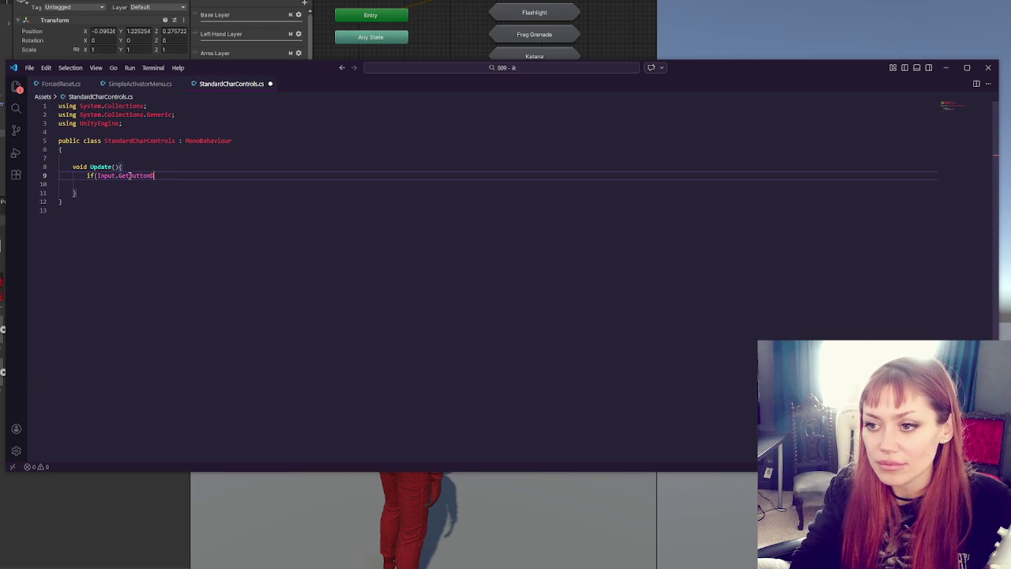
{"action": "type", "text": "own(\""}
{"action": "key", "text": "BackSpace"}
{"action": "type", "text": "Key"}
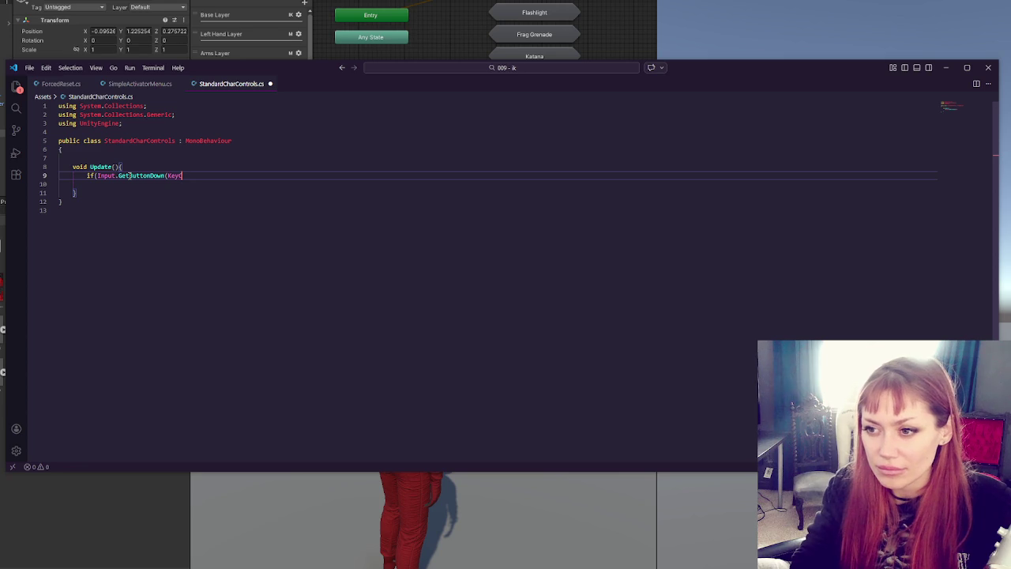
{"action": "type", "text": "Code.E)"}
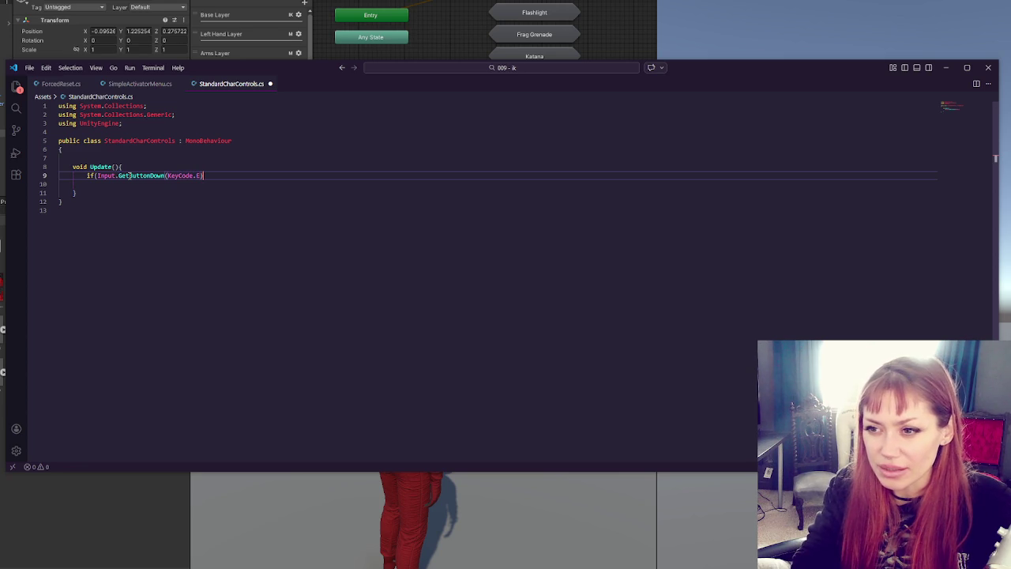
{"action": "type", "text": "){"}
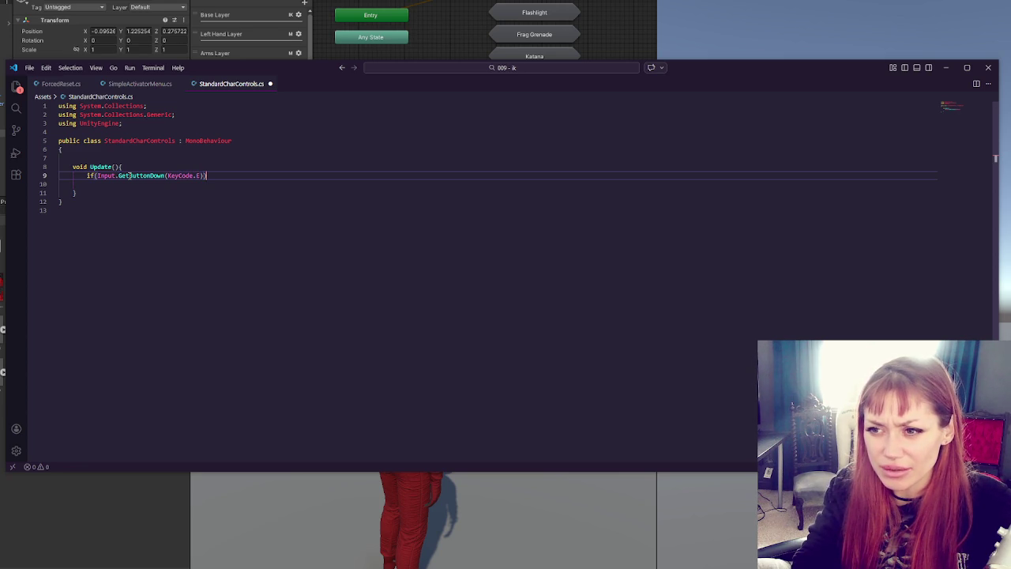
{"action": "key", "text": "Return"}
{"action": "key", "text": "Return"}
{"action": "type", "text": "}"}
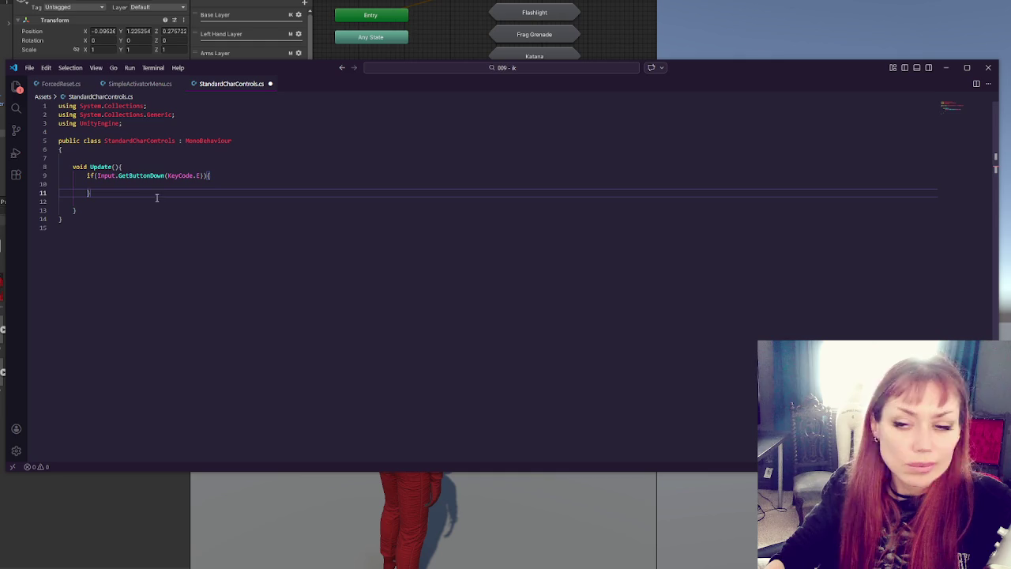
Step: Put Debug.Log("Test"); inside the E-key if block
{"action": "left_click", "coordinate": [146, 187]}
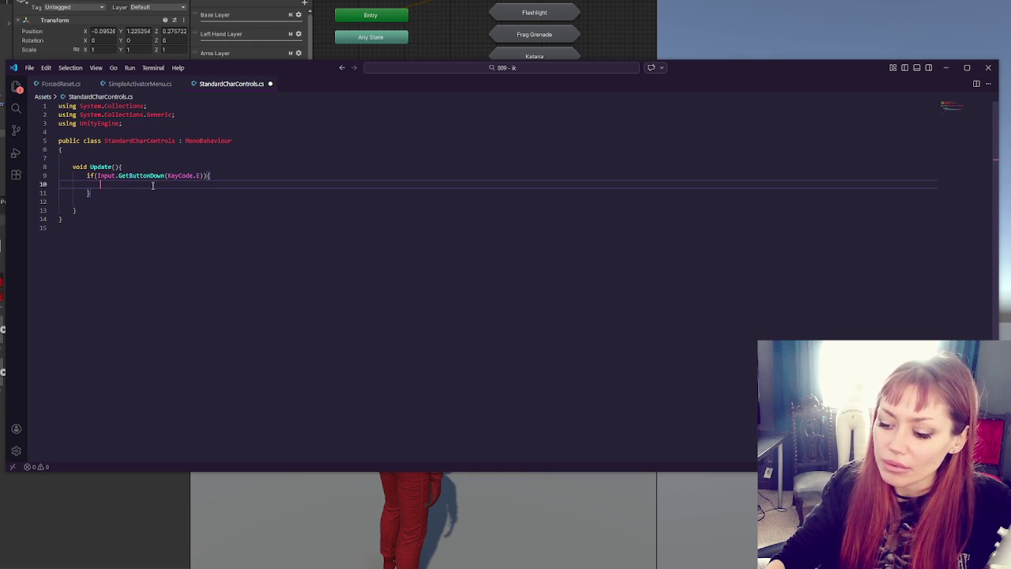
{"action": "type", "text": "Debug"}
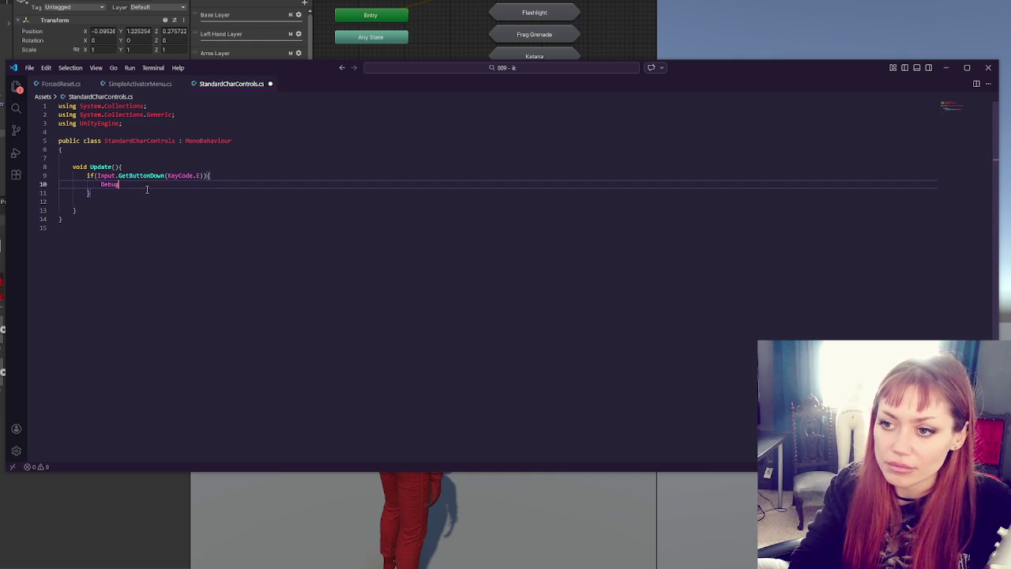
{"action": "type", "text": ".Log(\"Test\")"}
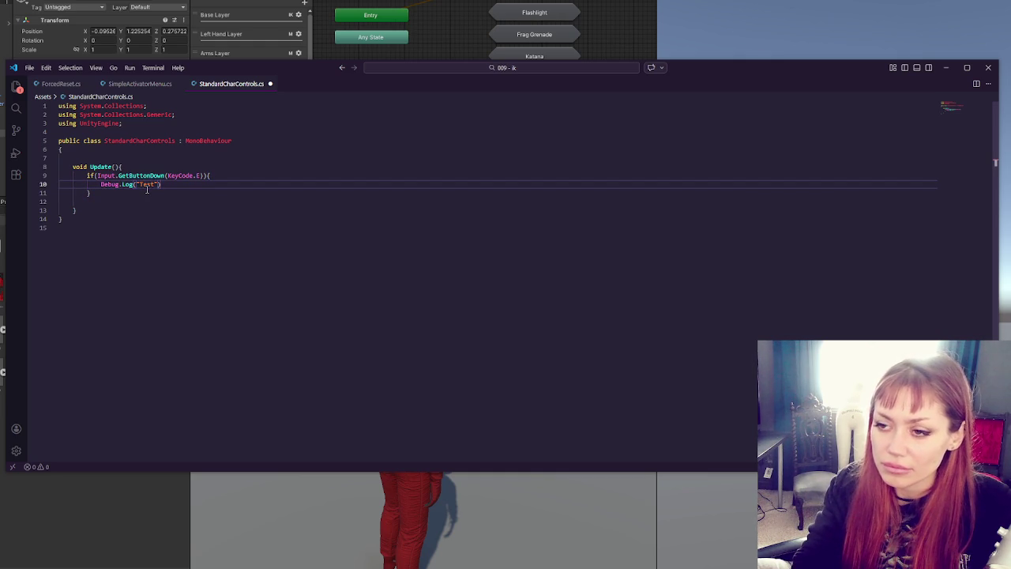
{"action": "type", "text": ";"}
{"action": "key", "text": "Return"}
{"action": "type", "text": "Debug."}
{"action": "key", "text": "BackSpace"}
{"action": "key", "text": "BackSpace"}
{"action": "key", "text": "BackSpace"}
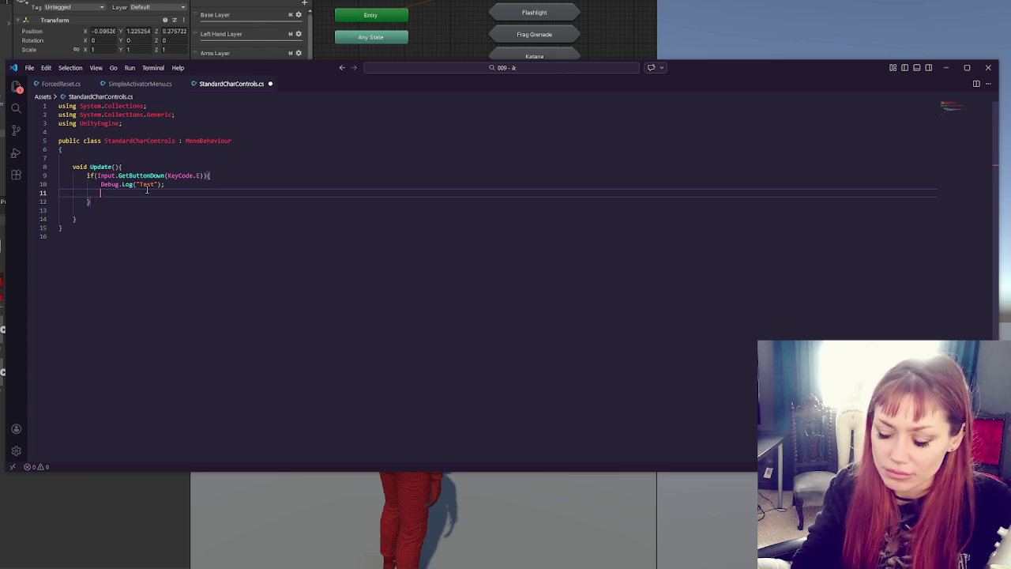
{"action": "left_click", "coordinate": [104, 226]}
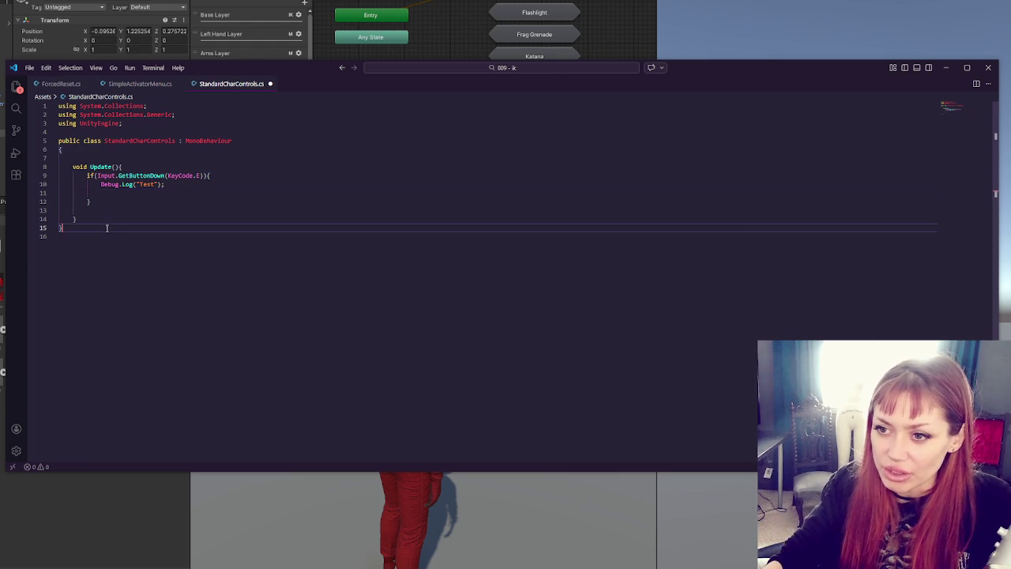
Step: Add an empty IEnumerator Punch() coroutine below Update
{"action": "left_click", "coordinate": [103, 214]}
{"action": "key", "text": "Return"}
{"action": "key", "text": "Return"}
{"action": "type", "text": "IEnumerator"}
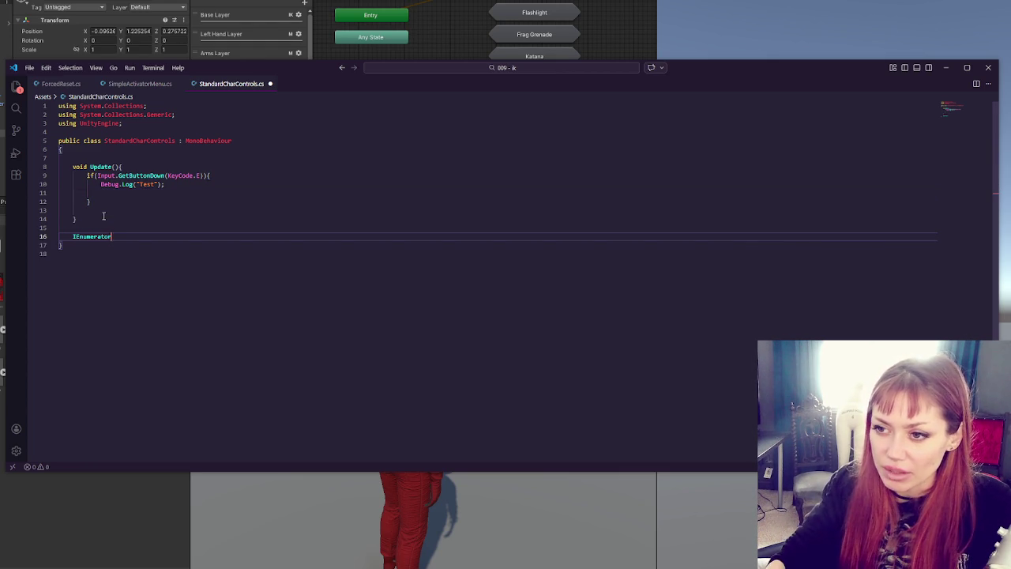
{"action": "type", "text": " StartPun"}
{"action": "key", "text": "BackSpace"}
{"action": "key", "text": "BackSpace"}
{"action": "key", "text": "BackSpace"}
{"action": "type", "text": "Punch(){"}
{"action": "key", "text": "Return"}
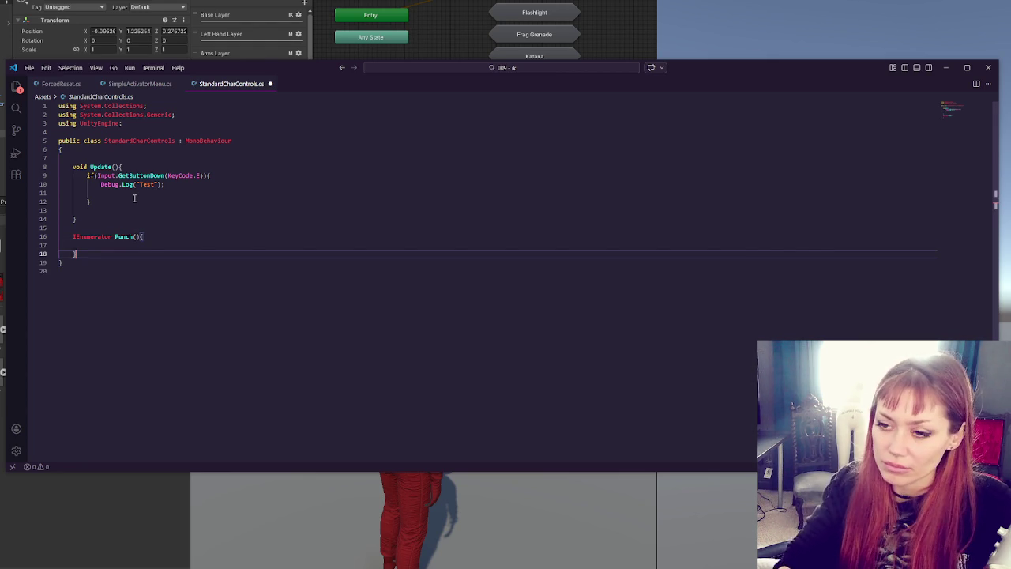
Step: Call StartCoroutine(Punch()); in the E-key if block and save the script
{"action": "left_click", "coordinate": [174, 184]}
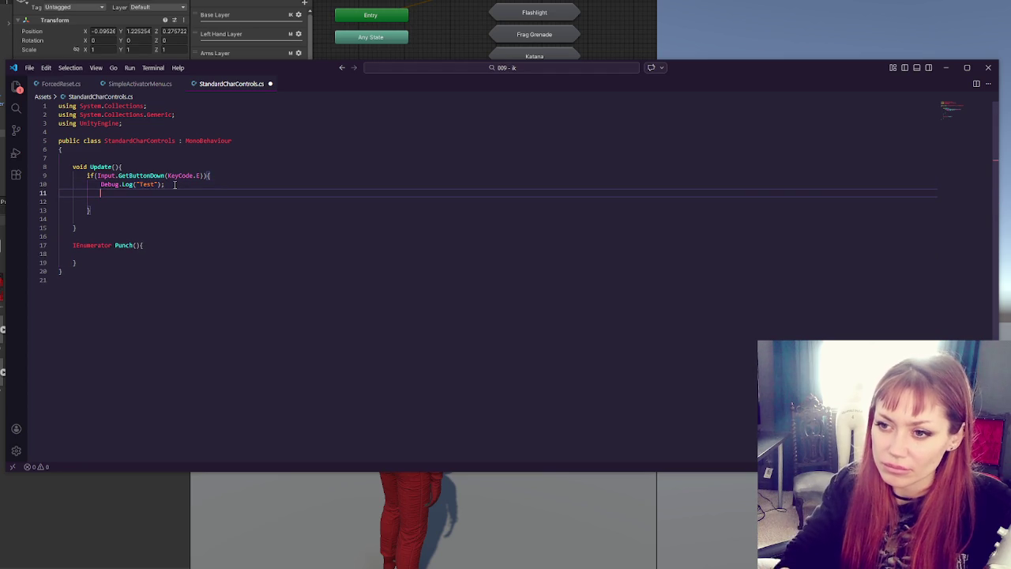
{"action": "key", "text": "Return"}
{"action": "type", "text": "StartCorout"}
{"action": "type", "text": "ine("}
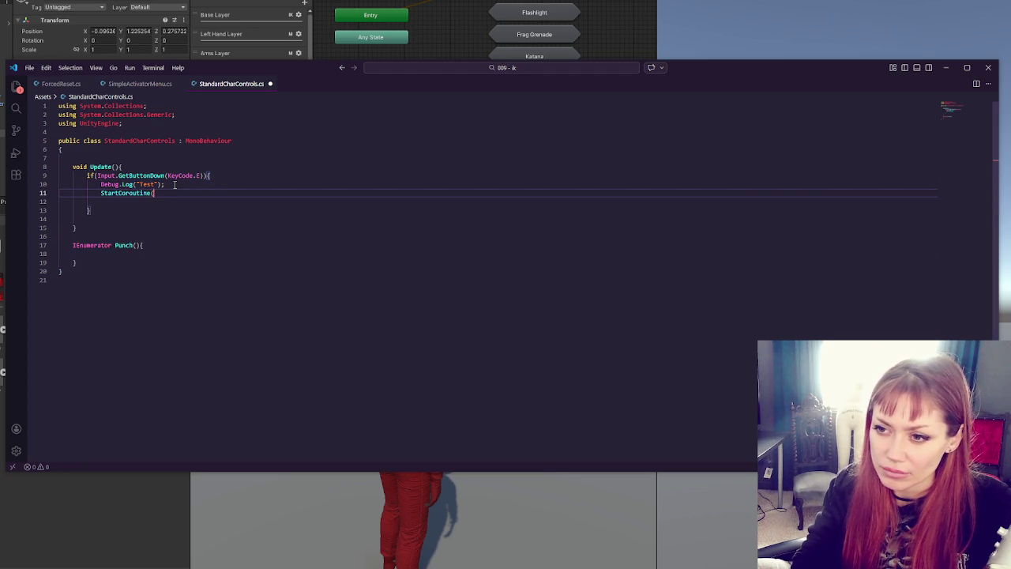
{"action": "type", "text": "Punch());"}
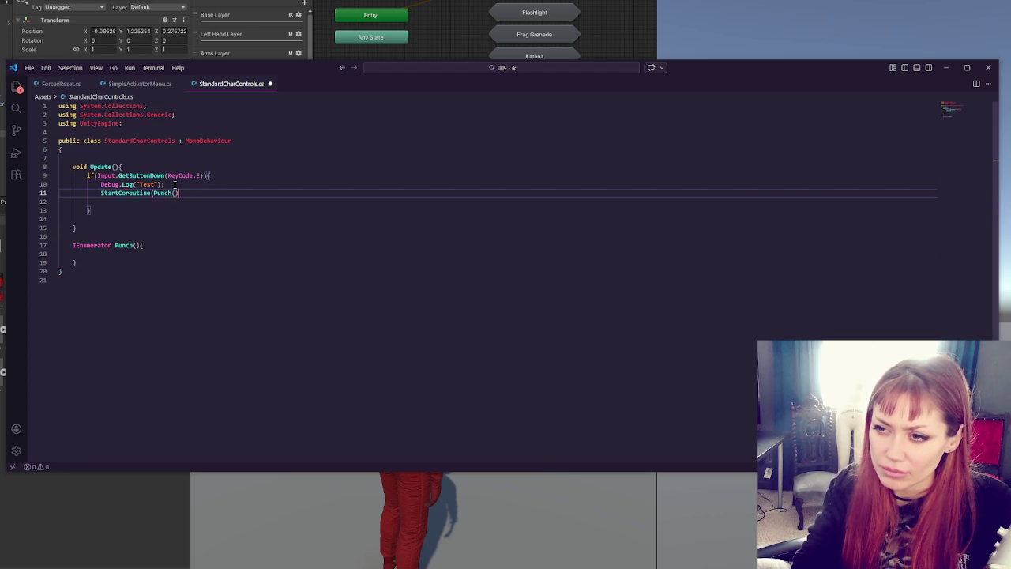
{"action": "key", "text": "ctrl+s"}
Step: Insert blank lines above the Update method and save again
{"action": "left_click", "coordinate": [158, 246]}
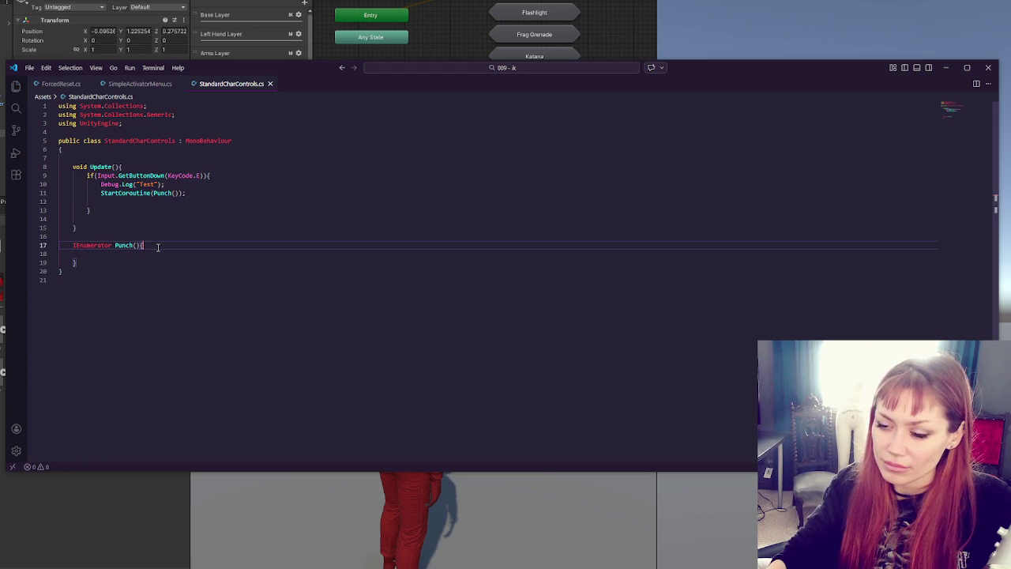
{"action": "left_click", "coordinate": [165, 252]}
{"action": "left_click", "coordinate": [182, 158]}
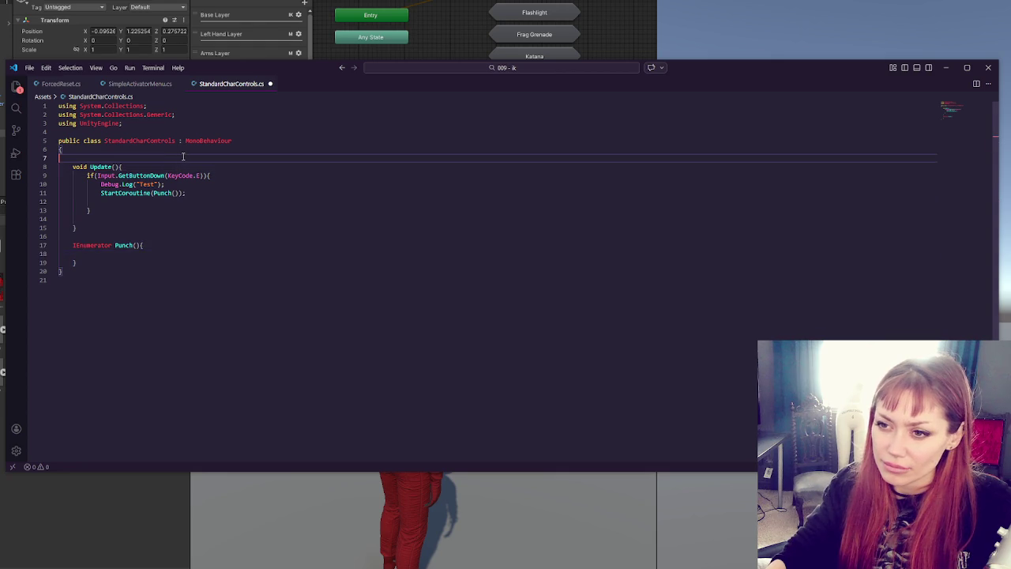
{"action": "key", "text": "Return"}
{"action": "key", "text": "Return"}
{"action": "left_click", "coordinate": [172, 163]}
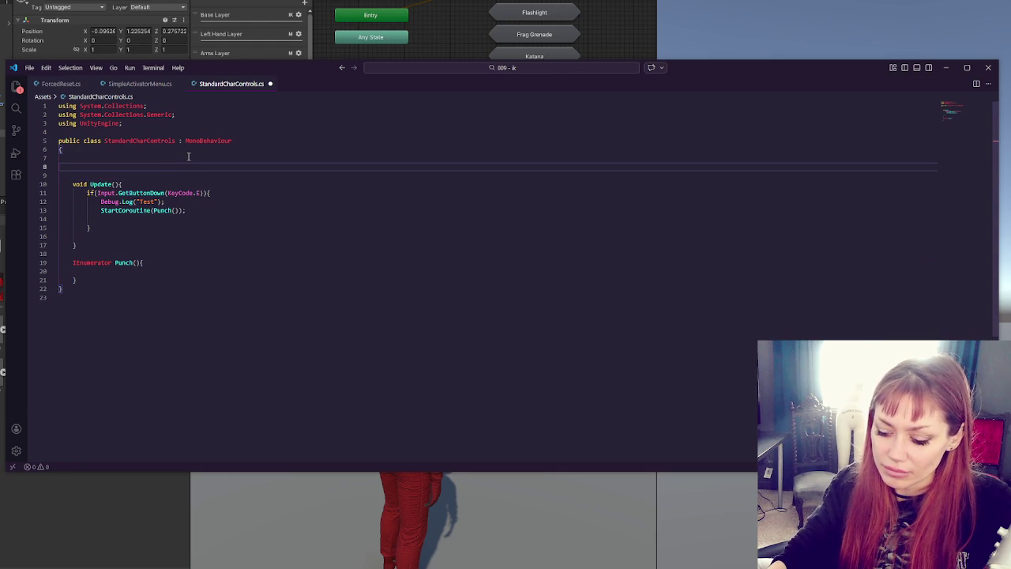
{"action": "key", "text": "ctrl+s"}
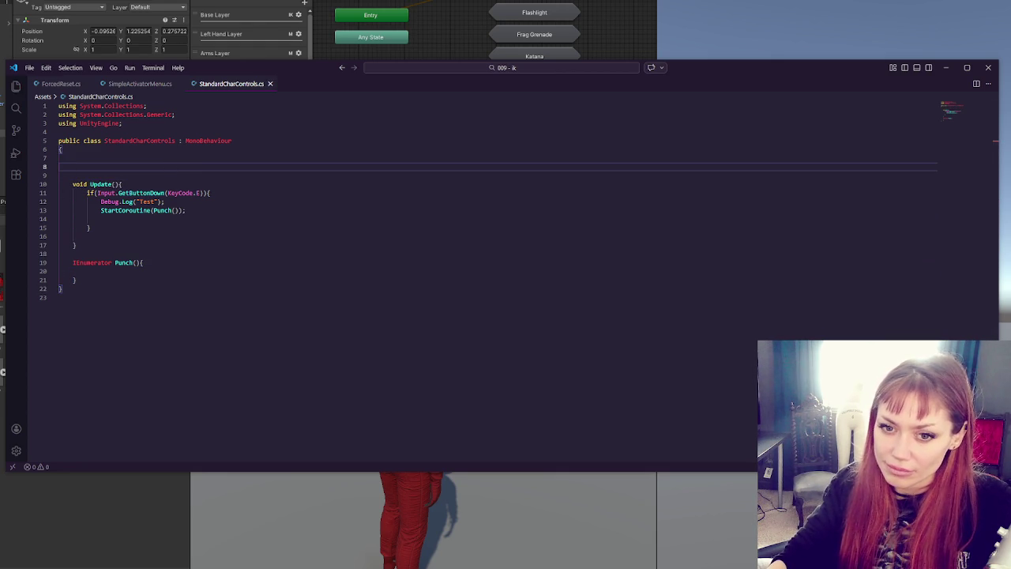
Step: In Unity, select FPSController and show the Console's KeyCode and Punch return errors; select GetButtonDown
{"action": "mouse_move", "coordinate": [6, 158]}
{"action": "left_mouse_down"}
{"action": "mouse_move", "coordinate": [492, 181]}
{"action": "mouse_move", "coordinate": [514, 218]}
{"action": "left_mouse_up"}
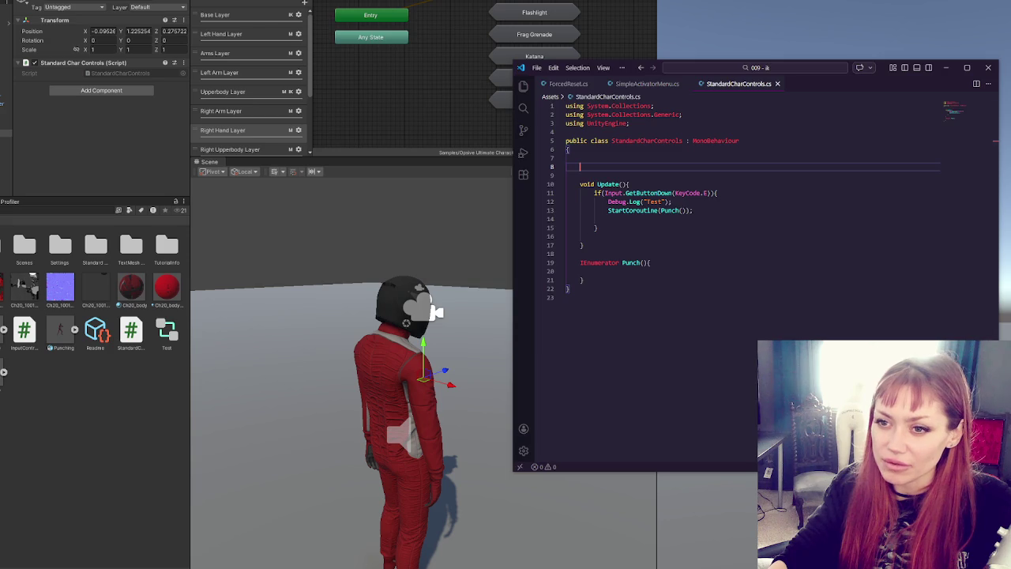
{"action": "key", "text": "alt+Tab"}
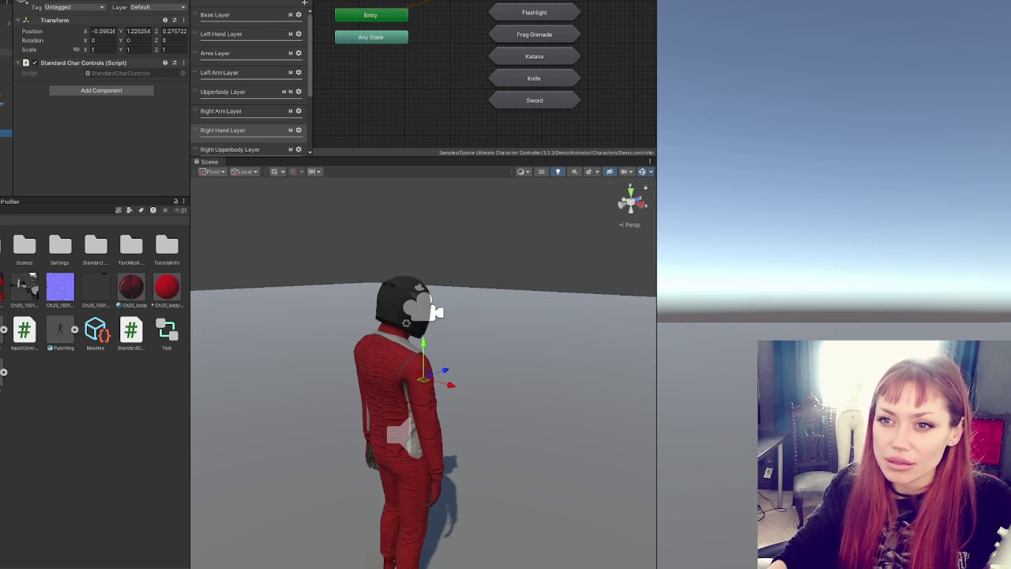
{"action": "left_click", "coordinate": [4, 22]}
{"action": "left_click_drag", "start_coordinate": [308, 275], "coordinate": [418, 278]}
{"action": "key", "text": "ctrl+shift+c"}
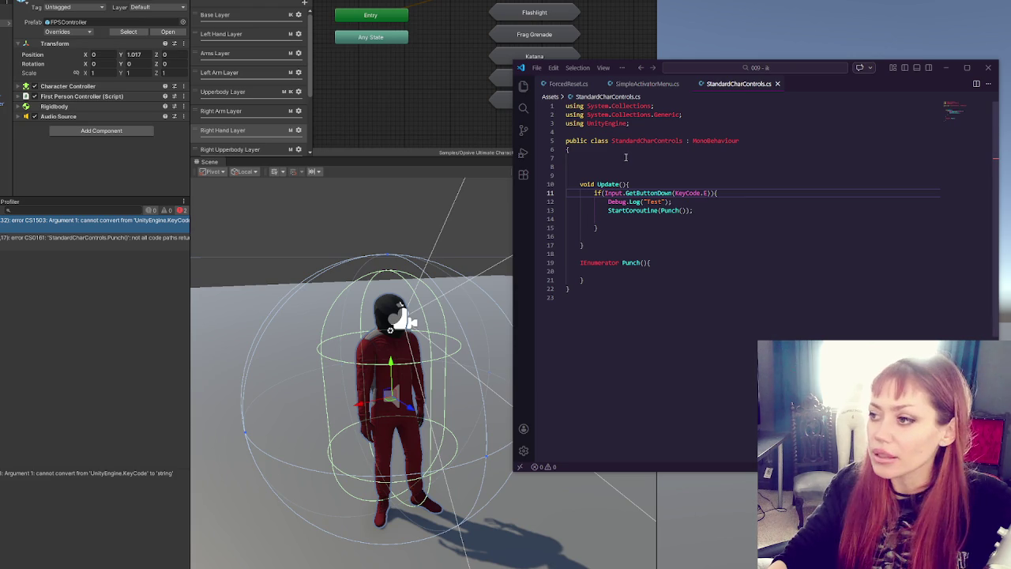
{"action": "double_click", "coordinate": [636, 193]}
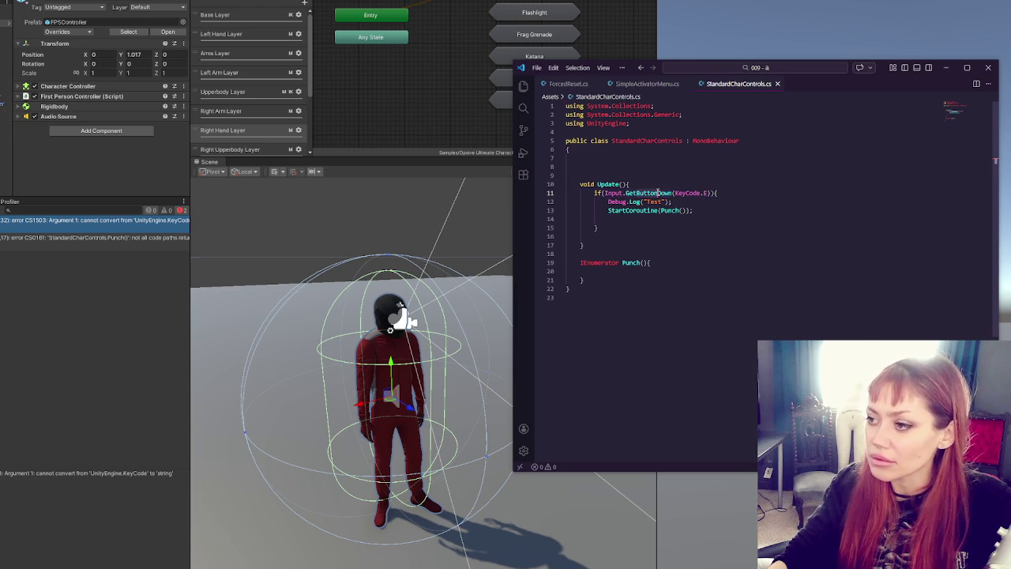
Step: Replace GetButtonDown with GetKeyDown and let Unity recompile
{"action": "type", "text": "GetKeyDown"}
{"action": "left_click", "coordinate": [81, 270]}
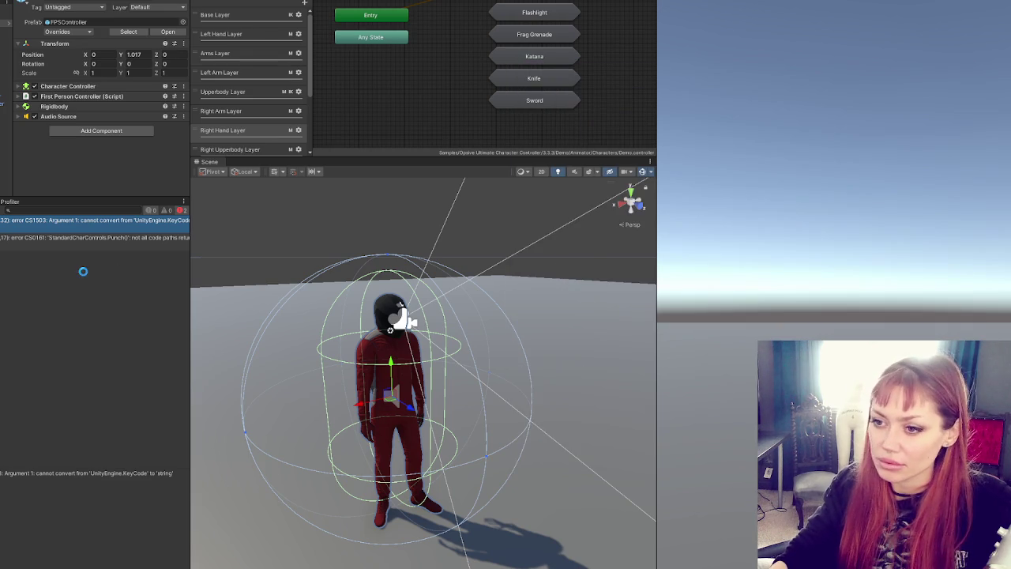
{"action": "key", "text": "alt+Tab"}
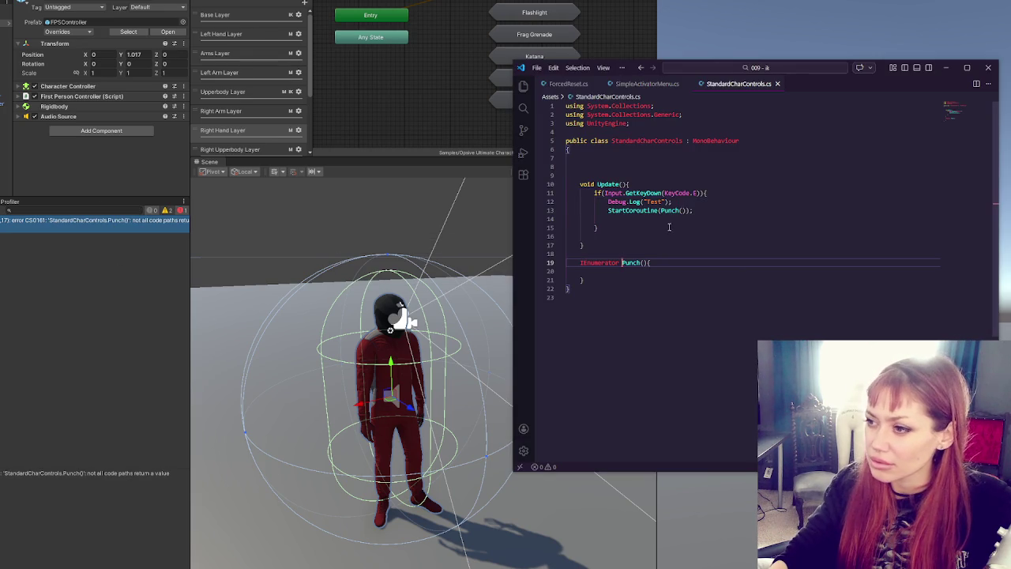
Step: Add yield return null; inside Punch(), save, and return to Unity to recompile
{"action": "left_click", "coordinate": [651, 272]}
{"action": "type", "text": "yield return "}
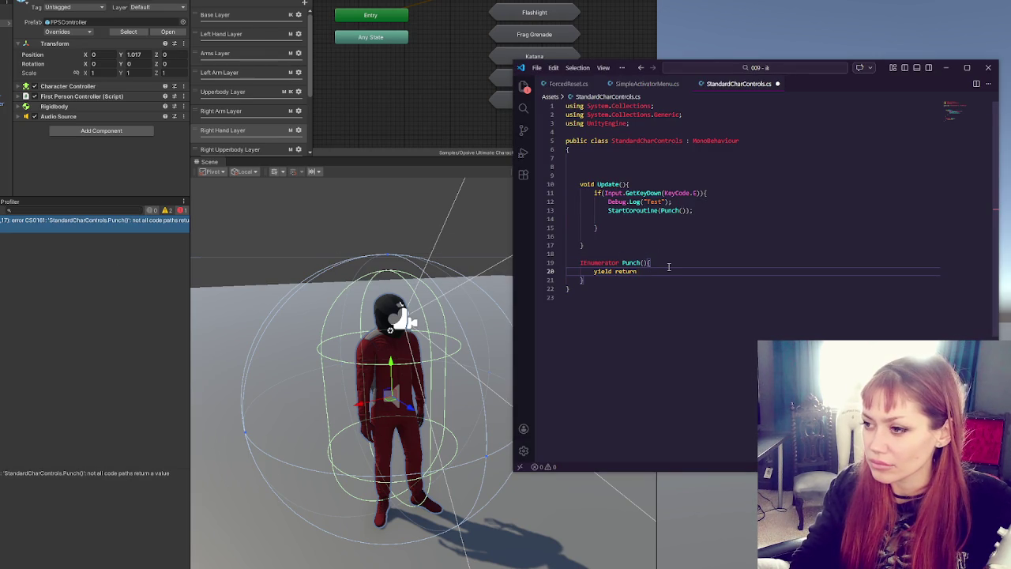
{"action": "type", "text": "ull;"}
{"action": "key", "text": "ctrl+s"}
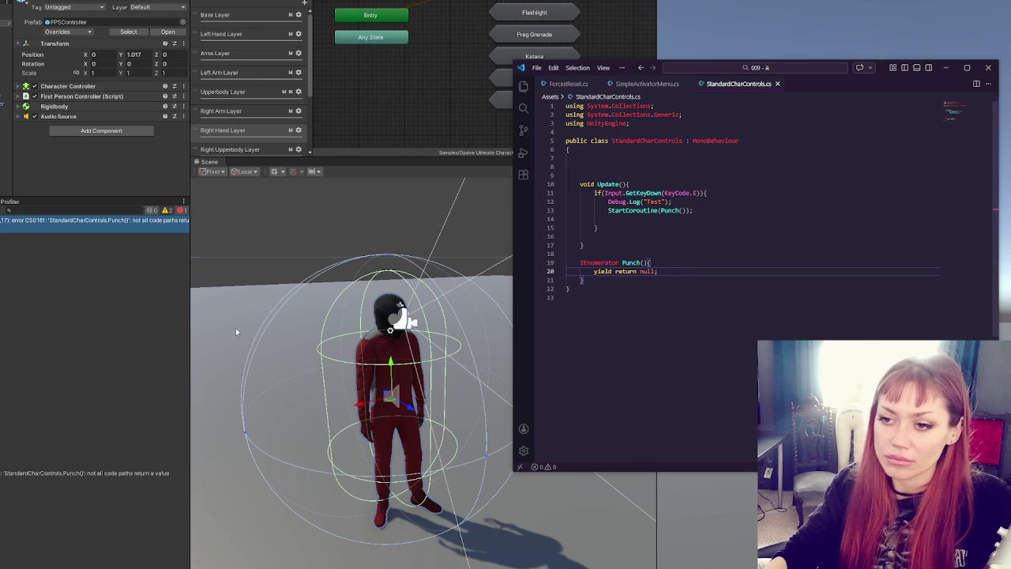
{"action": "key", "text": "alt+Tab"}
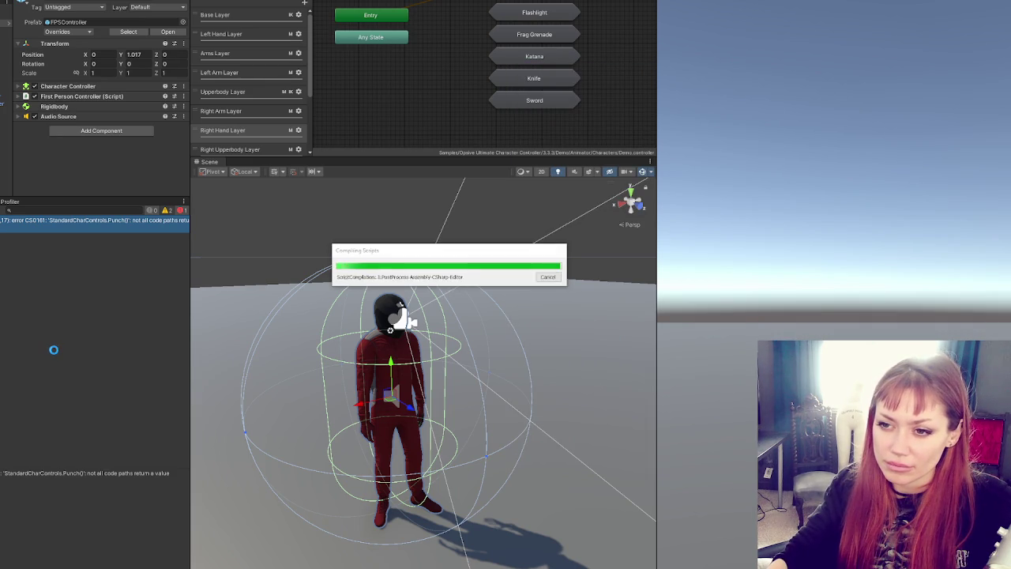
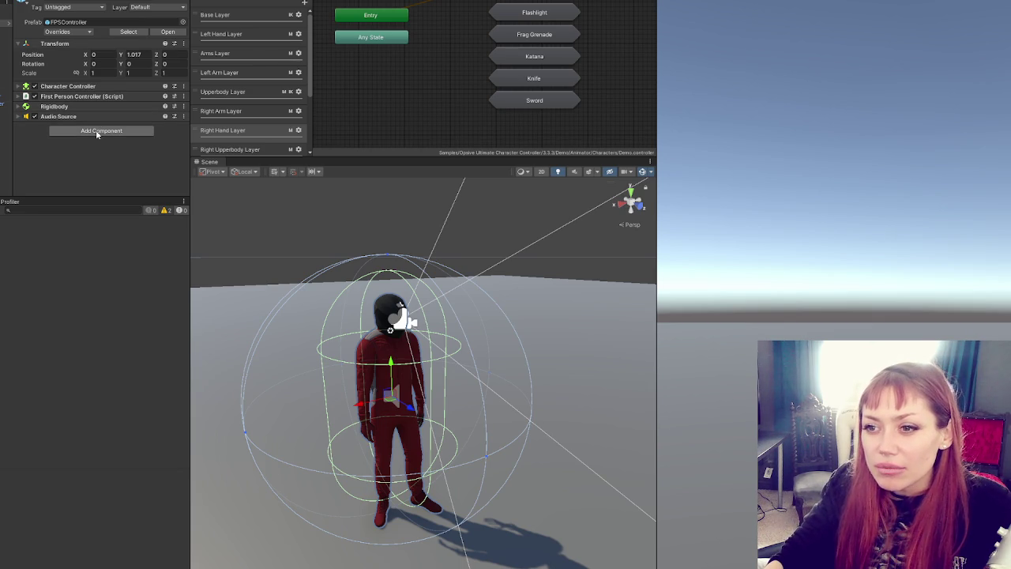
Step: With Idle (2) selected, create an Animator Controller asset named FirstPerson in the Project panel
{"action": "left_click", "coordinate": [6, 38]}
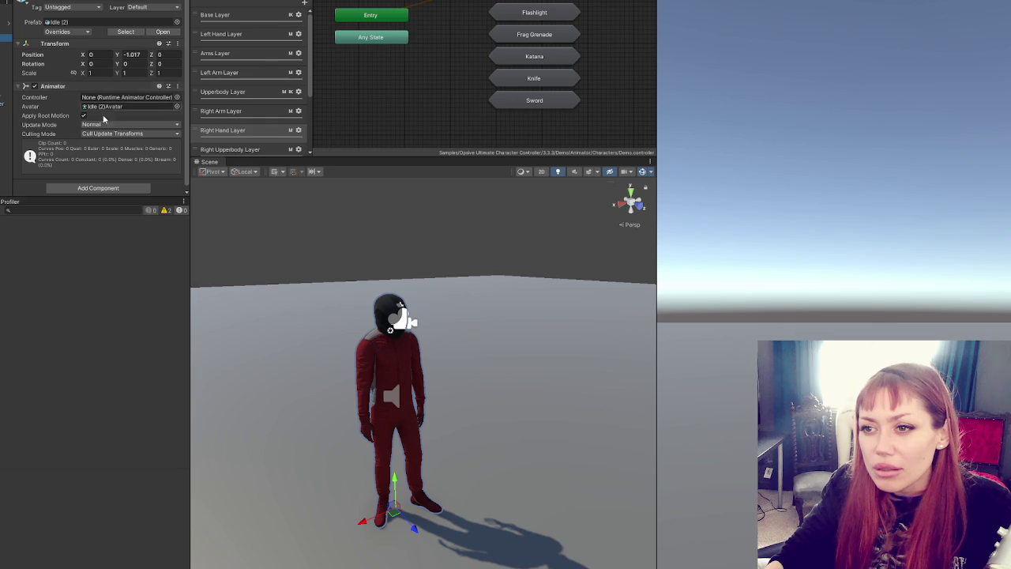
{"action": "key", "text": "ctrl+5"}
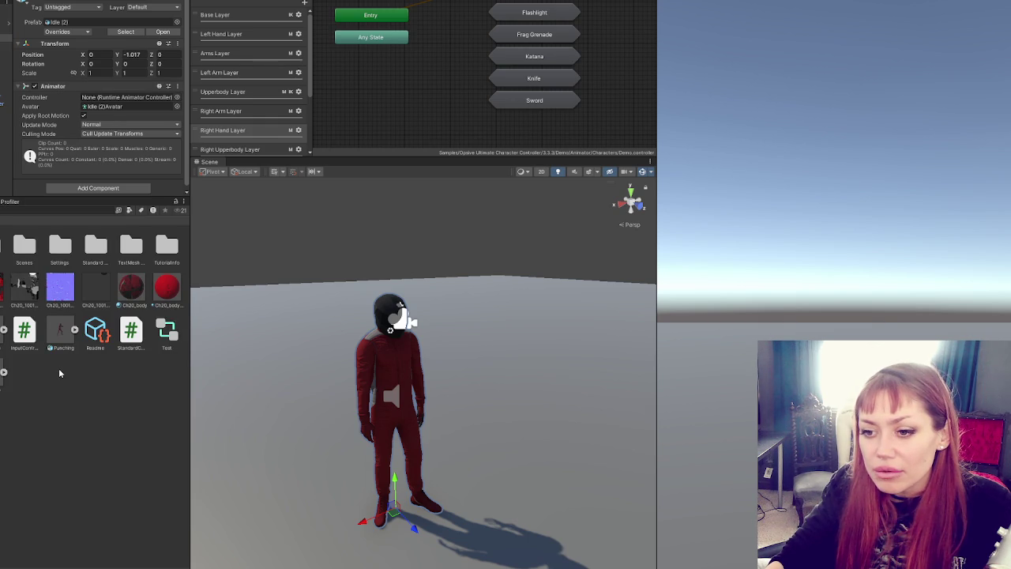
{"action": "right_click", "coordinate": [100, 413]}
{"action": "key", "text": "Escape"}
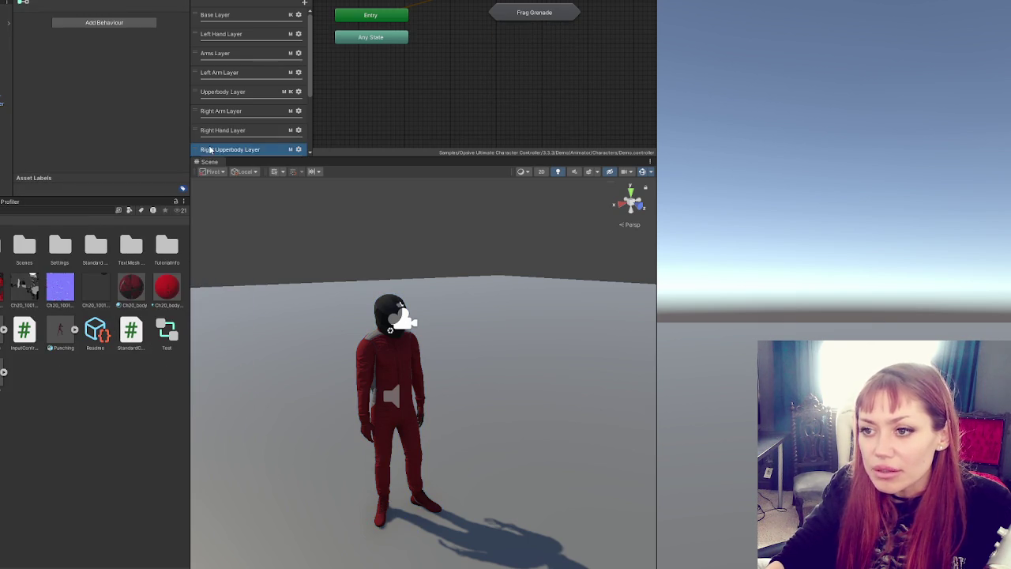
{"action": "right_click", "coordinate": [140, 410]}
{"action": "mouse_move", "coordinate": [213, 147]}
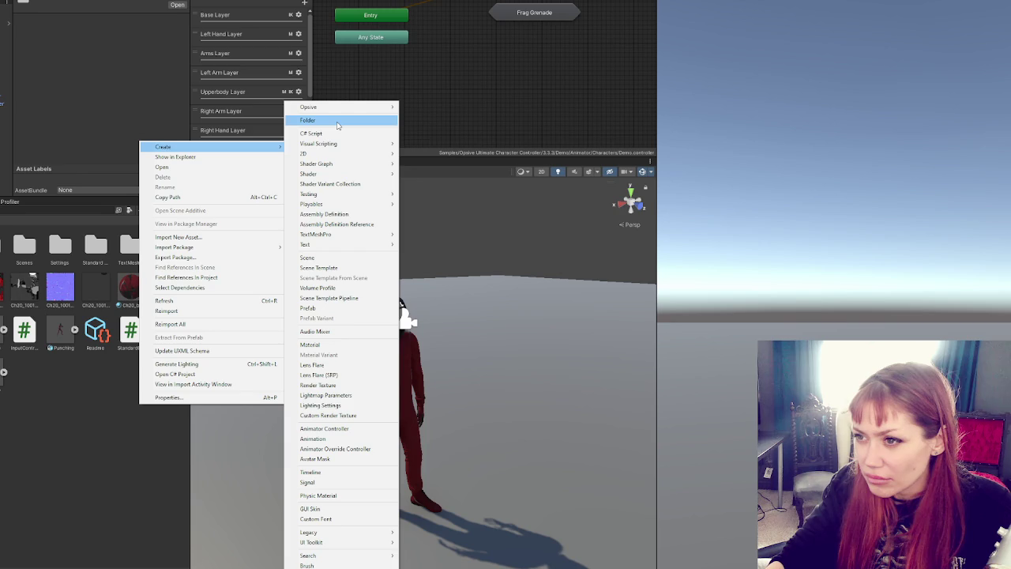
{"action": "left_click", "coordinate": [340, 428]}
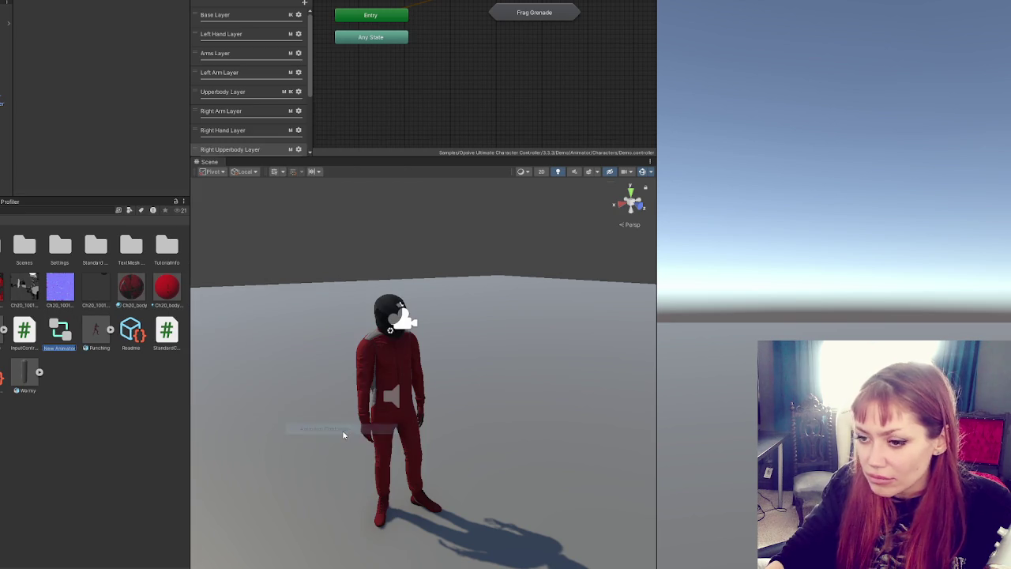
{"action": "type", "text": "FirstPerson"}
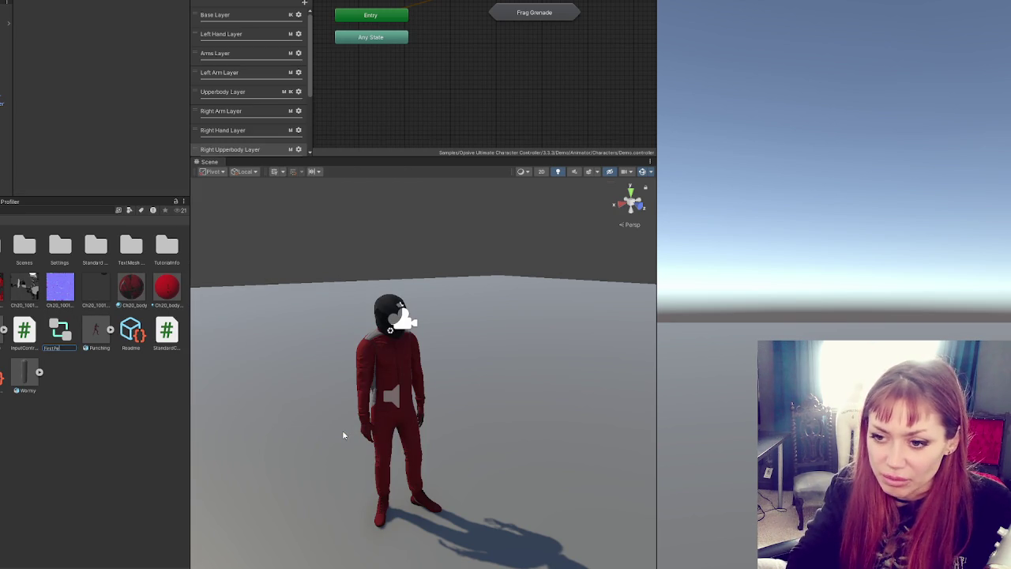
{"action": "key", "text": "Return"}
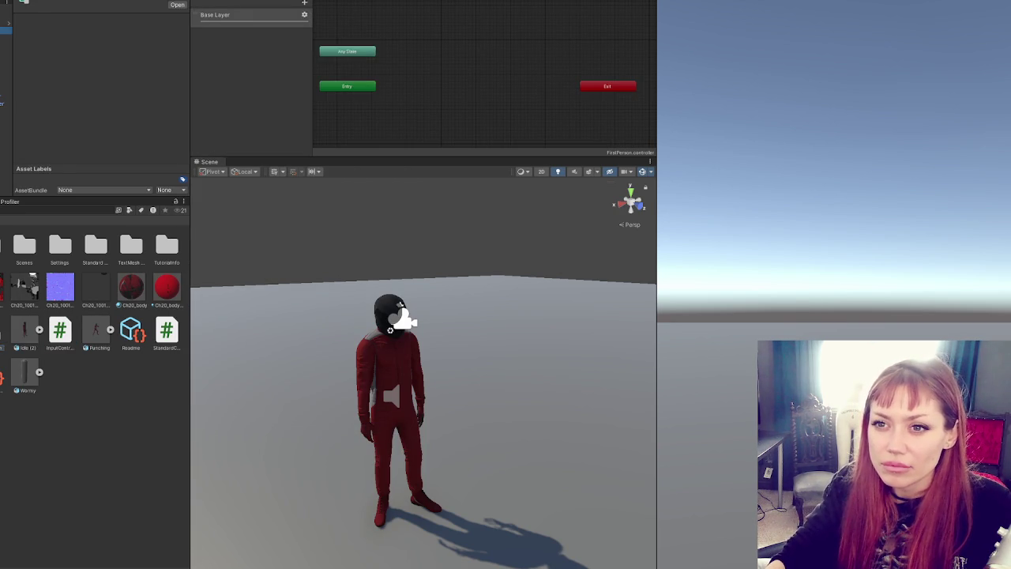
Step: Assign FirstPerson as Idle (2)'s Animator controller and open its Base Layer
{"action": "left_click", "coordinate": [363, 430]}
{"action": "left_click_drag", "start_coordinate": [2, 320], "coordinate": [147, 102]}
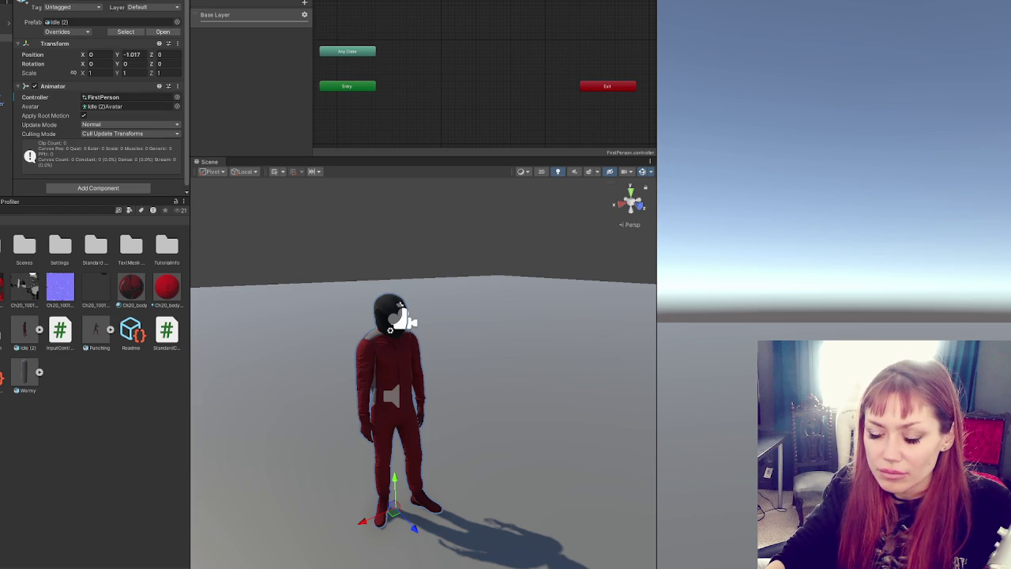
{"action": "left_click", "coordinate": [229, 14]}
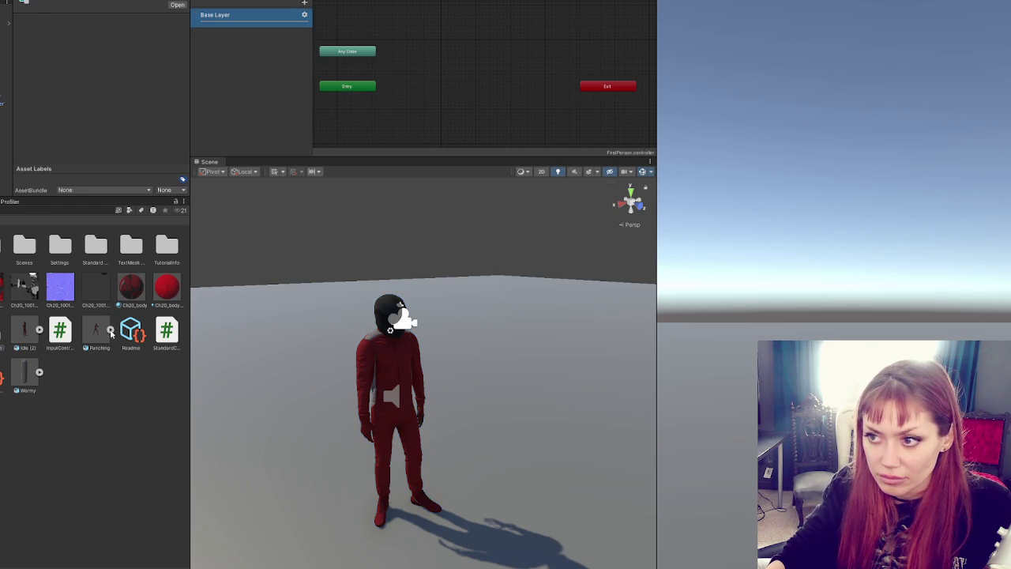
Step: Drag the Punching and Idle clips into the graph as Punching and Idling states
{"action": "left_click", "coordinate": [111, 332]}
{"action": "mouse_move", "coordinate": [96, 331]}
{"action": "left_mouse_down"}
{"action": "mouse_move", "coordinate": [440, 105]}
{"action": "mouse_move", "coordinate": [428, 120]}
{"action": "left_mouse_up"}
{"action": "left_click", "coordinate": [443, 120]}
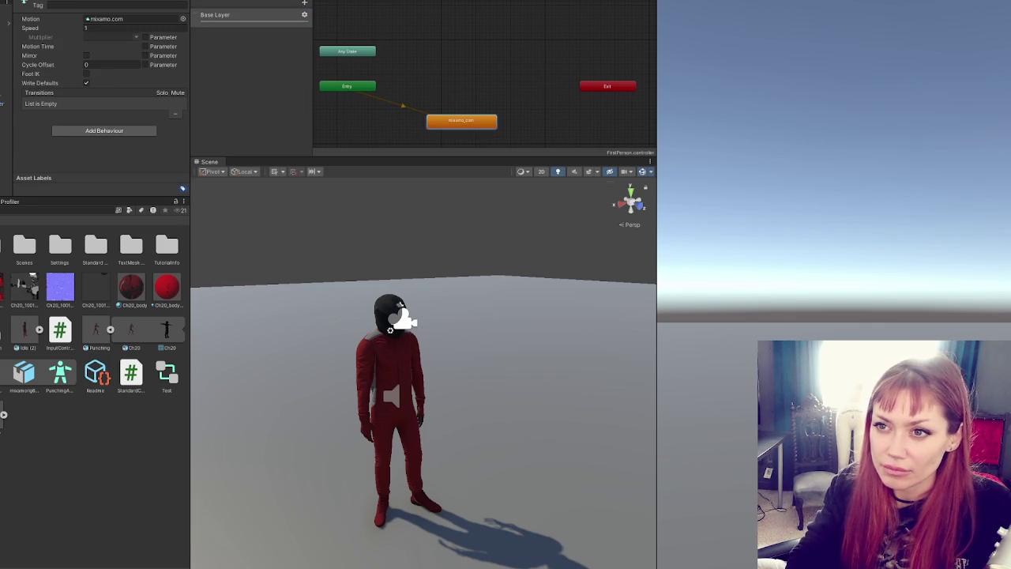
{"action": "left_click", "coordinate": [110, 328]}
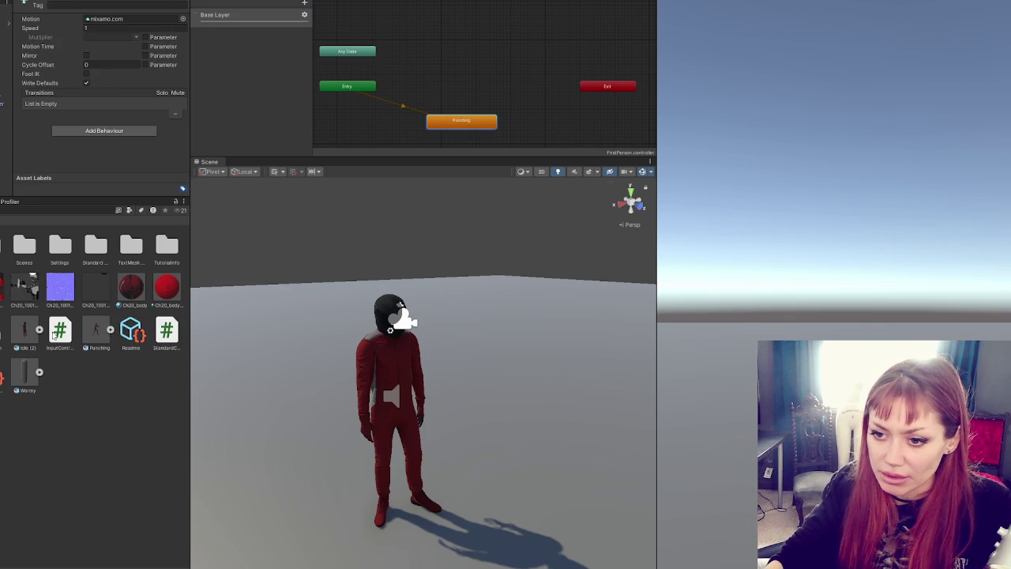
{"action": "left_click", "coordinate": [39, 328]}
{"action": "left_click_drag", "start_coordinate": [424, 95], "coordinate": [432, 81]}
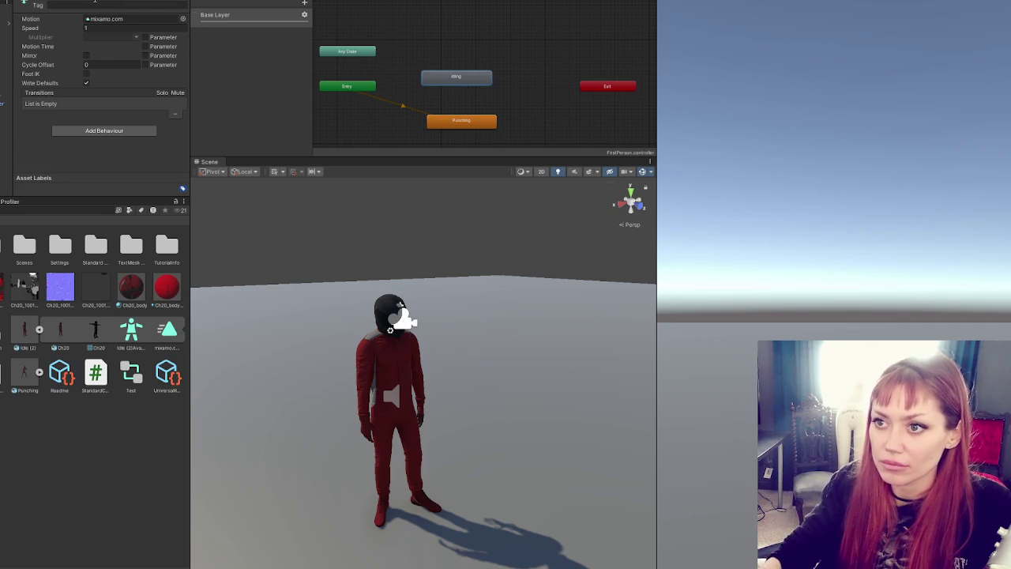
Step: Add two Trigger parameters named Idling and Punching
{"action": "left_click", "coordinate": [287, 4]}
{"action": "left_click", "coordinate": [301, 2]}
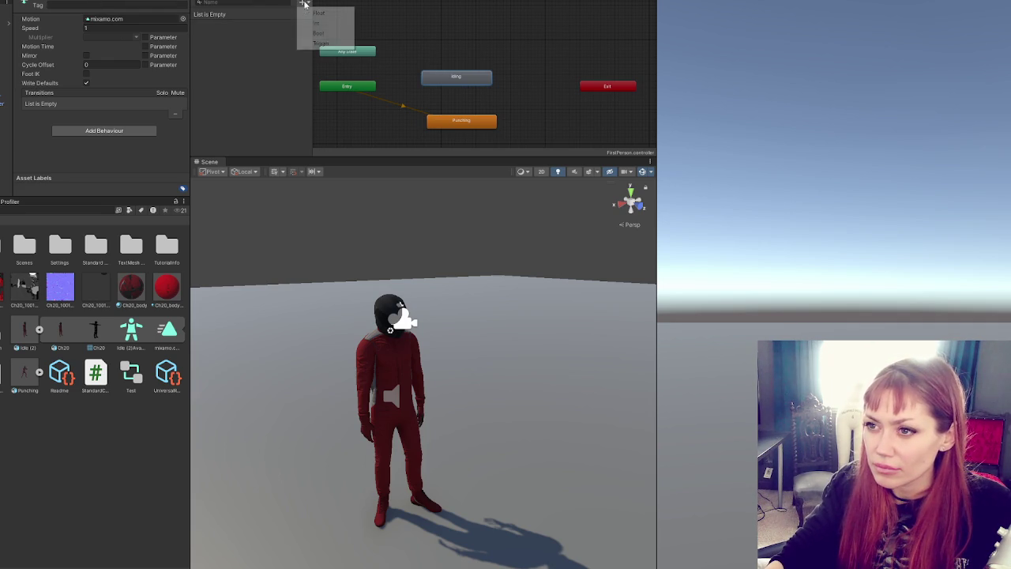
{"action": "left_click", "coordinate": [311, 44]}
{"action": "type", "text": "Idling"}
{"action": "key", "text": "Return"}
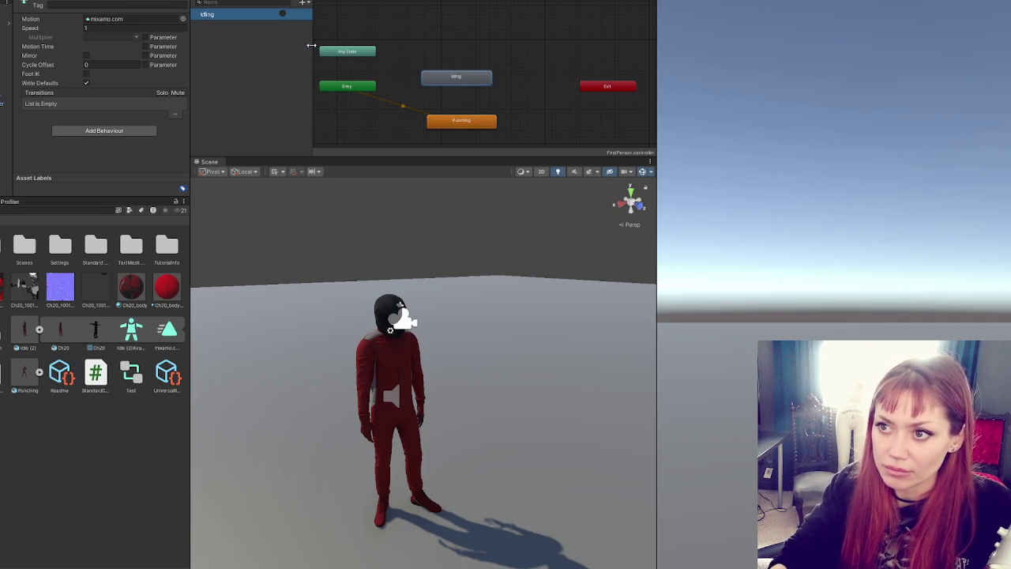
{"action": "left_click", "coordinate": [302, 2]}
{"action": "left_click", "coordinate": [321, 44]}
{"action": "type", "text": "Punching"}
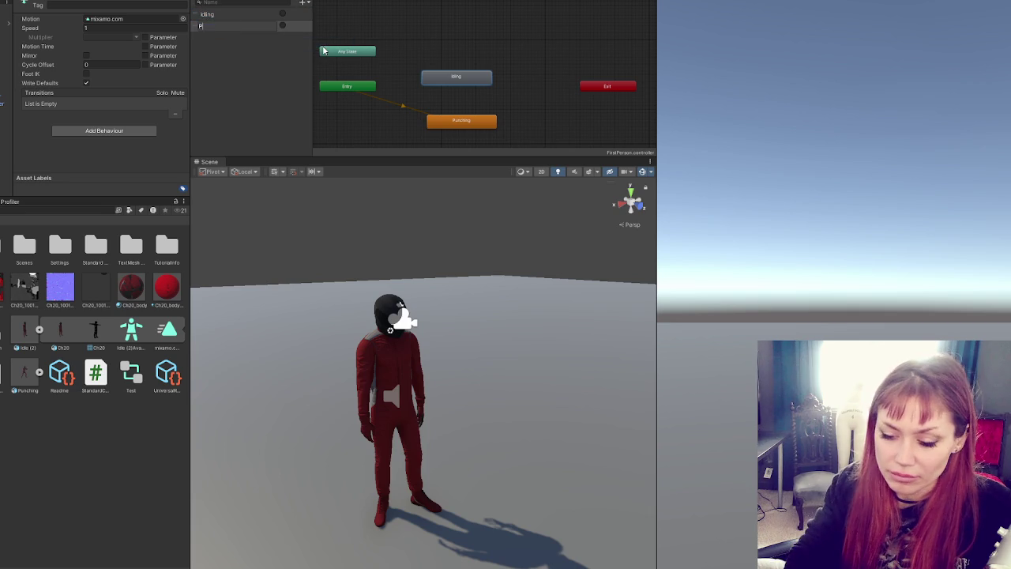
{"action": "key", "text": "Return"}
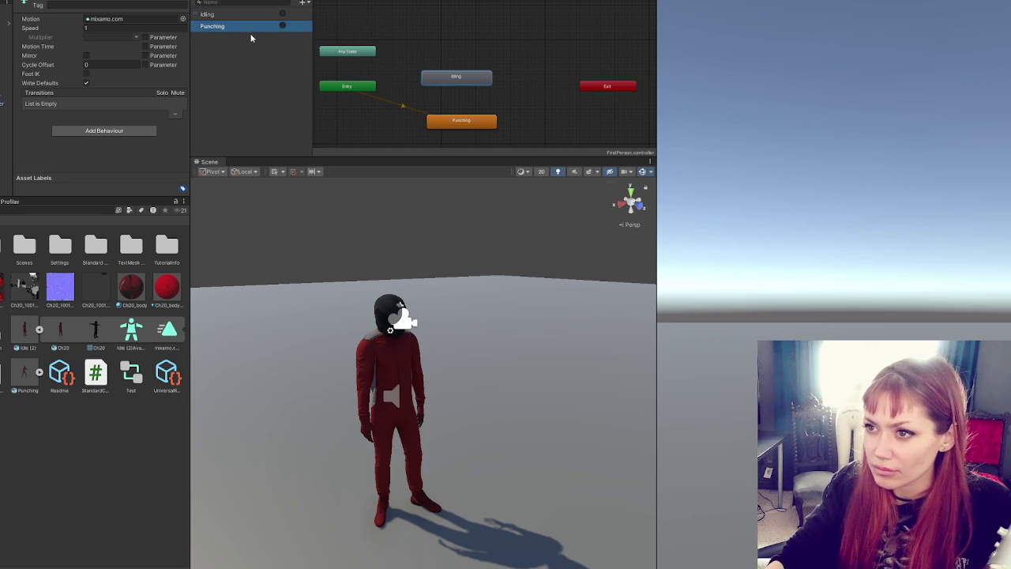
Step: Make Idling the default state; add transitions Any State→Idling, Any State→Punching, Punching→Idling
{"action": "right_click", "coordinate": [461, 87]}
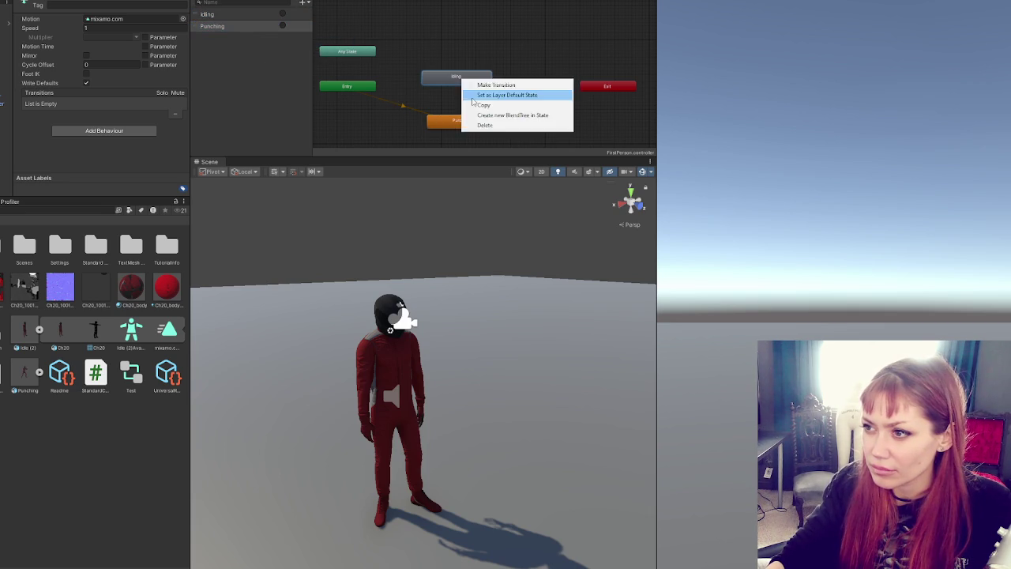
{"action": "left_click", "coordinate": [506, 93]}
{"action": "left_click_drag", "start_coordinate": [352, 52], "coordinate": [356, 120]}
{"action": "right_click", "coordinate": [362, 120]}
{"action": "left_click", "coordinate": [399, 124]}
{"action": "left_click", "coordinate": [439, 83]}
{"action": "left_click", "coordinate": [443, 125]}
{"action": "right_click", "coordinate": [461, 124]}
{"action": "left_click", "coordinate": [482, 130]}
{"action": "left_click", "coordinate": [458, 78]}
{"action": "left_click_drag", "start_coordinate": [446, 126], "coordinate": [460, 134]}
Step: Give the Any State→Punching transition a Punching trigger condition
{"action": "left_click", "coordinate": [402, 130]}
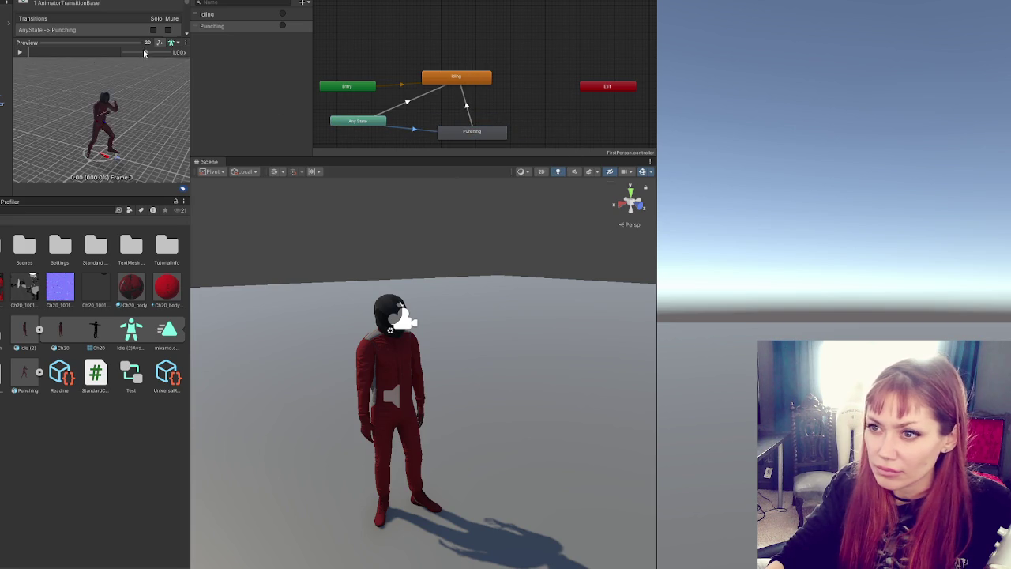
{"action": "scroll", "coordinate": [100, 150], "scroll_direction": "up", "scroll_amount": 5}
{"action": "left_click_drag", "start_coordinate": [87, 120], "coordinate": [27, 120]}
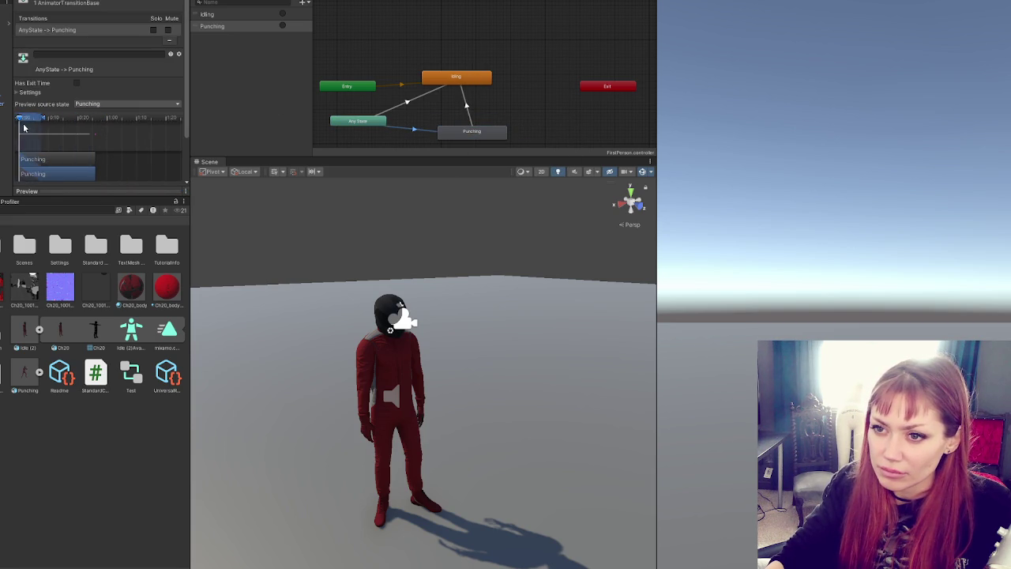
{"action": "scroll", "coordinate": [72, 91], "scroll_direction": "down", "scroll_amount": 2}
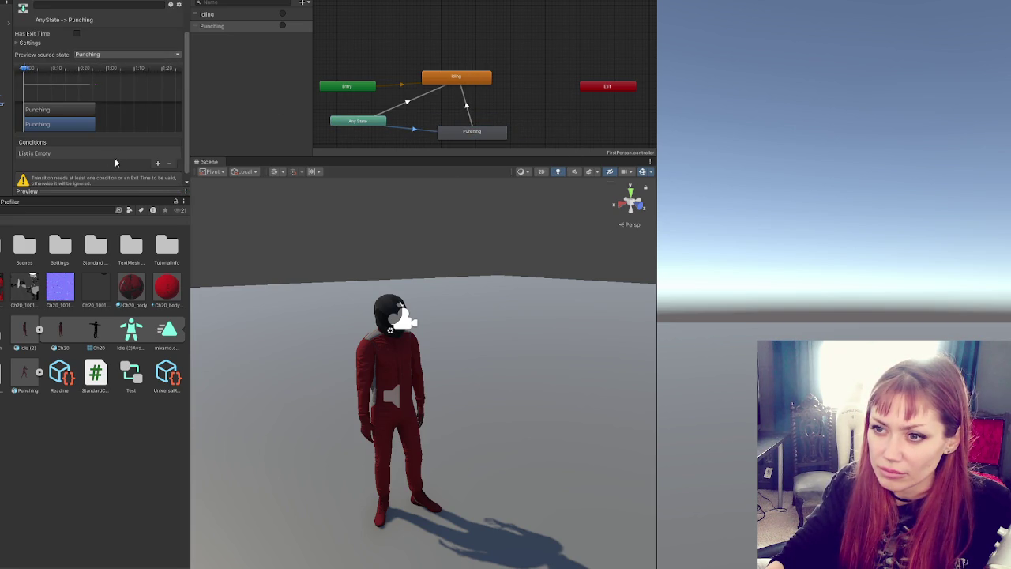
{"action": "left_click", "coordinate": [157, 163]}
{"action": "left_click", "coordinate": [77, 164]}
{"action": "left_click", "coordinate": [56, 201]}
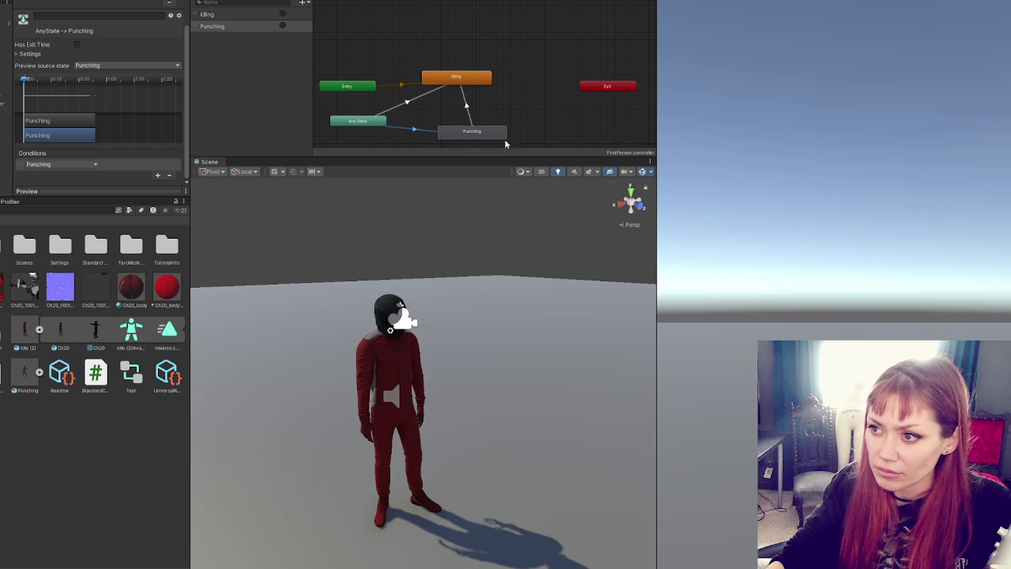
Step: Give the Any State→Idling transition an Idling trigger condition, then reselect Idle (2)
{"action": "left_click", "coordinate": [406, 102]}
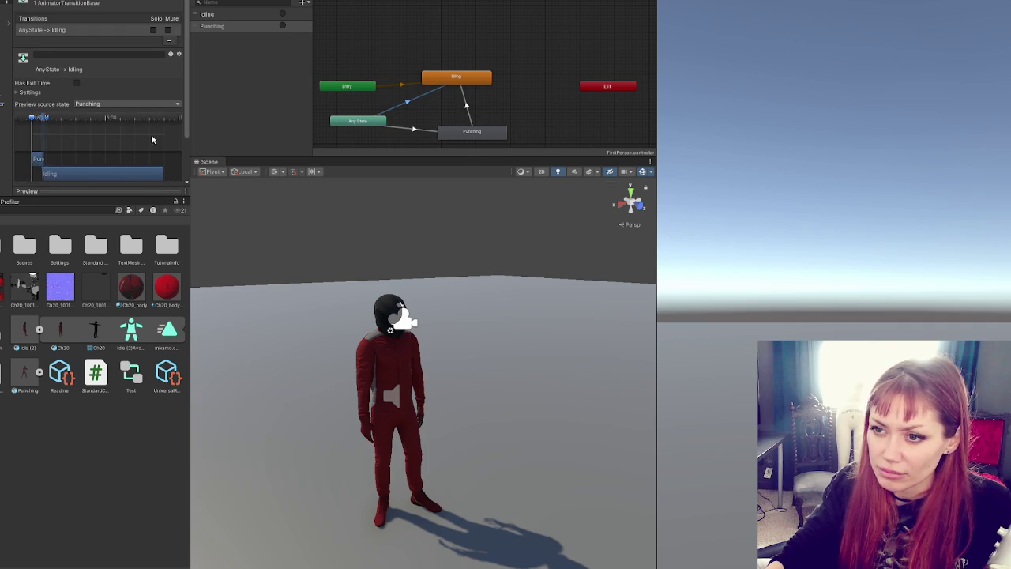
{"action": "scroll", "coordinate": [153, 161], "scroll_direction": "down", "scroll_amount": 3}
{"action": "left_click", "coordinate": [155, 160]}
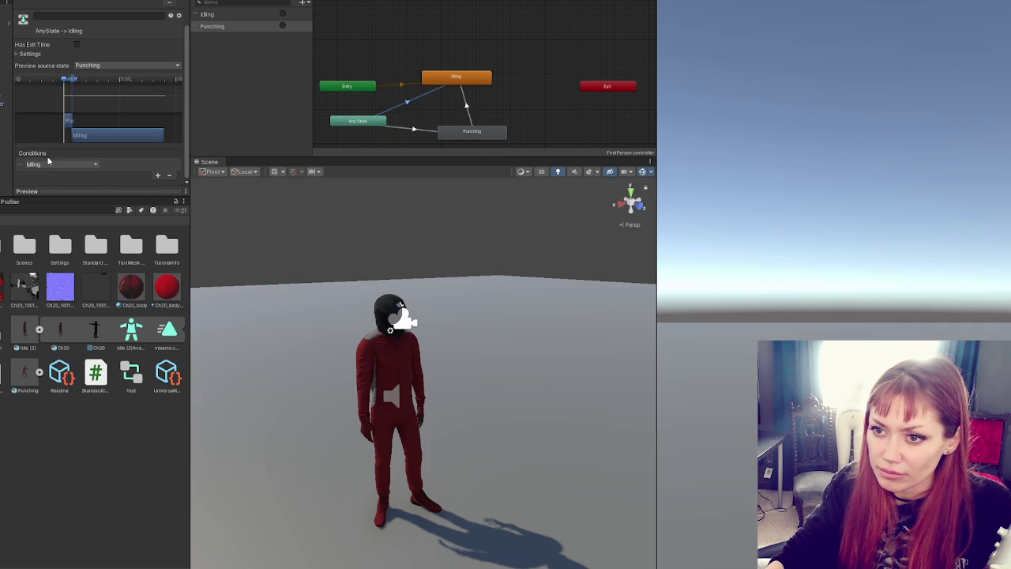
{"action": "left_click", "coordinate": [51, 164]}
{"action": "left_click", "coordinate": [61, 185]}
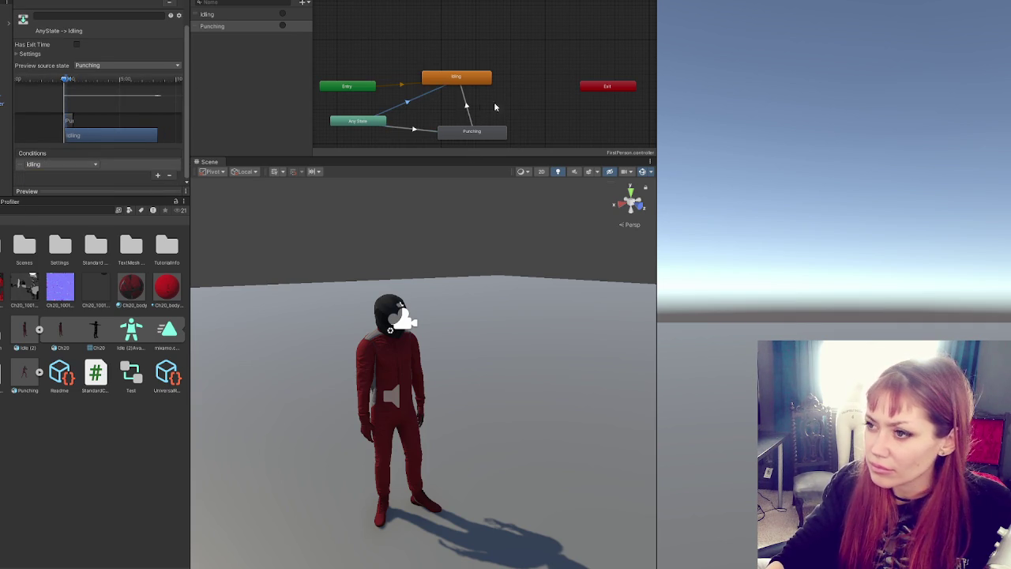
{"action": "left_click", "coordinate": [464, 105]}
{"action": "left_click", "coordinate": [464, 102]}
{"action": "left_click", "coordinate": [461, 55]}
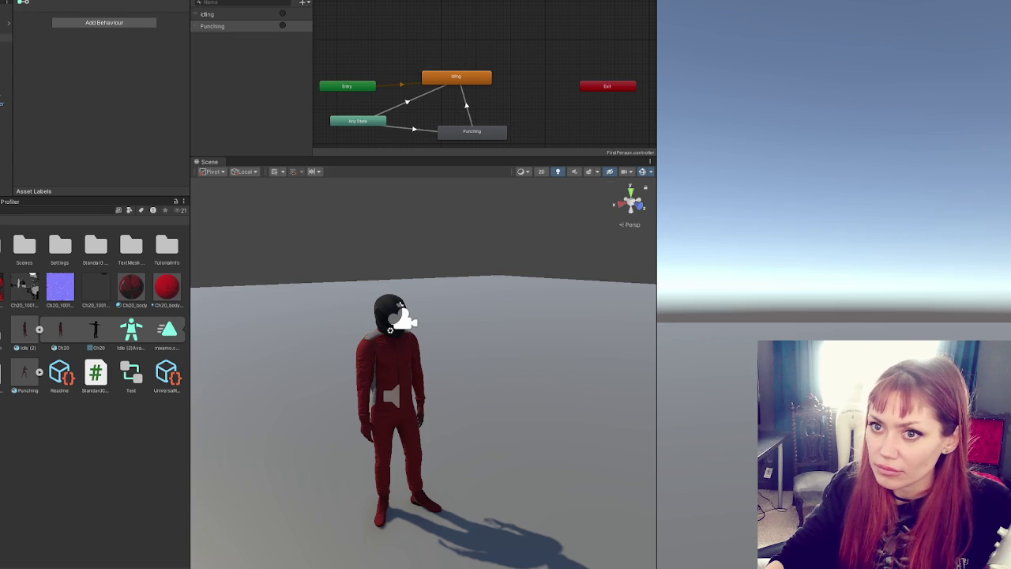
{"action": "left_click", "coordinate": [4, 38]}
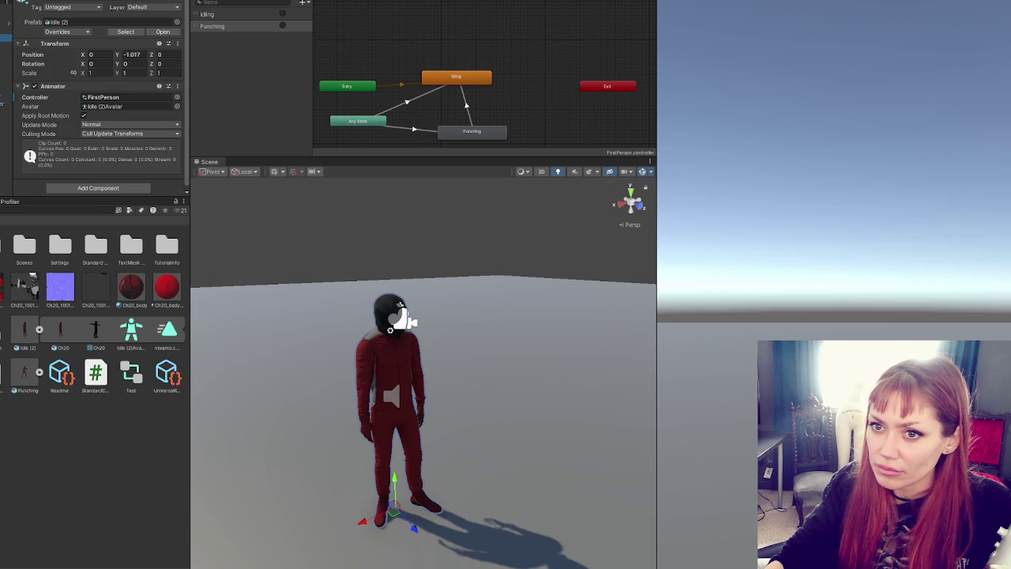
{"action": "key", "text": "alt+Tab"}
Step: Declare '[SerializeField] Animator anim;' in StandardCharControls.cs and save
{"action": "left_click", "coordinate": [608, 157]}
{"action": "left_click", "coordinate": [610, 165]}
{"action": "type", "text": "[Serializ"}
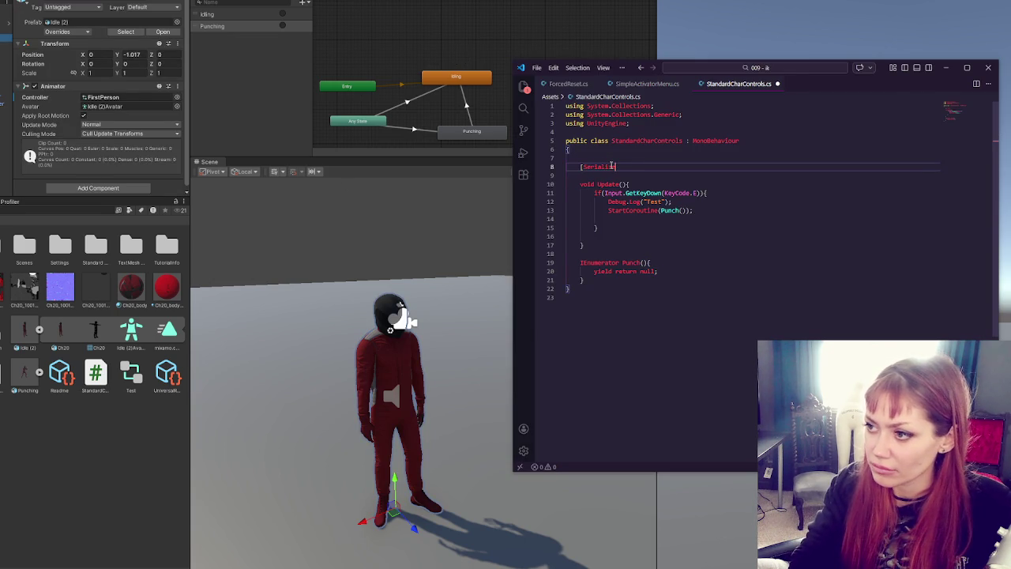
{"action": "type", "text": "eField] Animator anim;"}
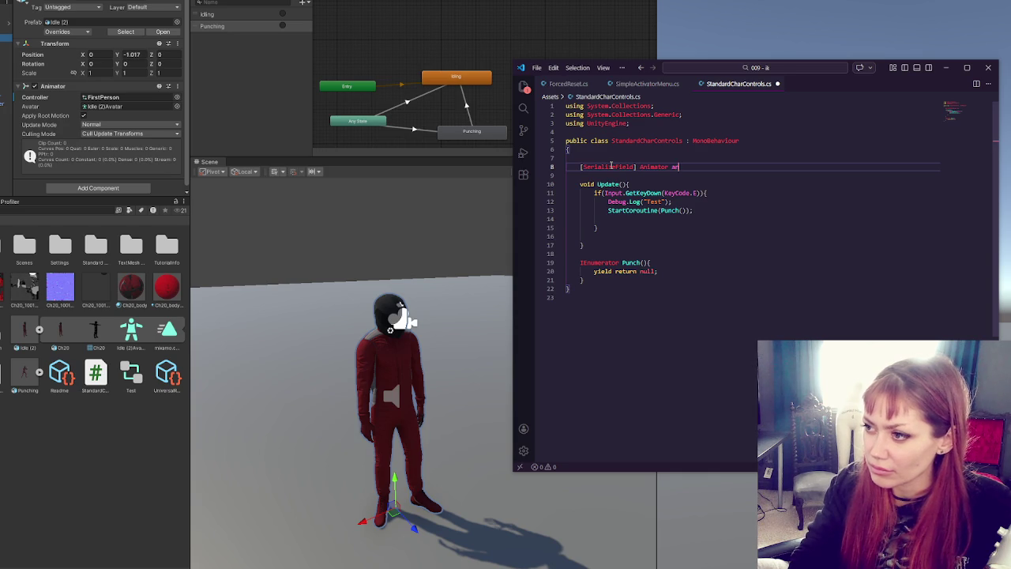
{"action": "key", "text": "ctrl+s"}
Step: Add anim.SetTrigger("Punching") inside Punch, save, and return to Unity
{"action": "left_click", "coordinate": [664, 260]}
{"action": "key", "text": "Return"}
{"action": "type", "text": "anim."}
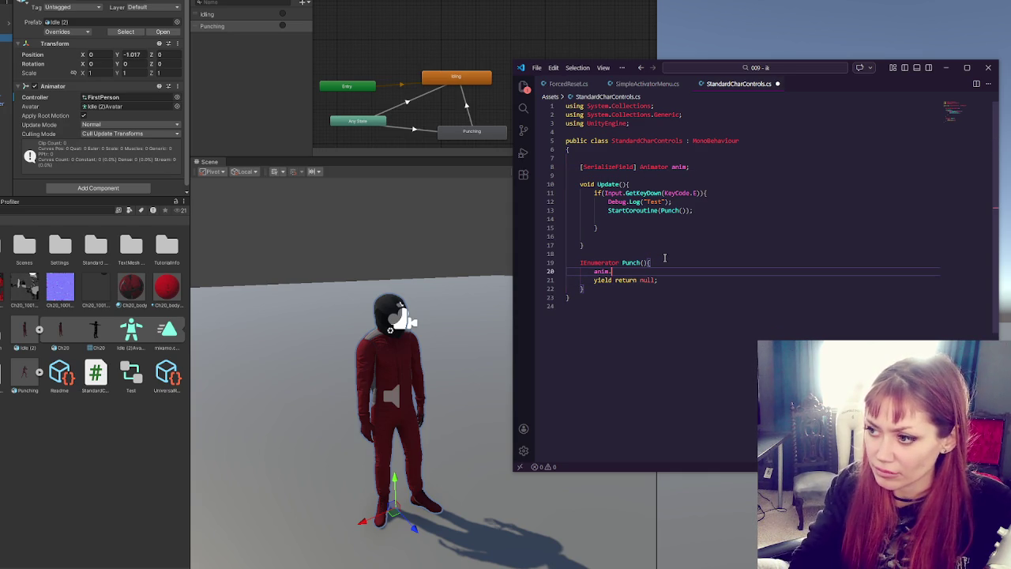
{"action": "type", "text": "("}
{"action": "type", "text": ");"}
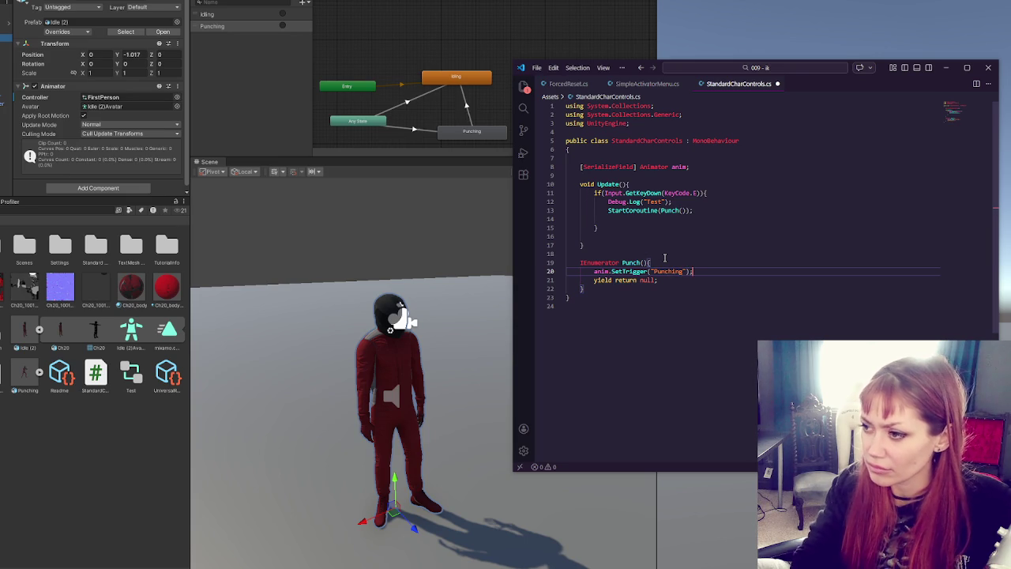
{"action": "key", "text": "ctrl+s"}
{"action": "left_click", "coordinate": [664, 257]}
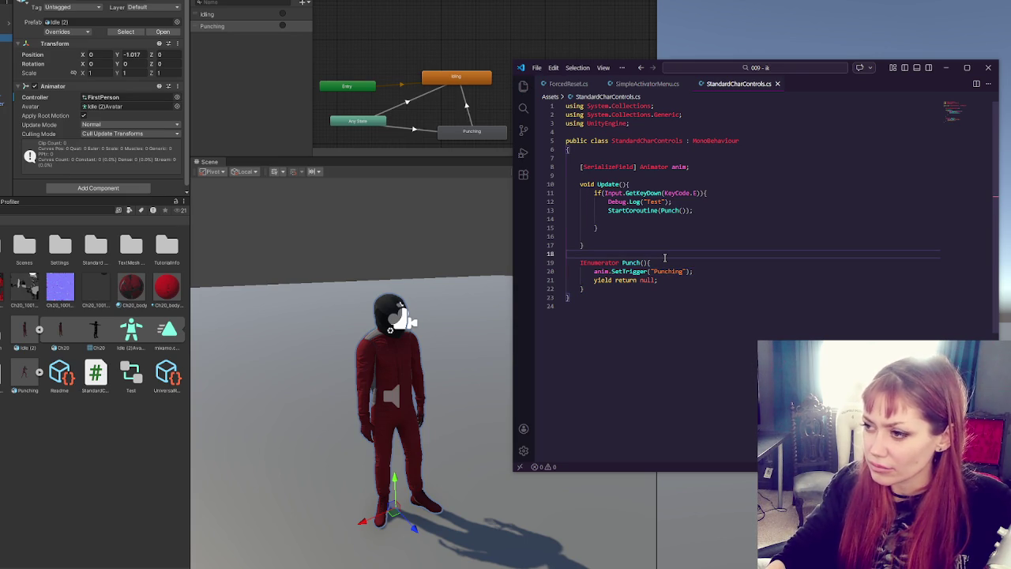
{"action": "left_click", "coordinate": [267, 224]}
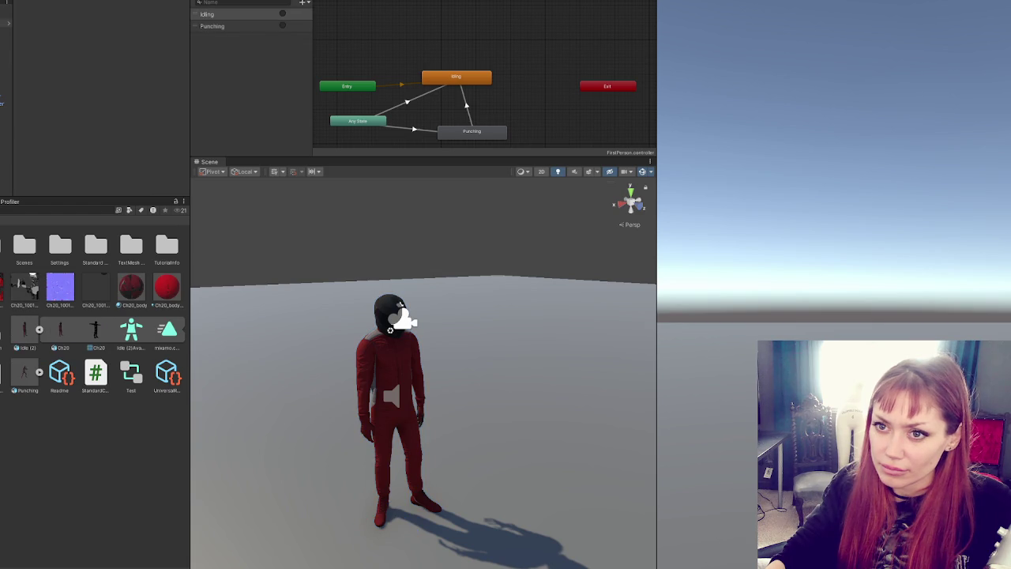
Step: Drag the Idle (2) Animator into Standard Char Controls' Anim field and test punching in Play mode
{"action": "left_click", "coordinate": [6, 132]}
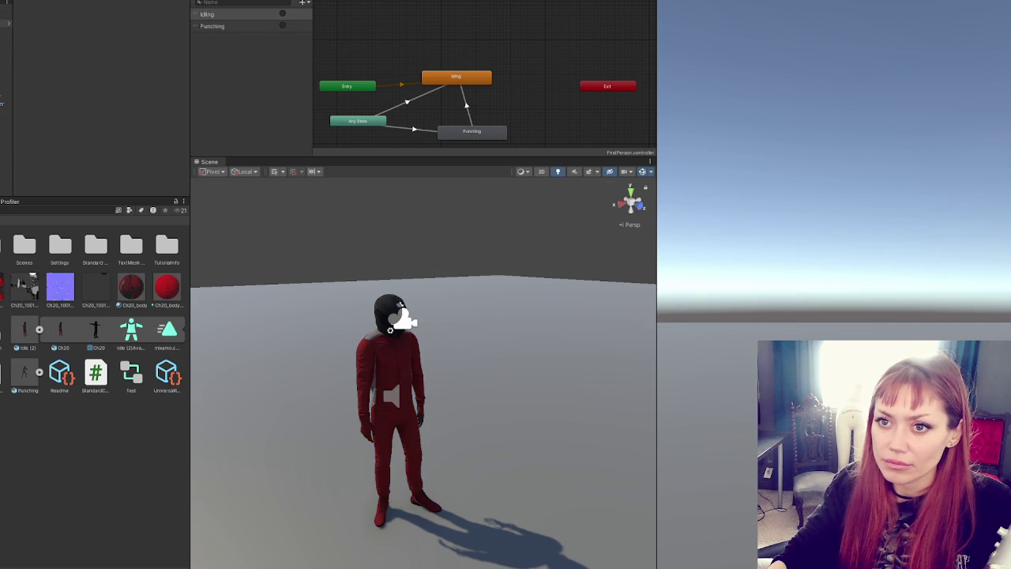
{"action": "left_click", "coordinate": [6, 8]}
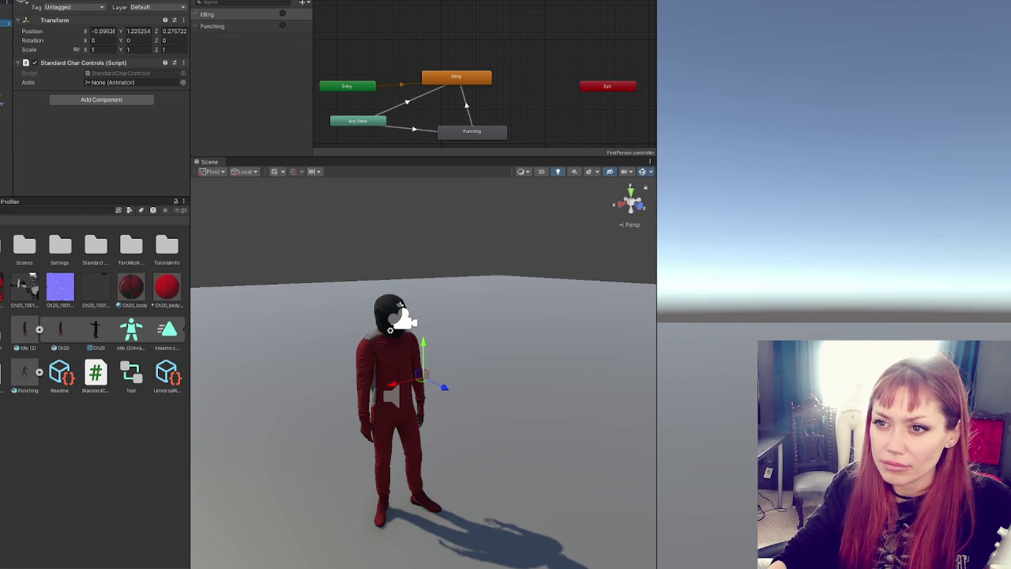
{"action": "left_click_drag", "start_coordinate": [85, 76], "coordinate": [114, 83]}
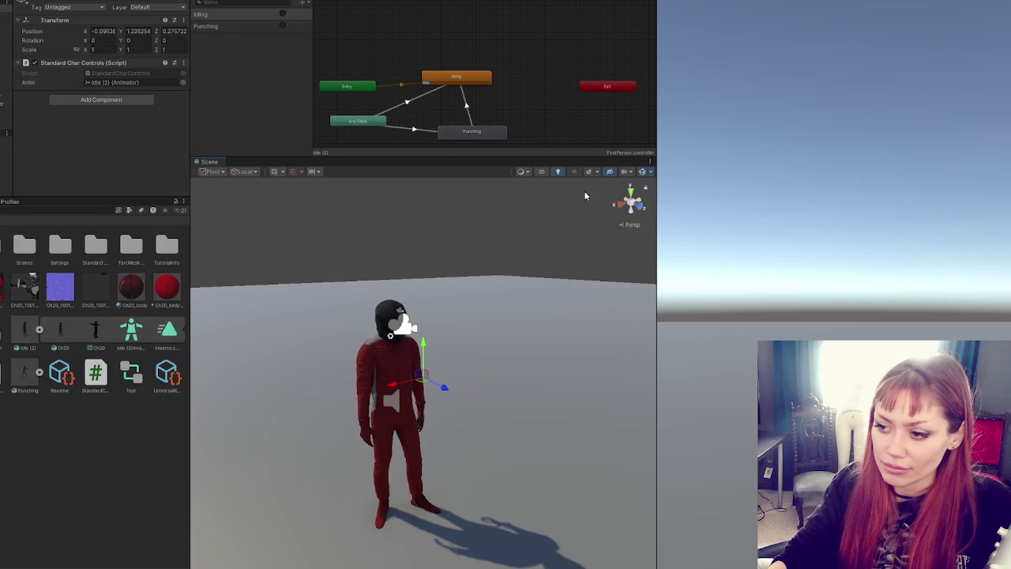
{"action": "left_click", "coordinate": [829, 197]}
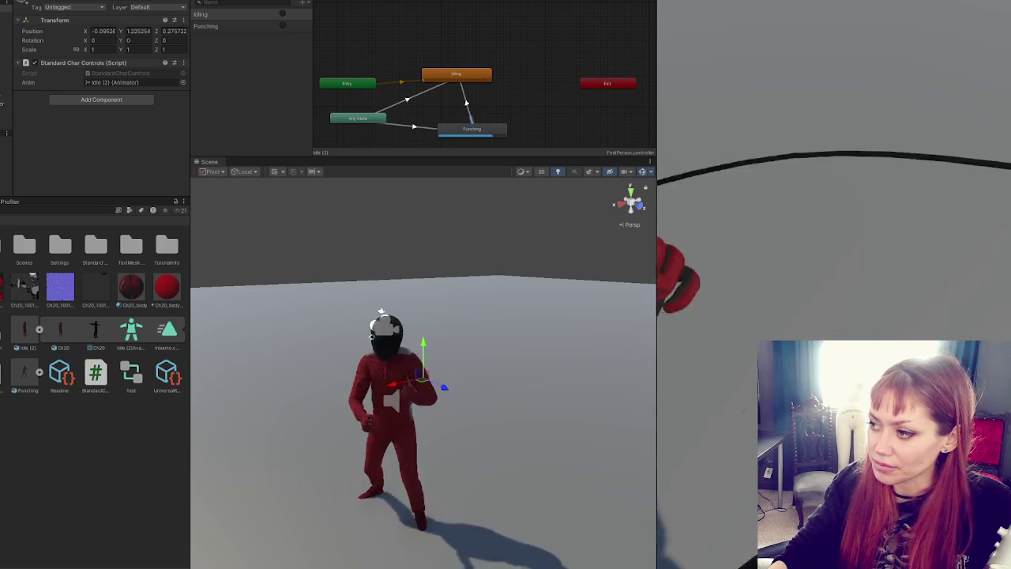
{"action": "left_click", "coordinate": [833, 198]}
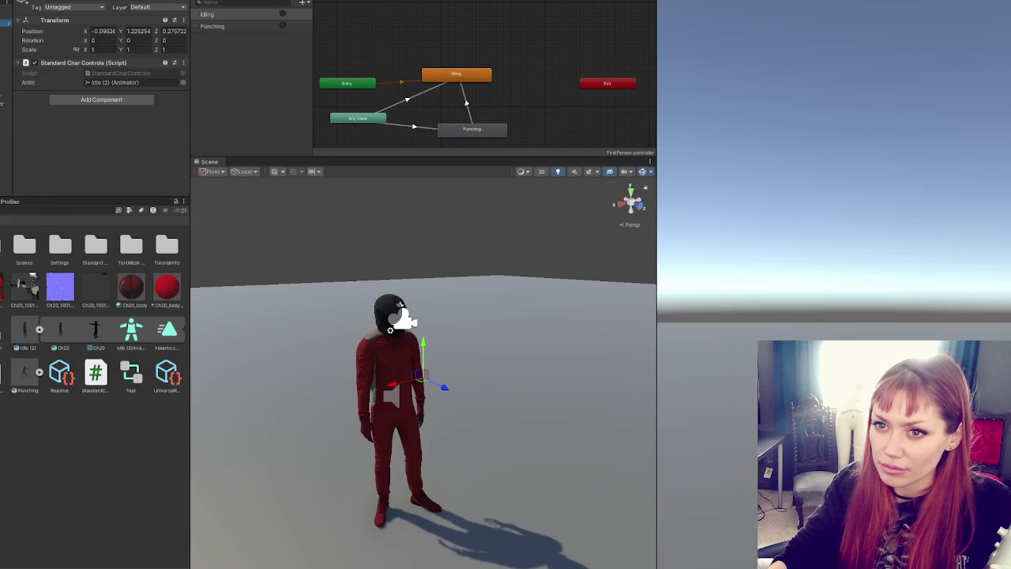
{"action": "right_click", "coordinate": [4, 20]}
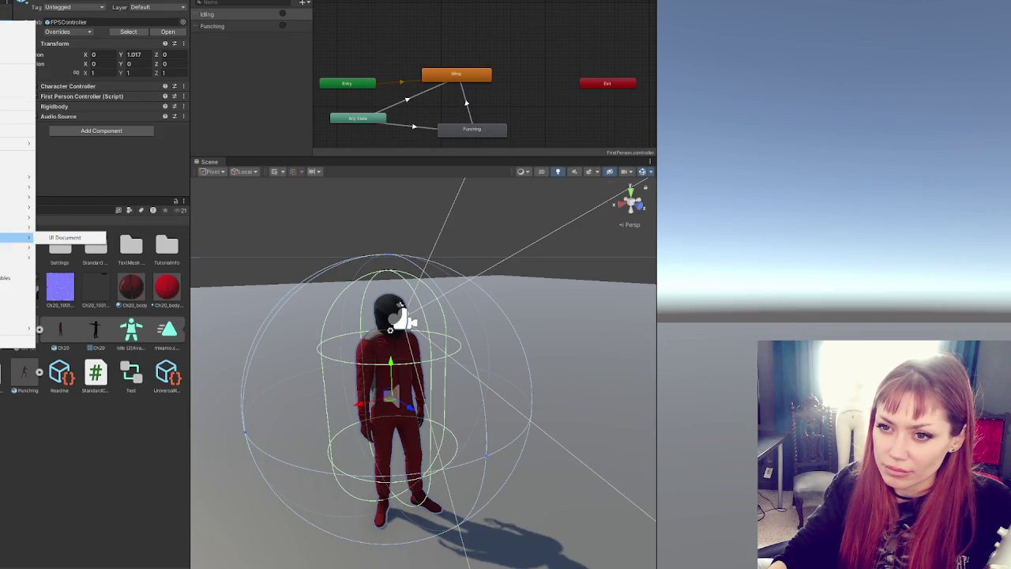
Step: Unpack the FPSController prefab completely
{"action": "mouse_move", "coordinate": [20, 143]}
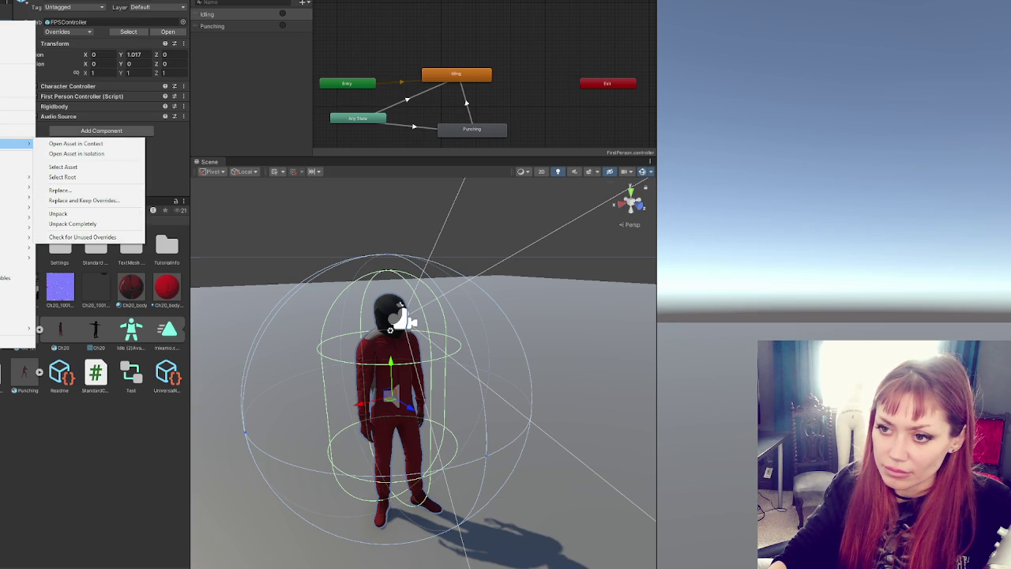
{"action": "left_click", "coordinate": [57, 224]}
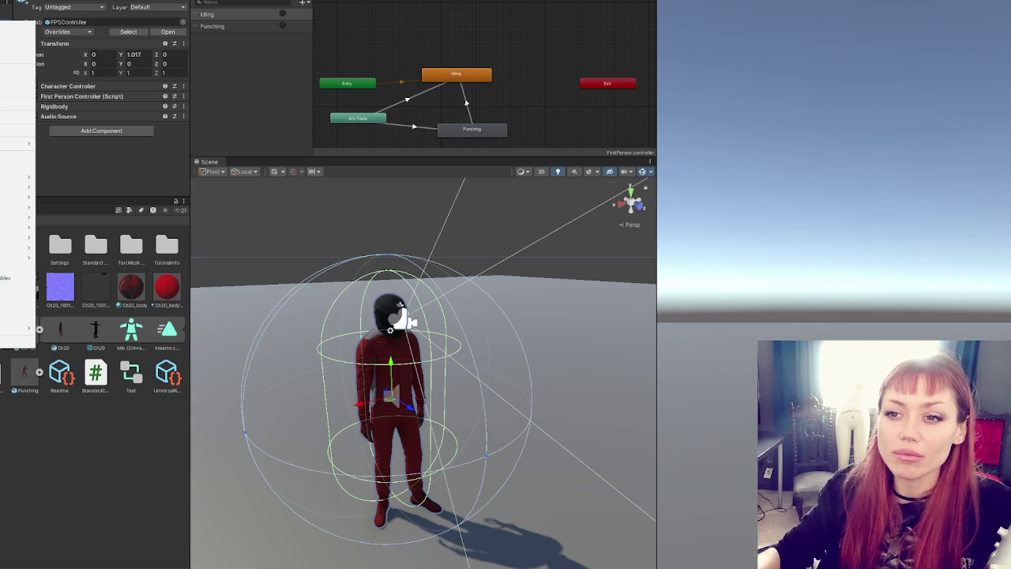
{"action": "key", "text": "Escape"}
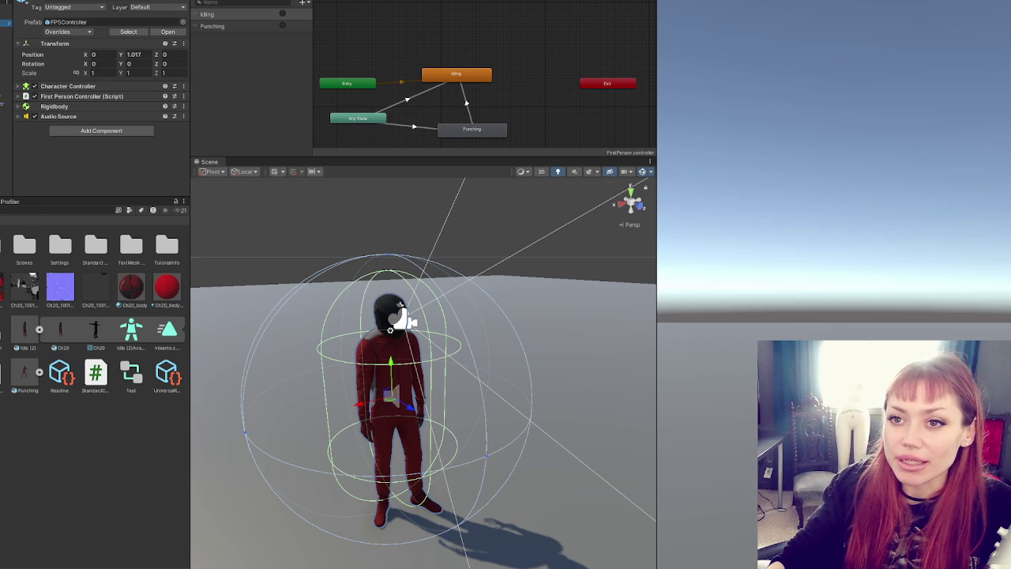
{"action": "right_click", "coordinate": [4, 23]}
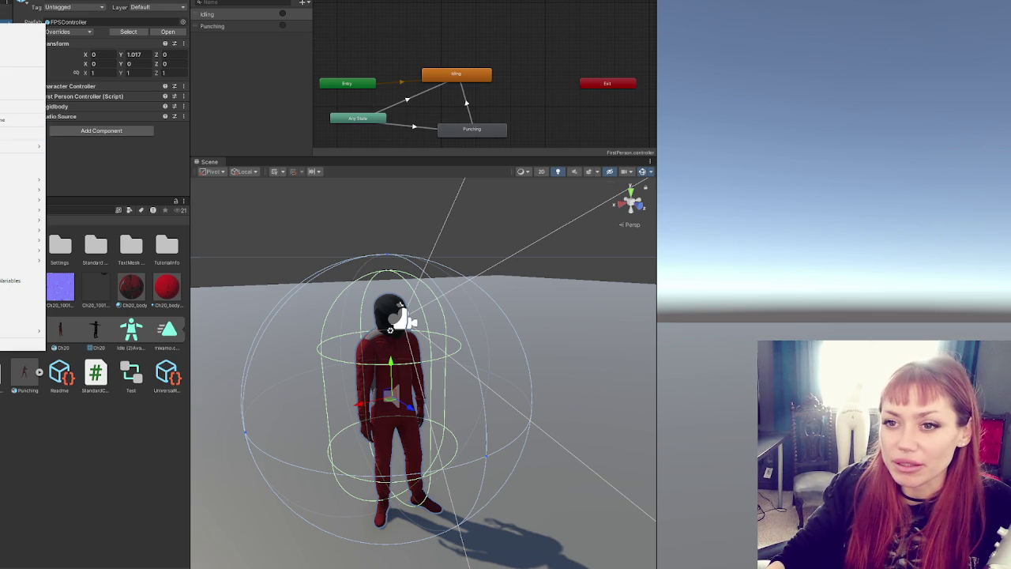
{"action": "mouse_move", "coordinate": [32, 146]}
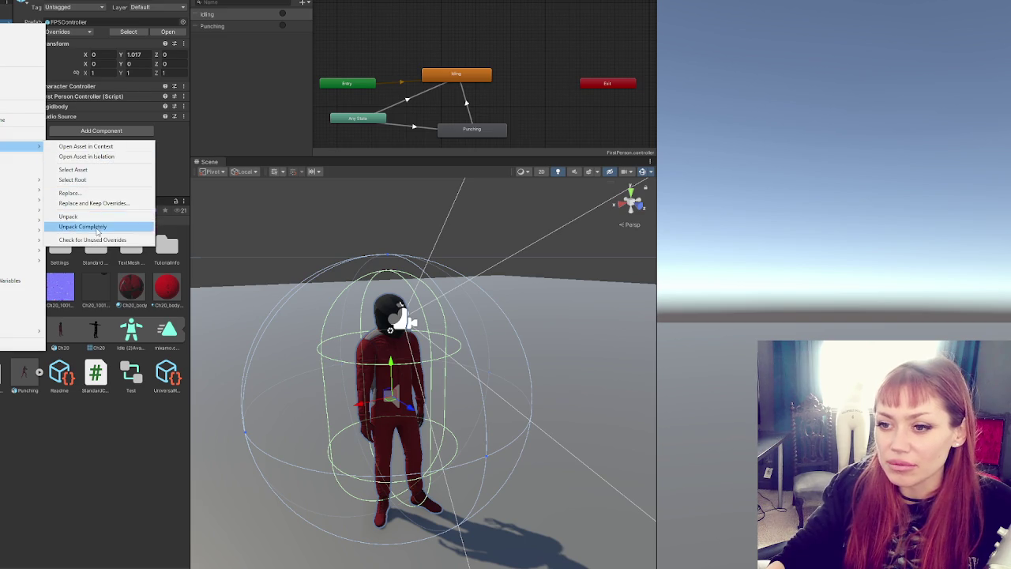
{"action": "left_click", "coordinate": [95, 226]}
Step: Select the Main Camera and play-test looking around while punching several times
{"action": "left_click", "coordinate": [7, 23]}
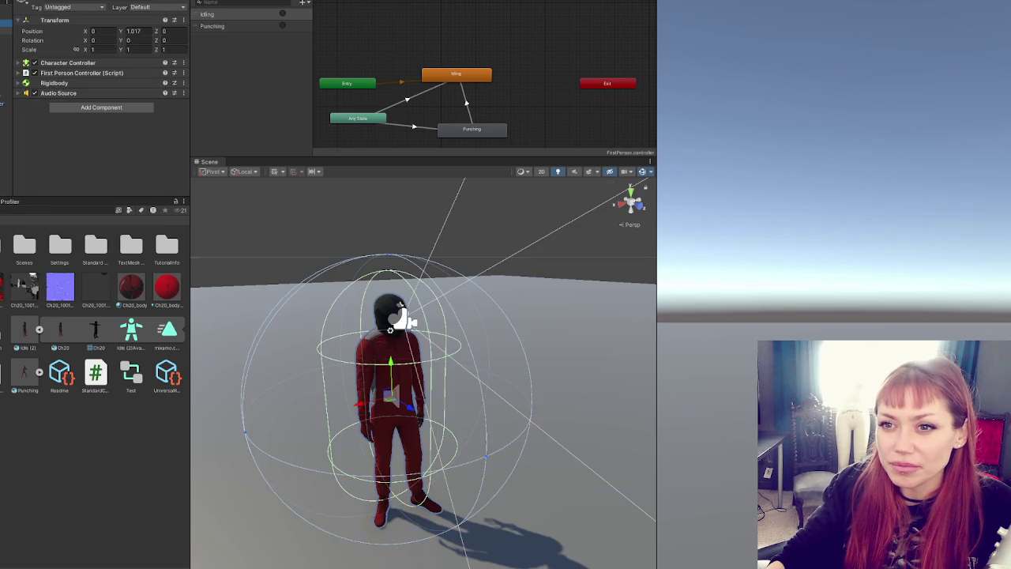
{"action": "left_click", "coordinate": [7, 31]}
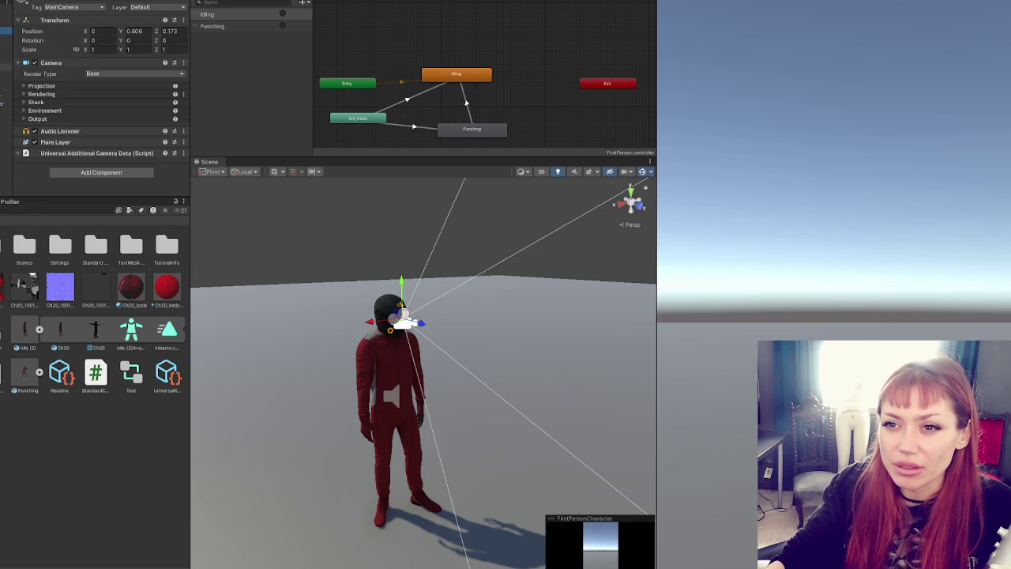
{"action": "left_click", "coordinate": [6, 92]}
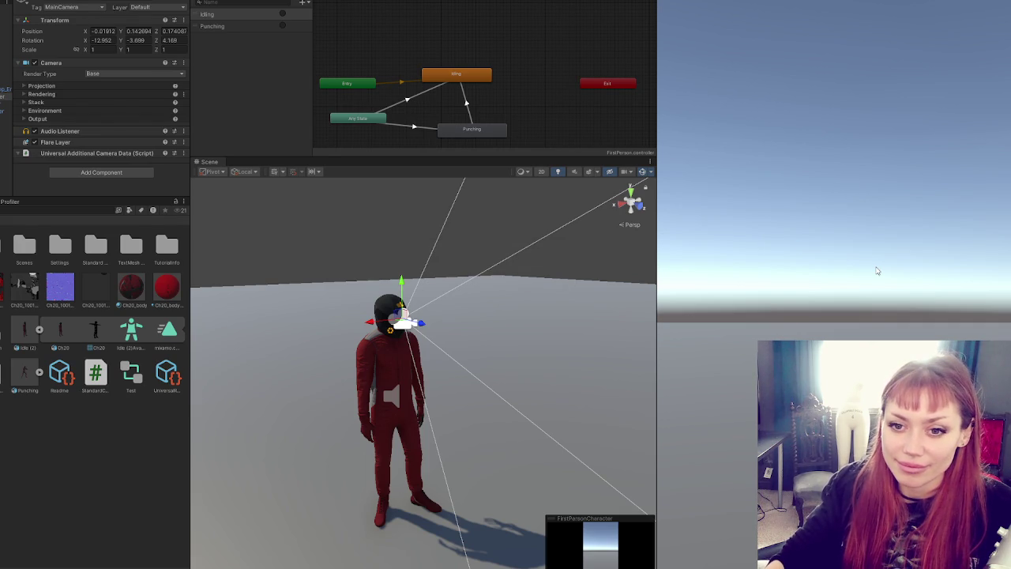
{"action": "left_click", "coordinate": [876, 271]}
{"action": "left_click", "coordinate": [834, 284]}
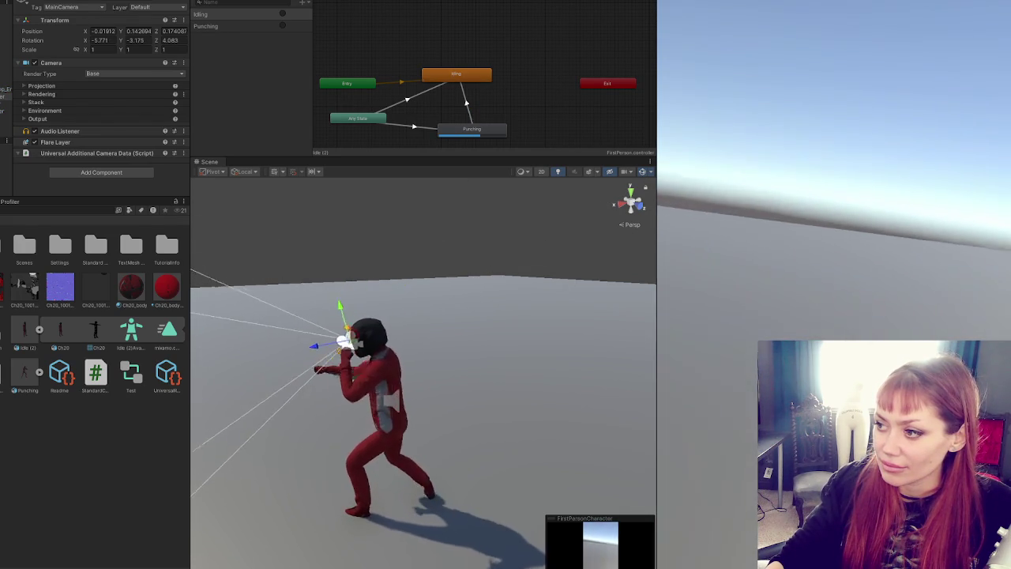
{"action": "left_click", "coordinate": [834, 284]}
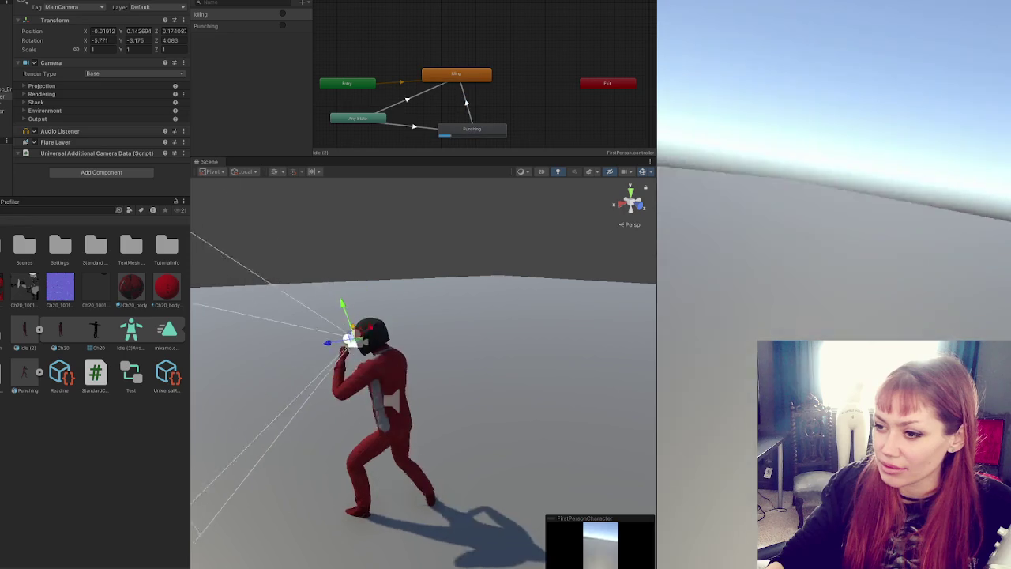
{"action": "left_click", "coordinate": [834, 284]}
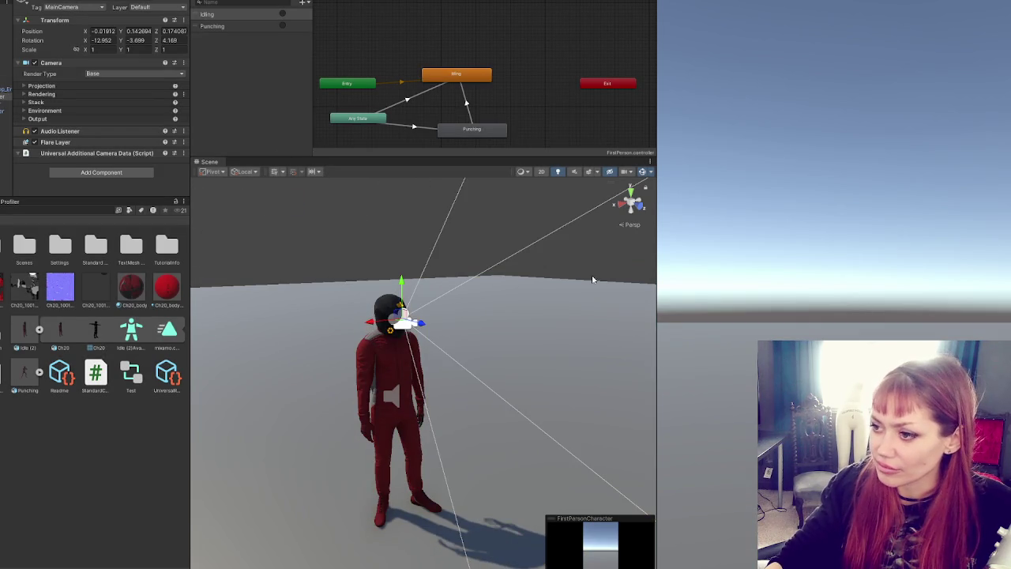
{"action": "scroll", "coordinate": [465, 345], "scroll_direction": "down", "scroll_amount": 5}
{"action": "left_click_drag", "start_coordinate": [323, 451], "coordinate": [553, 442]}
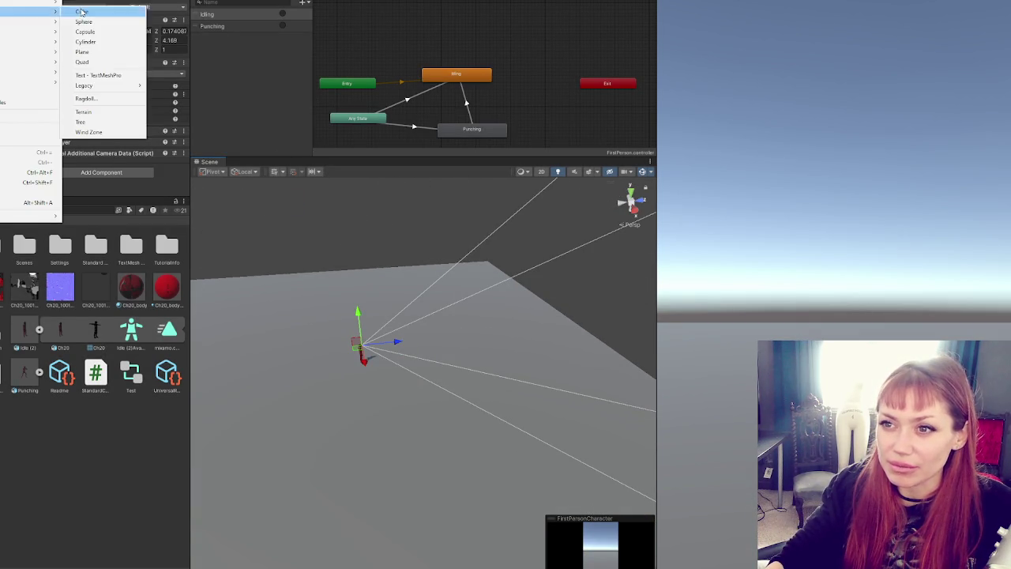
Step: Add a cube, scale it to about 3.86 and move it to X -3.86 as a wall
{"action": "left_click", "coordinate": [87, 9]}
{"action": "key", "text": "r"}
{"action": "mouse_move", "coordinate": [420, 375]}
{"action": "left_mouse_down"}
{"action": "mouse_move", "coordinate": [454, 360]}
{"action": "mouse_move", "coordinate": [474, 370]}
{"action": "mouse_move", "coordinate": [423, 328]}
{"action": "mouse_move", "coordinate": [439, 361]}
{"action": "mouse_move", "coordinate": [517, 357]}
{"action": "mouse_move", "coordinate": [496, 322]}
{"action": "left_mouse_up"}
{"action": "key", "text": "w"}
{"action": "key", "text": "r"}
{"action": "key", "text": "w"}
{"action": "mouse_move", "coordinate": [517, 359]}
{"action": "left_mouse_down"}
{"action": "mouse_move", "coordinate": [481, 323]}
{"action": "mouse_move", "coordinate": [488, 356]}
{"action": "mouse_move", "coordinate": [487, 340]}
{"action": "left_mouse_up"}
{"action": "key", "text": "r"}
Step: Reposition the wall, place another wall block further left, and widen the Game view
{"action": "left_click", "coordinate": [487, 338]}
{"action": "left_click", "coordinate": [472, 319]}
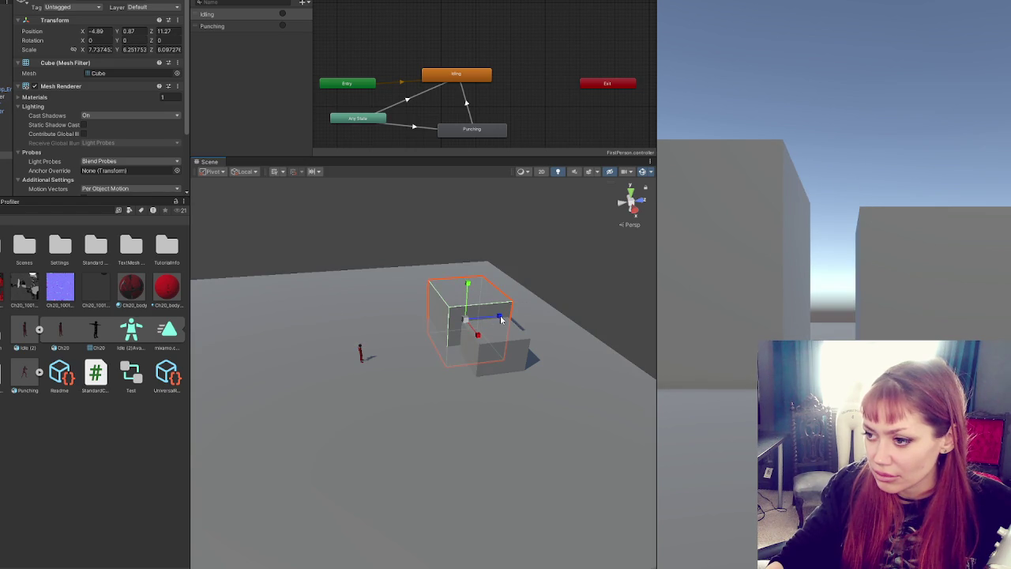
{"action": "left_click", "coordinate": [500, 319]}
{"action": "left_click", "coordinate": [497, 313]}
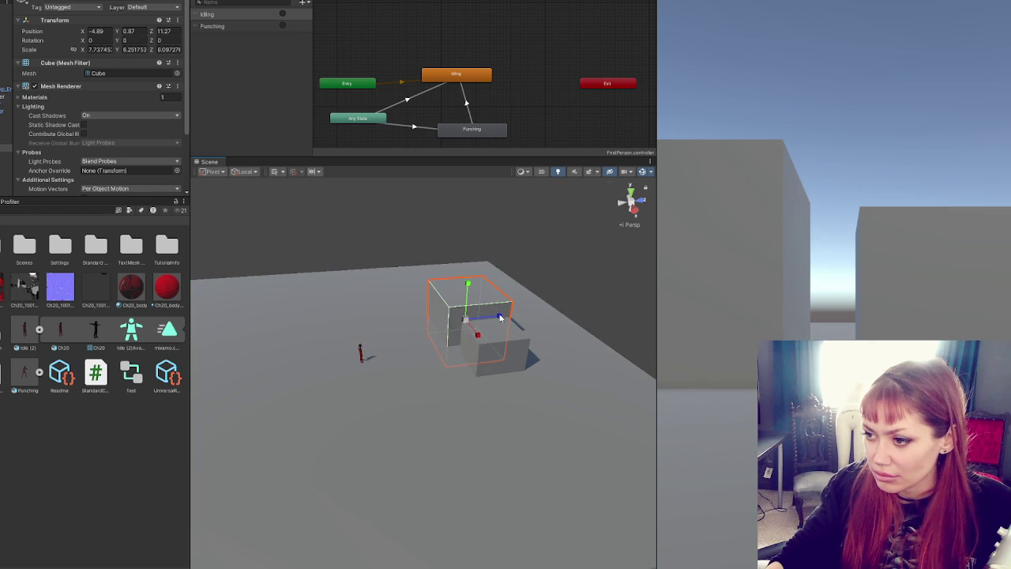
{"action": "mouse_move", "coordinate": [499, 318]}
{"action": "left_mouse_down"}
{"action": "mouse_move", "coordinate": [377, 330]}
{"action": "mouse_move", "coordinate": [389, 331]}
{"action": "mouse_move", "coordinate": [412, 311]}
{"action": "mouse_move", "coordinate": [307, 317]}
{"action": "mouse_move", "coordinate": [334, 314]}
{"action": "mouse_move", "coordinate": [300, 331]}
{"action": "mouse_move", "coordinate": [293, 368]}
{"action": "mouse_move", "coordinate": [322, 358]}
{"action": "mouse_move", "coordinate": [277, 350]}
{"action": "mouse_move", "coordinate": [239, 361]}
{"action": "mouse_move", "coordinate": [235, 338]}
{"action": "mouse_move", "coordinate": [223, 435]}
{"action": "mouse_move", "coordinate": [231, 442]}
{"action": "mouse_move", "coordinate": [518, 427]}
{"action": "mouse_move", "coordinate": [521, 402]}
{"action": "mouse_move", "coordinate": [387, 419]}
{"action": "left_mouse_up"}
{"action": "left_click", "coordinate": [509, 399]}
{"action": "left_click_drag", "start_coordinate": [349, 389], "coordinate": [352, 418]}
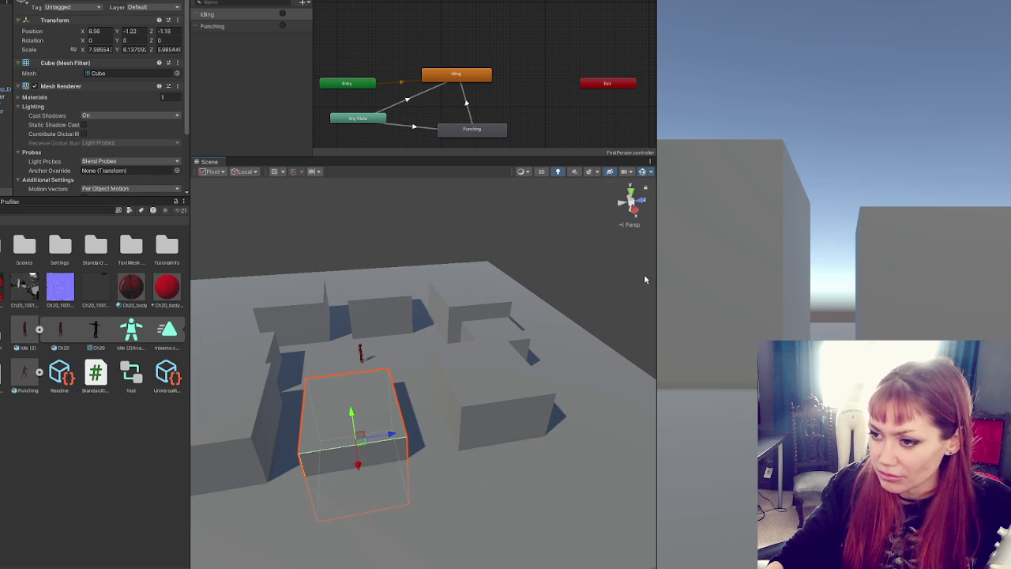
{"action": "mouse_move", "coordinate": [654, 48]}
{"action": "left_mouse_down"}
{"action": "mouse_move", "coordinate": [379, 48]}
{"action": "mouse_move", "coordinate": [406, 47]}
{"action": "left_mouse_up"}
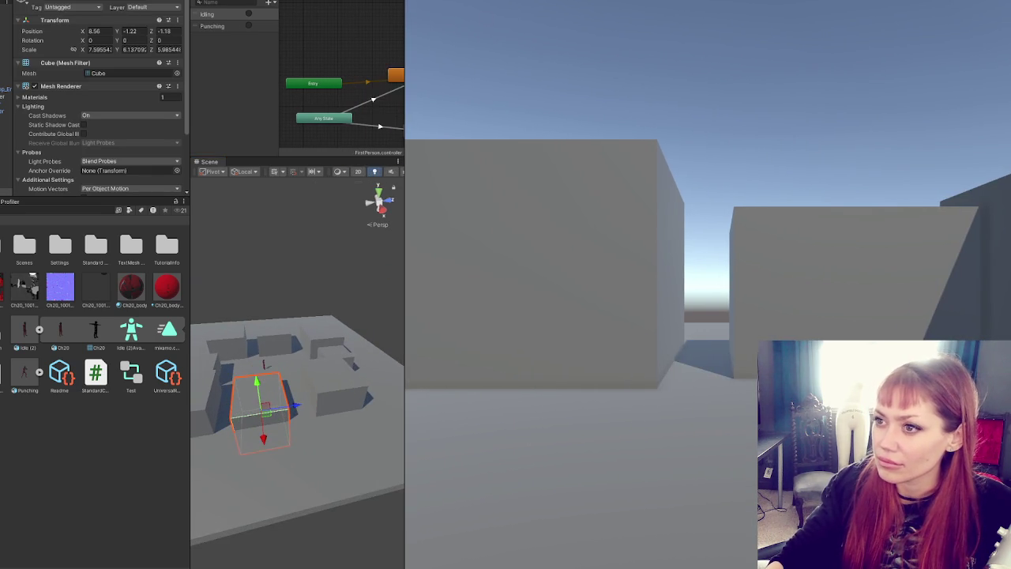
{"action": "key", "text": "ctrl+p"}
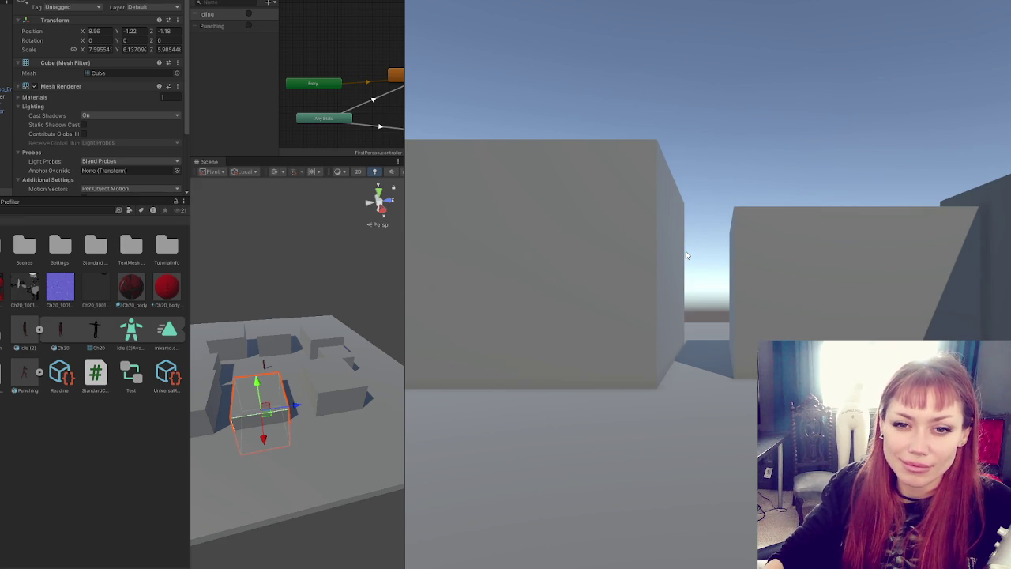
{"action": "left_click", "coordinate": [764, 283]}
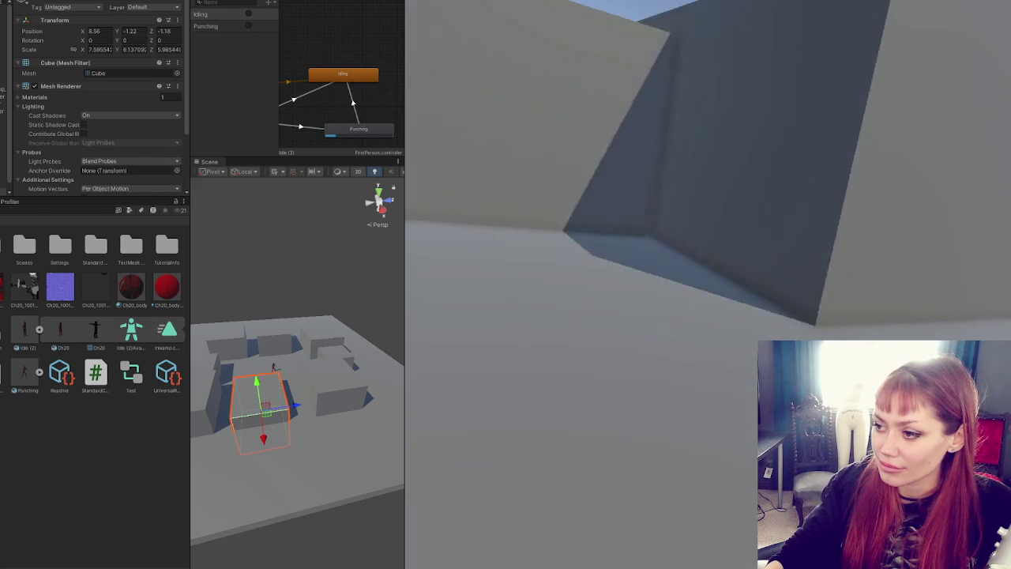
{"action": "left_click", "coordinate": [707, 285]}
{"action": "left_click", "coordinate": [708, 284]}
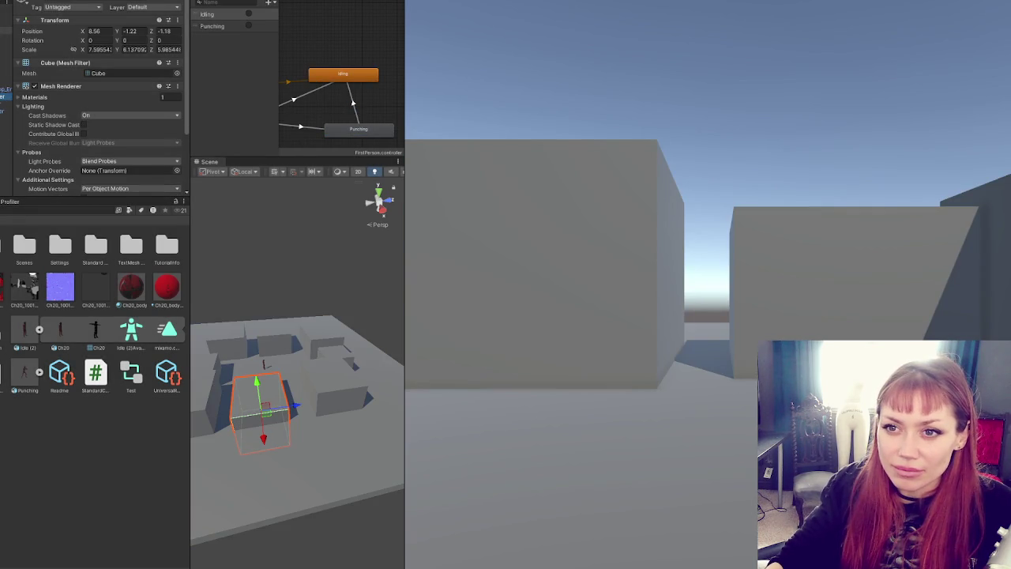
{"action": "left_click", "coordinate": [4, 89]}
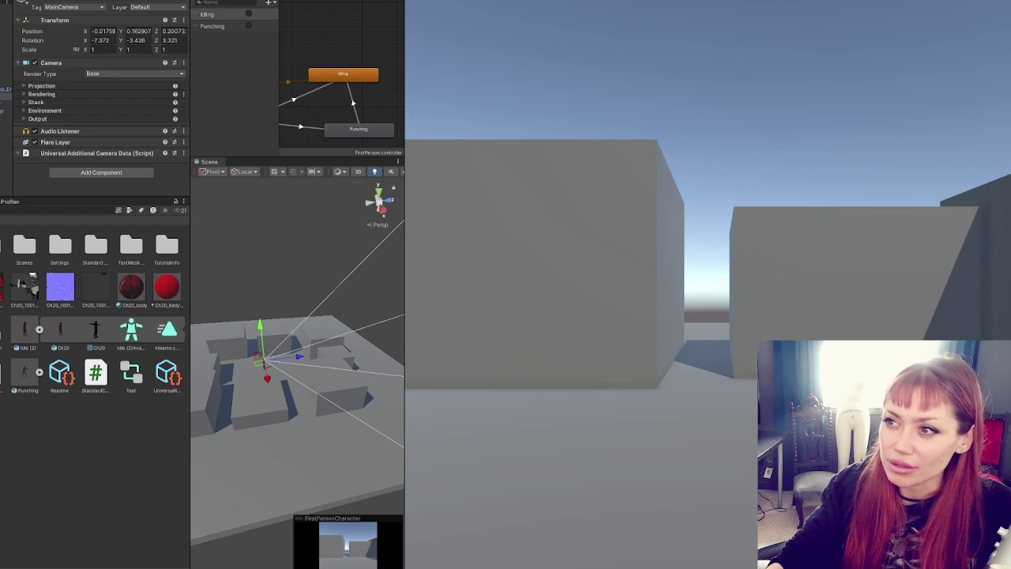
{"action": "key", "text": "ctrl+p"}
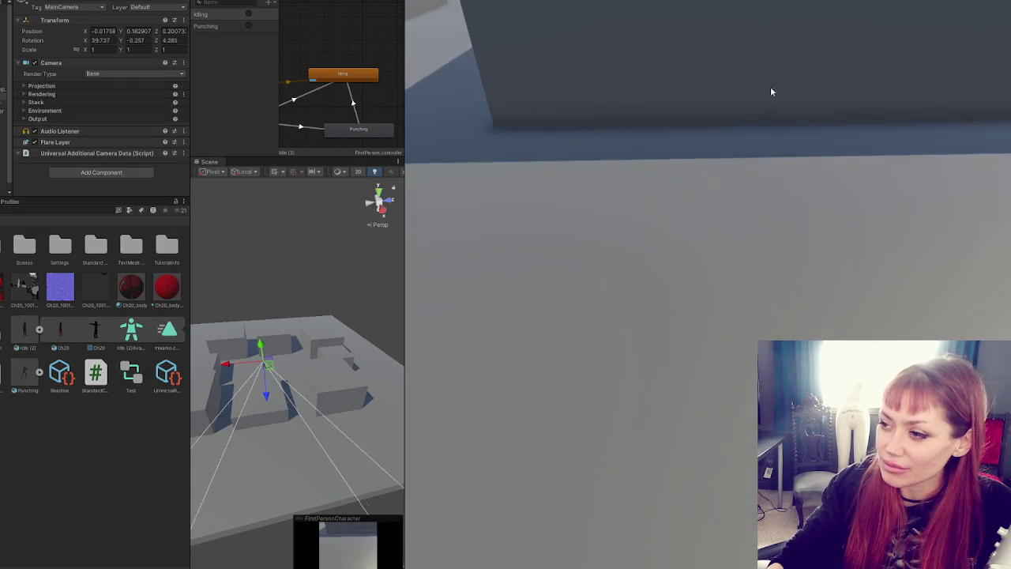
{"action": "left_click", "coordinate": [771, 91]}
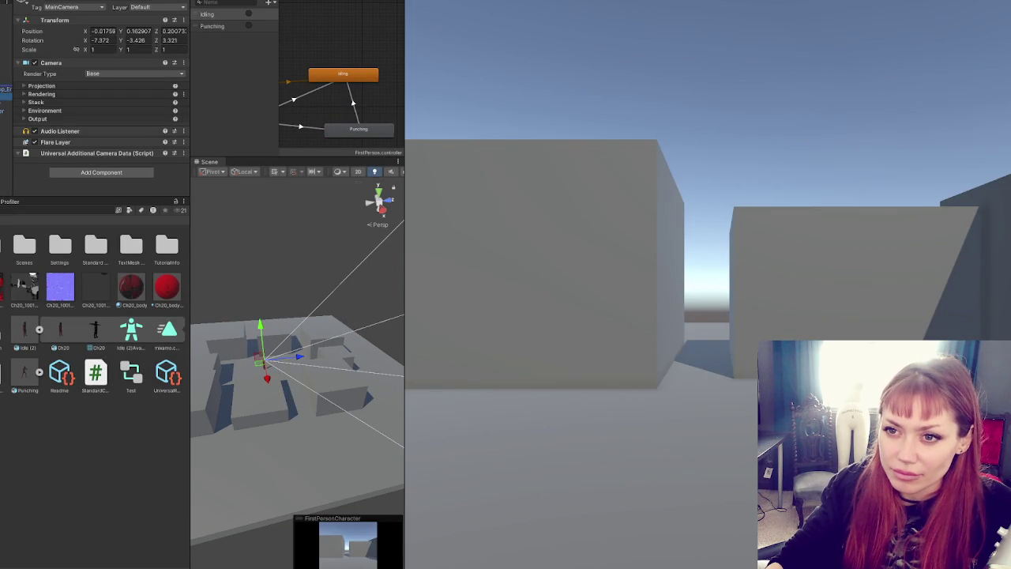
{"action": "key", "text": "ctrl+p"}
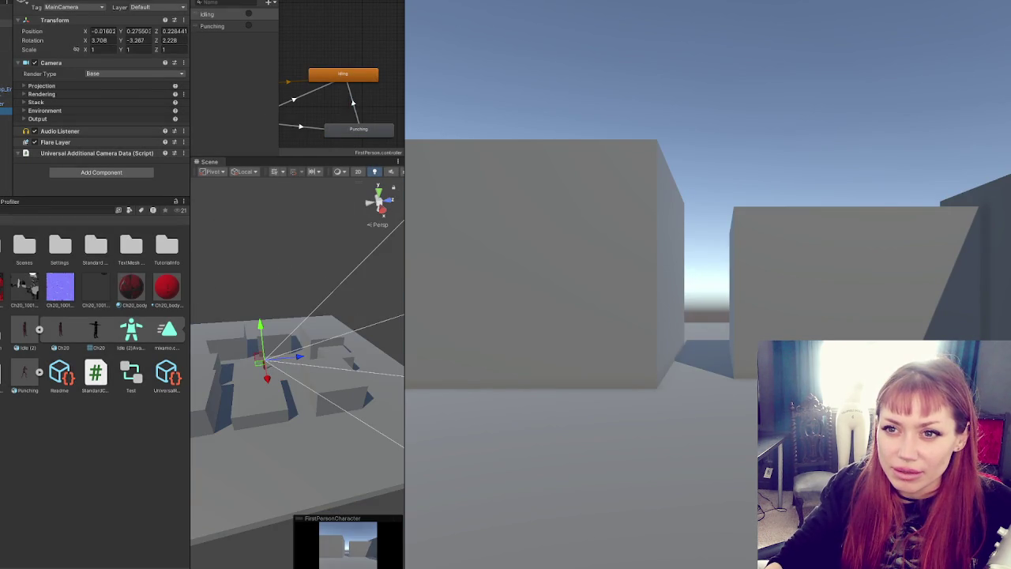
{"action": "key", "text": "ctrl+p"}
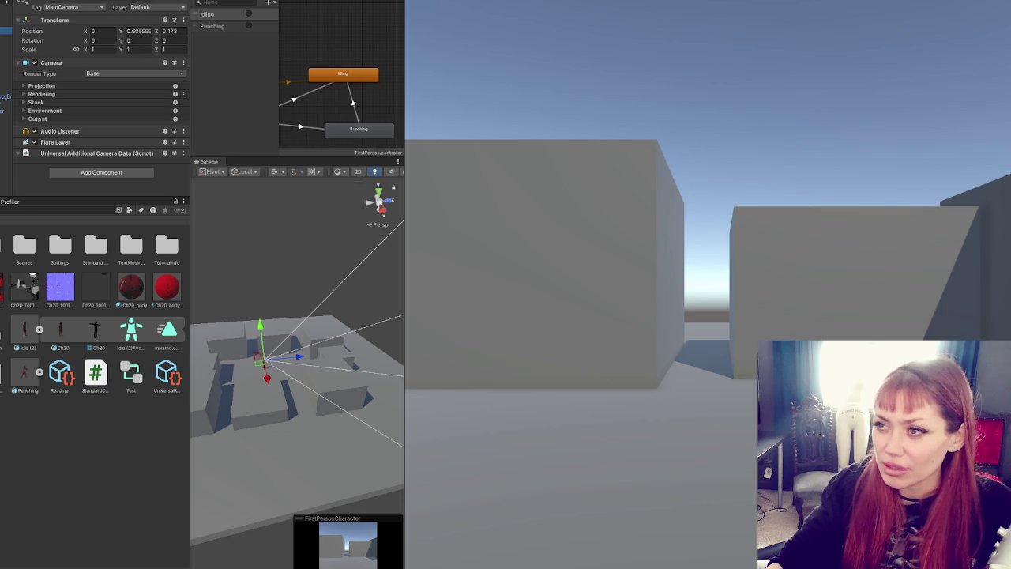
{"action": "key", "text": "ctrl+p"}
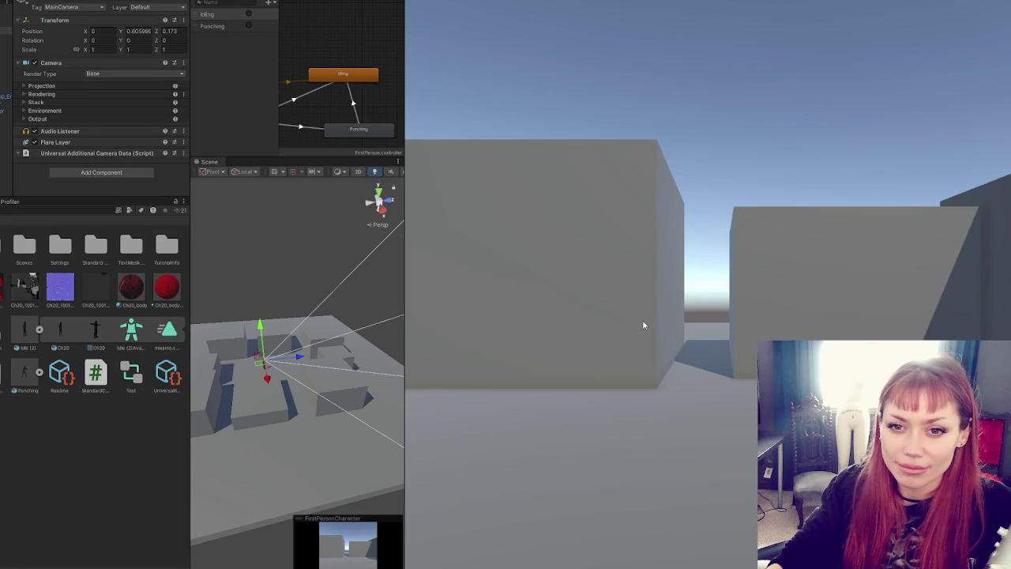
{"action": "left_click", "coordinate": [642, 326]}
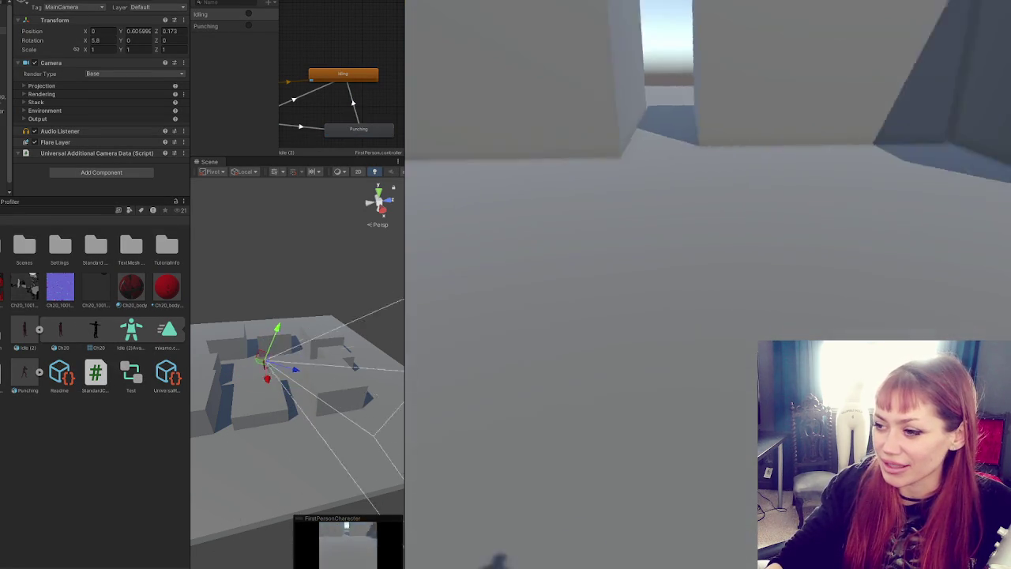
{"action": "left_click", "coordinate": [708, 284]}
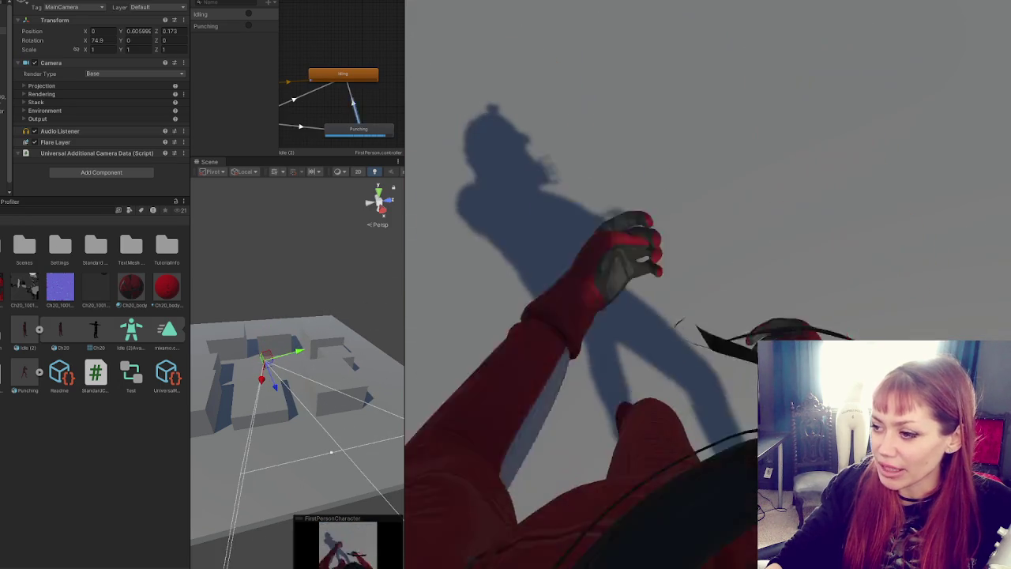
{"action": "left_click", "coordinate": [707, 285]}
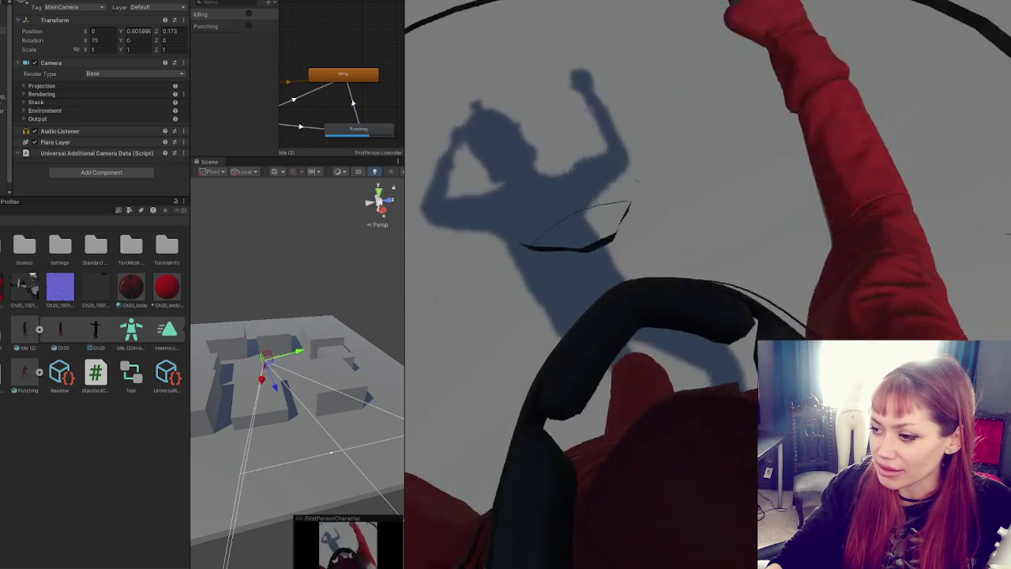
{"action": "left_click", "coordinate": [708, 284]}
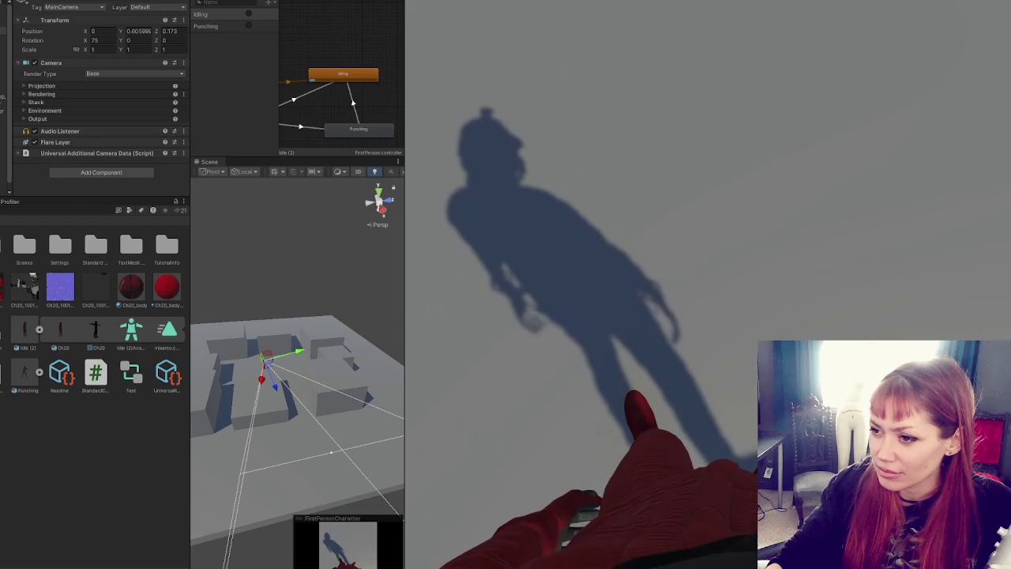
{"action": "left_click", "coordinate": [708, 284]}
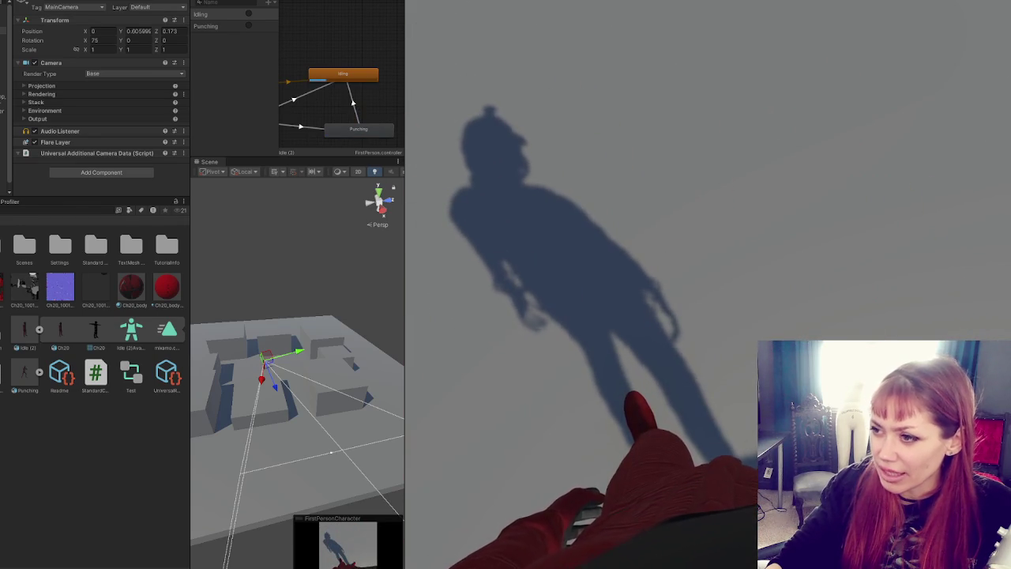
{"action": "left_click", "coordinate": [707, 284]}
{"action": "left_click", "coordinate": [707, 285]}
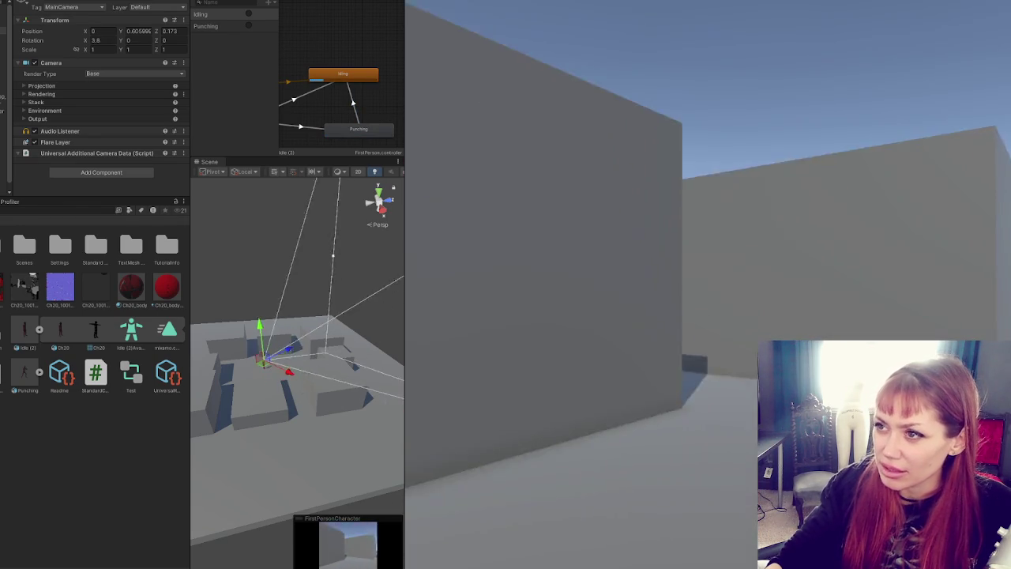
{"action": "key", "text": "Escape"}
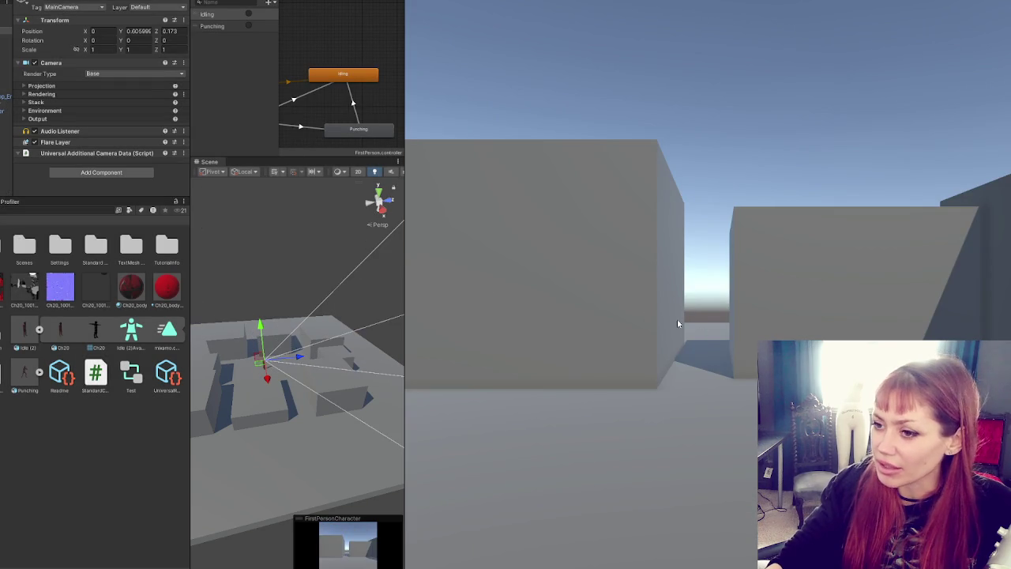
{"action": "left_click", "coordinate": [39, 329]}
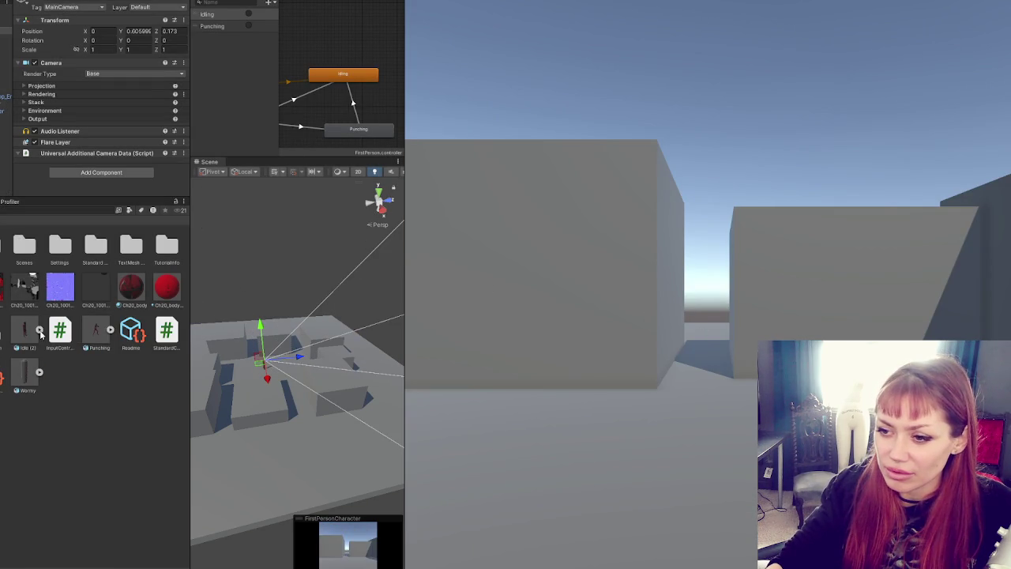
Step: Widen the Scene view and zoom in on the helmeted character
{"action": "scroll", "coordinate": [355, 370], "scroll_direction": "up", "scroll_amount": 2}
{"action": "left_click_drag", "start_coordinate": [408, 373], "coordinate": [594, 373]}
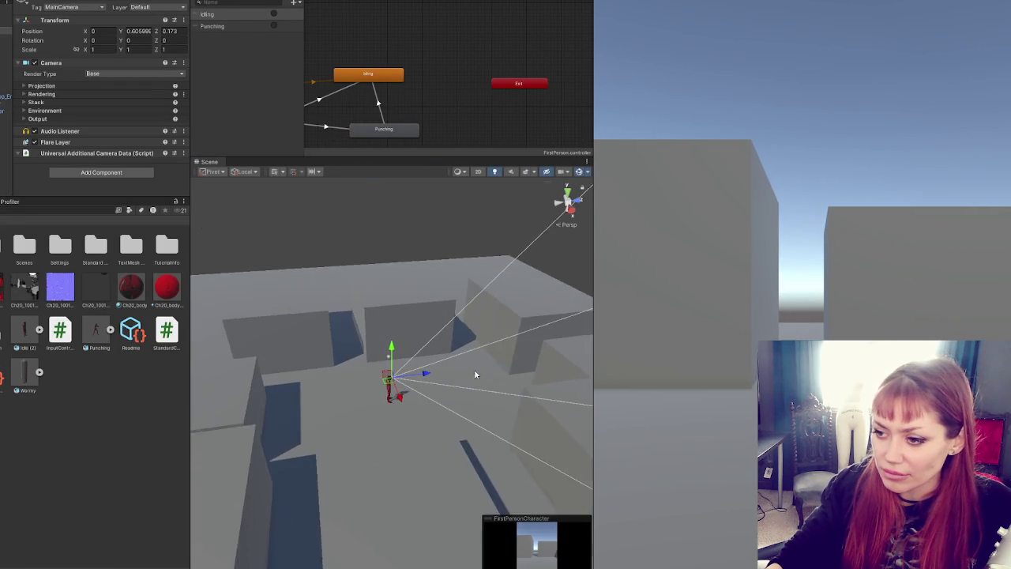
{"action": "scroll", "coordinate": [401, 407], "scroll_direction": "up", "scroll_amount": 5}
{"action": "scroll", "coordinate": [399, 394], "scroll_direction": "up", "scroll_amount": 3}
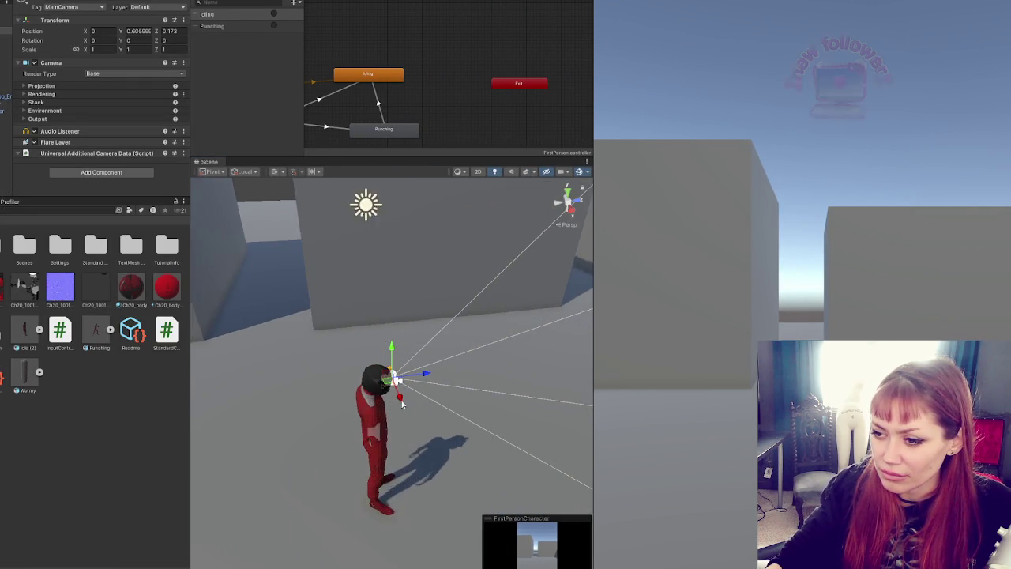
{"action": "left_click", "coordinate": [377, 384]}
{"action": "scroll", "coordinate": [374, 390], "scroll_direction": "up", "scroll_amount": 3}
{"action": "scroll", "coordinate": [375, 390], "scroll_direction": "up", "scroll_amount": 3}
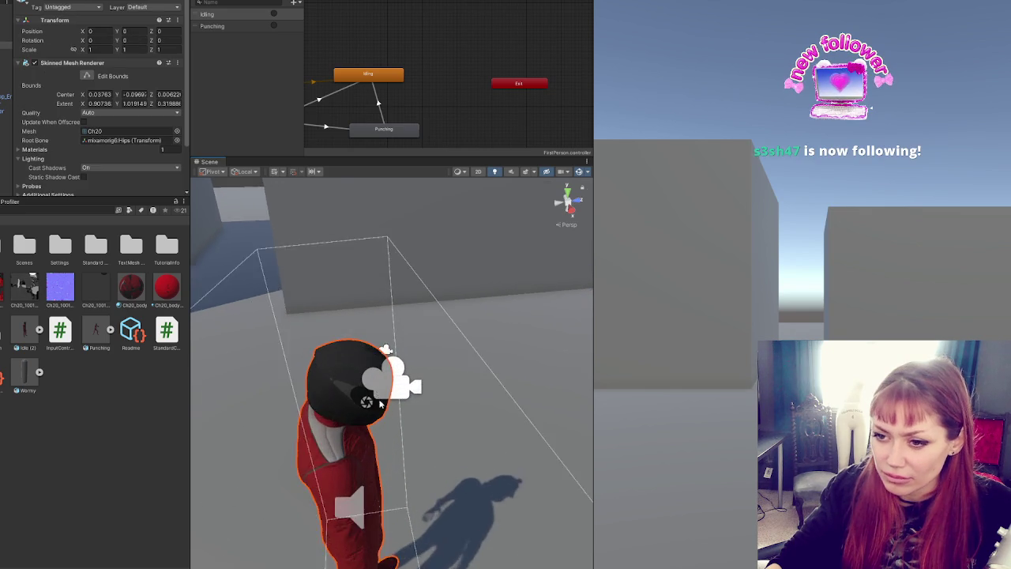
Step: Create a New Material asset and try it on the character, orbiting the view around it
{"action": "right_click", "coordinate": [87, 408]}
{"action": "mouse_move", "coordinate": [126, 112]}
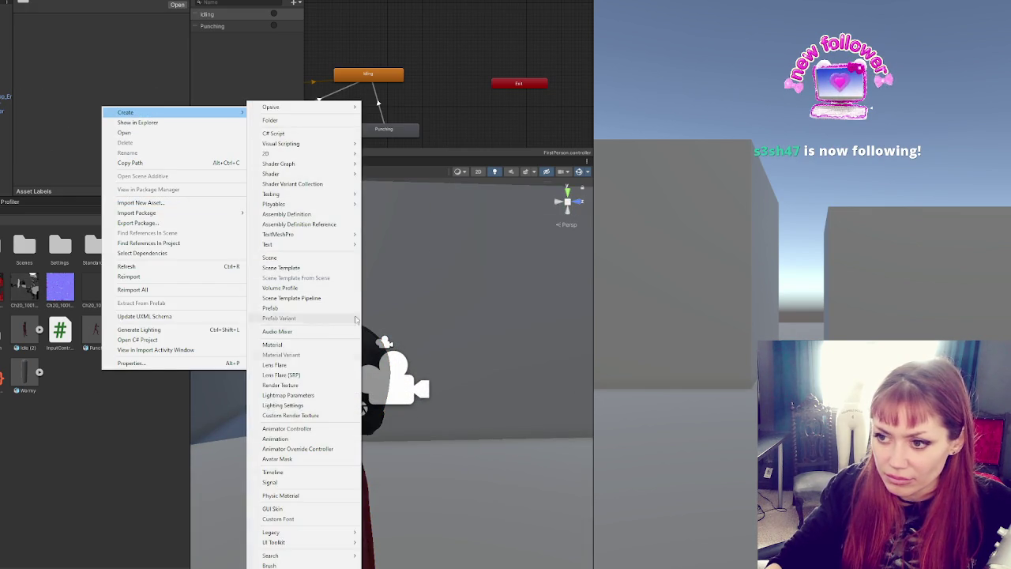
{"action": "left_click", "coordinate": [292, 342]}
{"action": "mouse_move", "coordinate": [96, 330]}
{"action": "left_mouse_down"}
{"action": "mouse_move", "coordinate": [312, 379]}
{"action": "mouse_move", "coordinate": [149, 393]}
{"action": "left_mouse_up"}
{"action": "mouse_move", "coordinate": [237, 443]}
{"action": "left_mouse_down"}
{"action": "mouse_move", "coordinate": [468, 464]}
{"action": "mouse_move", "coordinate": [391, 422]}
{"action": "left_mouse_up"}
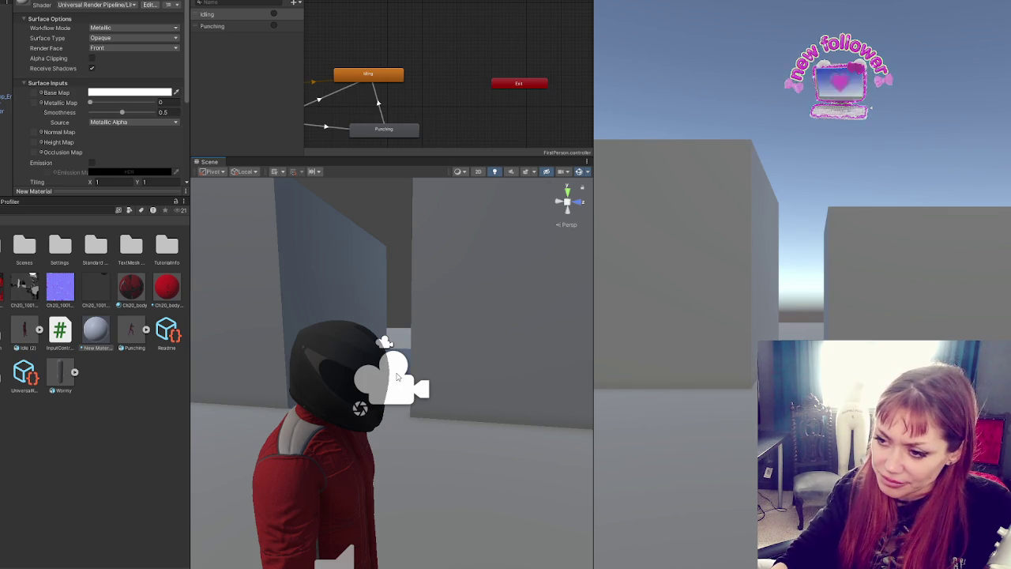
{"action": "left_click_drag", "start_coordinate": [377, 361], "coordinate": [389, 294]}
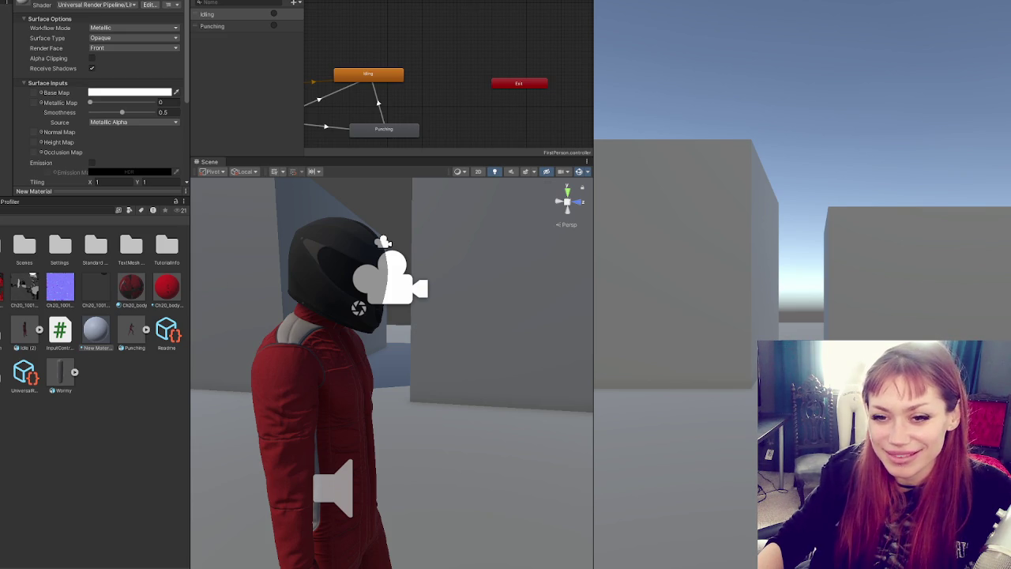
{"action": "scroll", "coordinate": [395, 384], "scroll_direction": "down", "scroll_amount": 5}
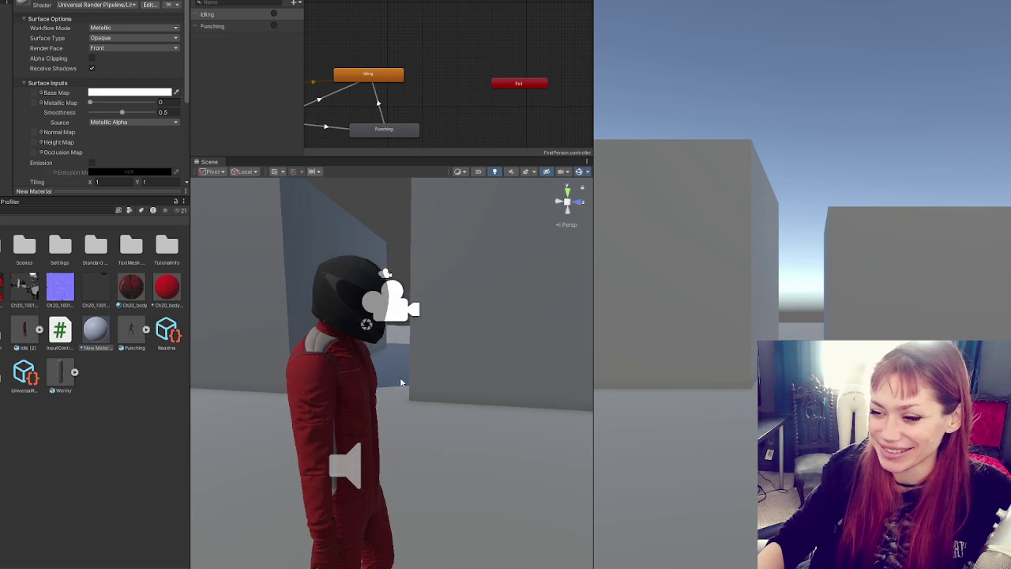
{"action": "mouse_move", "coordinate": [359, 292]}
{"action": "left_mouse_down"}
{"action": "mouse_move", "coordinate": [523, 293]}
{"action": "mouse_move", "coordinate": [356, 319]}
{"action": "mouse_move", "coordinate": [345, 338]}
{"action": "mouse_move", "coordinate": [345, 320]}
{"action": "left_mouse_up"}
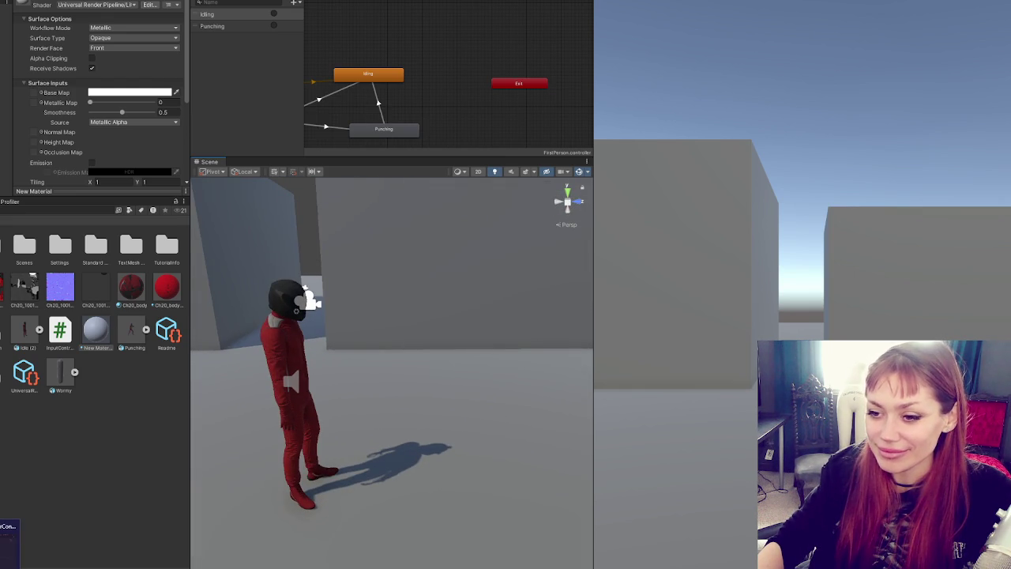
{"action": "left_click", "coordinate": [118, 458]}
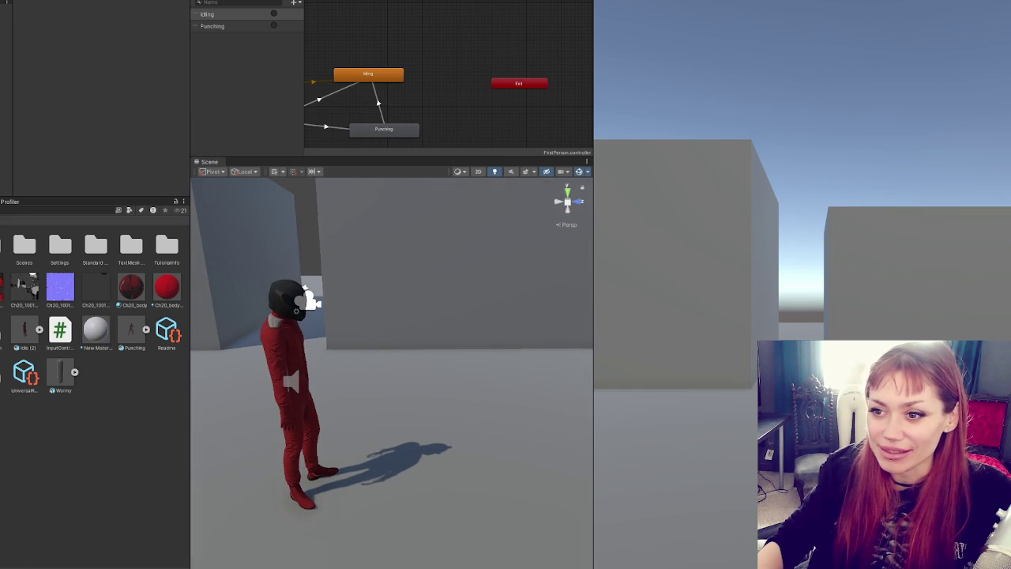
Step: Add a Sphere to the scene and set its scale to 0.1 on X, Y and Z
{"action": "right_click", "coordinate": [2, 147]}
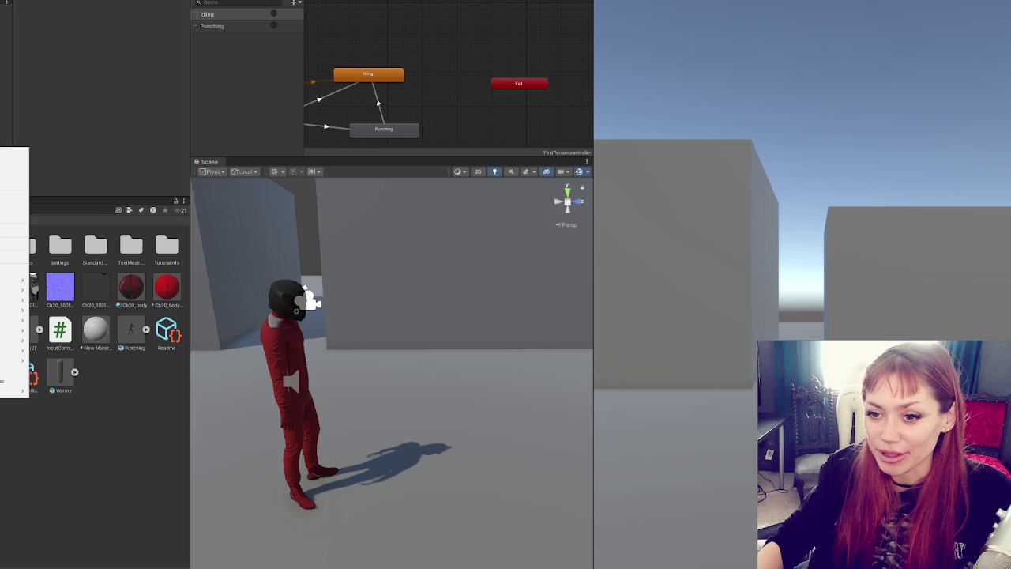
{"action": "mouse_move", "coordinate": [15, 290]}
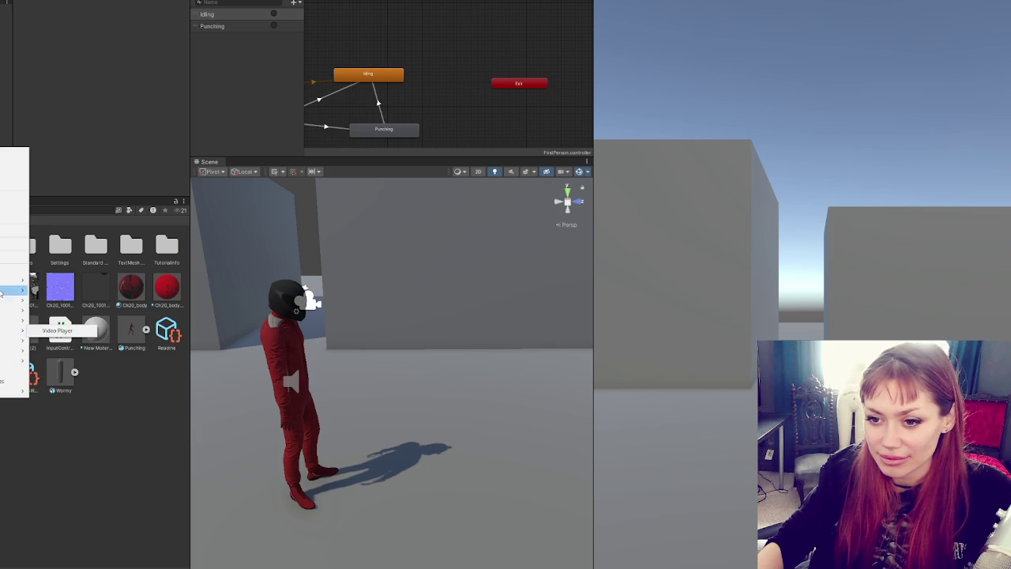
{"action": "left_click", "coordinate": [70, 300]}
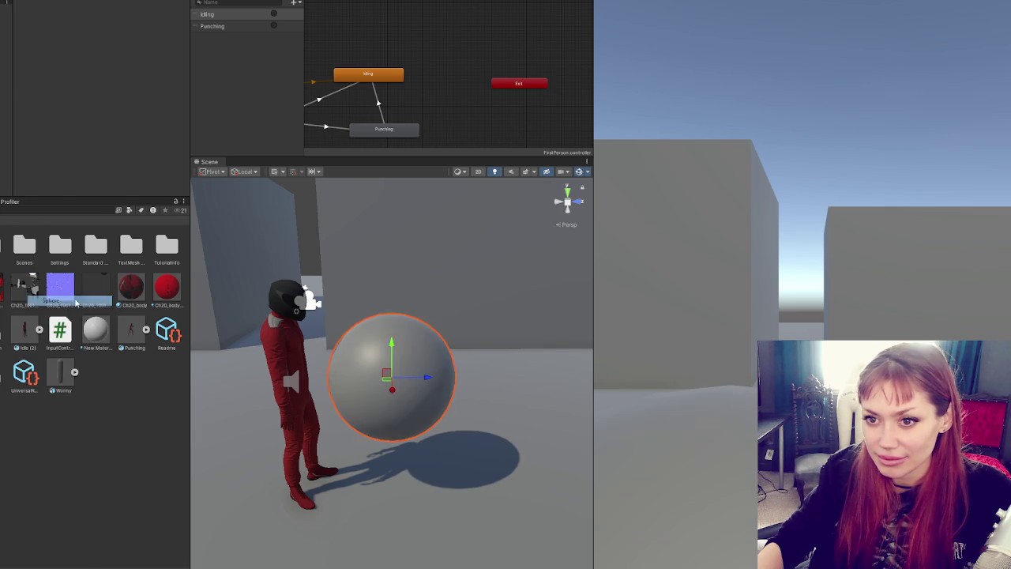
{"action": "type", "text": "0.1"}
{"action": "key", "text": "Tab"}
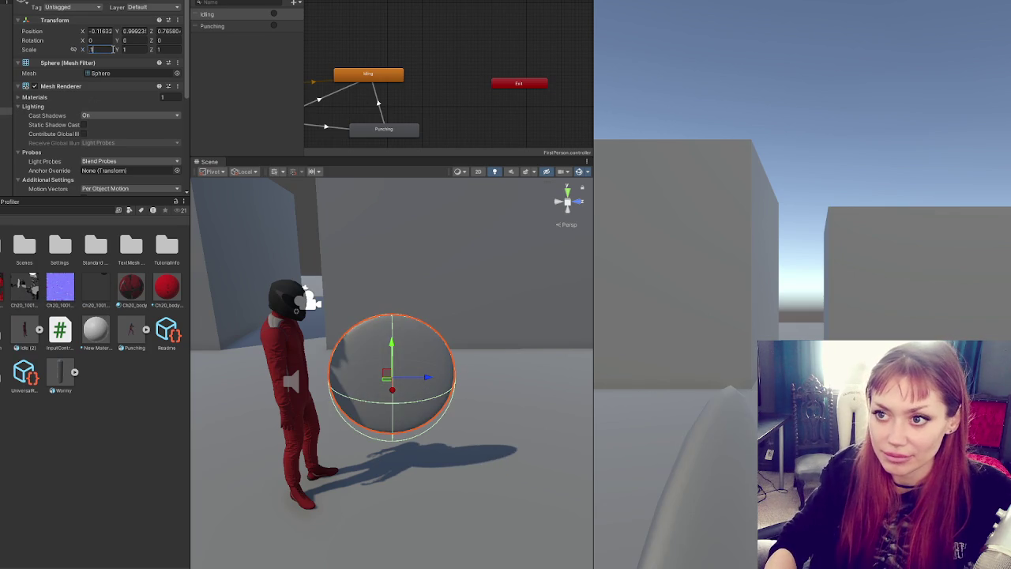
{"action": "type", "text": "0.1"}
{"action": "key", "text": "Tab"}
{"action": "type", "text": "0.1"}
{"action": "mouse_move", "coordinate": [594, 356]}
{"action": "left_mouse_down"}
{"action": "mouse_move", "coordinate": [376, 355]}
{"action": "mouse_move", "coordinate": [867, 355]}
{"action": "left_mouse_up"}
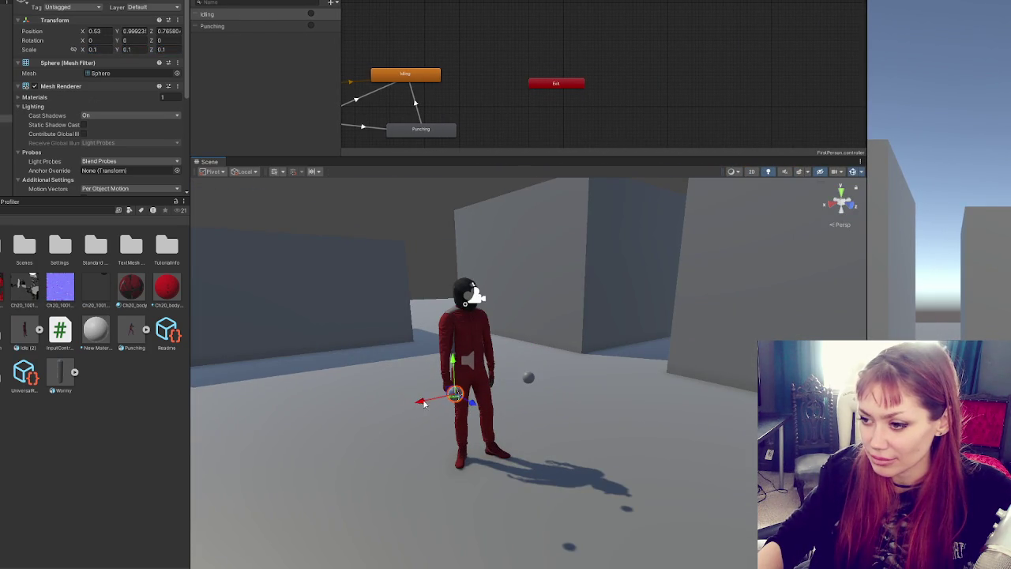
{"action": "left_click_drag", "start_coordinate": [559, 382], "coordinate": [480, 365]}
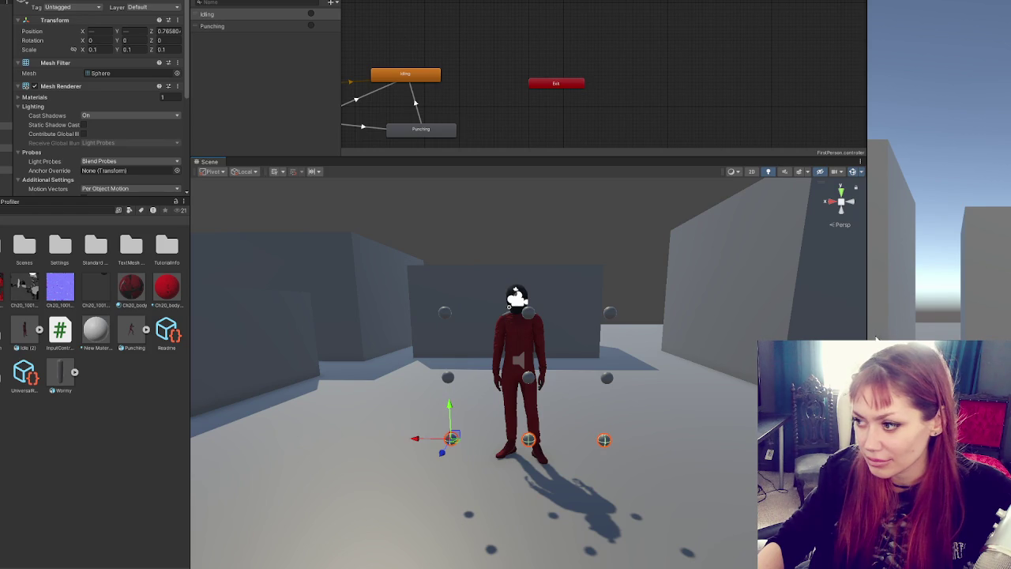
{"action": "left_click_drag", "start_coordinate": [866, 379], "coordinate": [443, 379]}
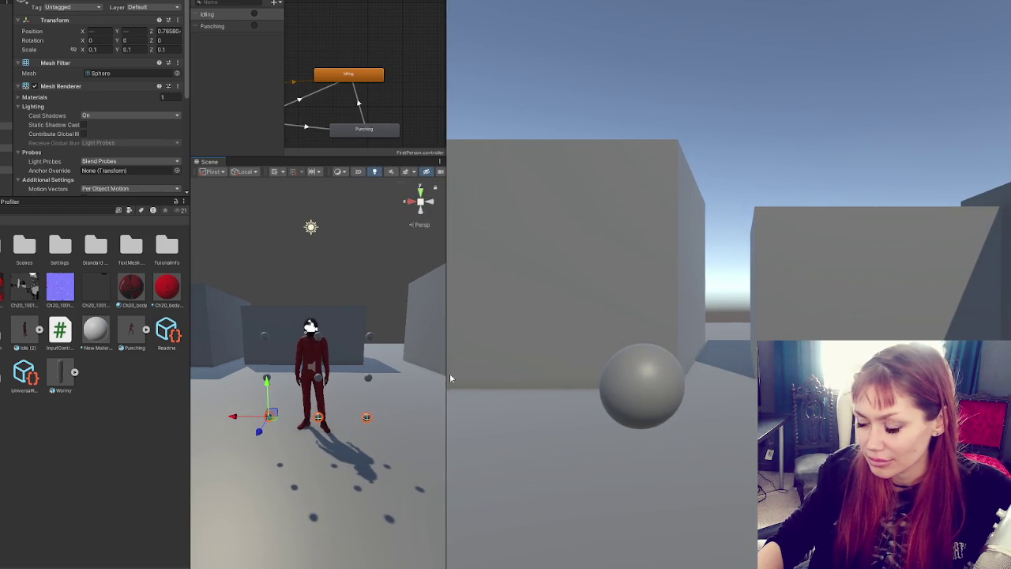
Step: Enter Play mode and look around the spheres in first person, punching twice
{"action": "key", "text": "ctrl+p"}
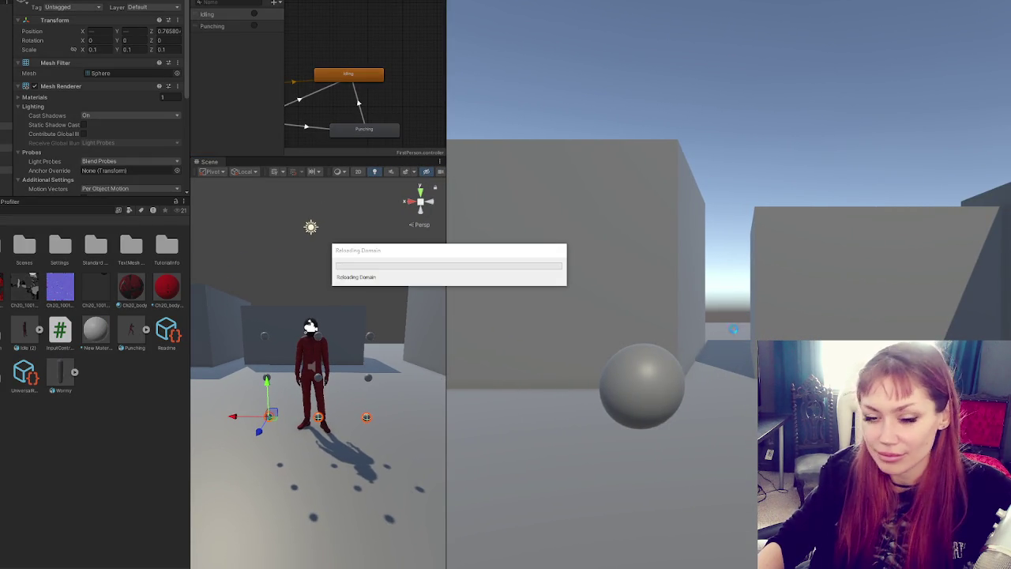
{"action": "left_click", "coordinate": [688, 331]}
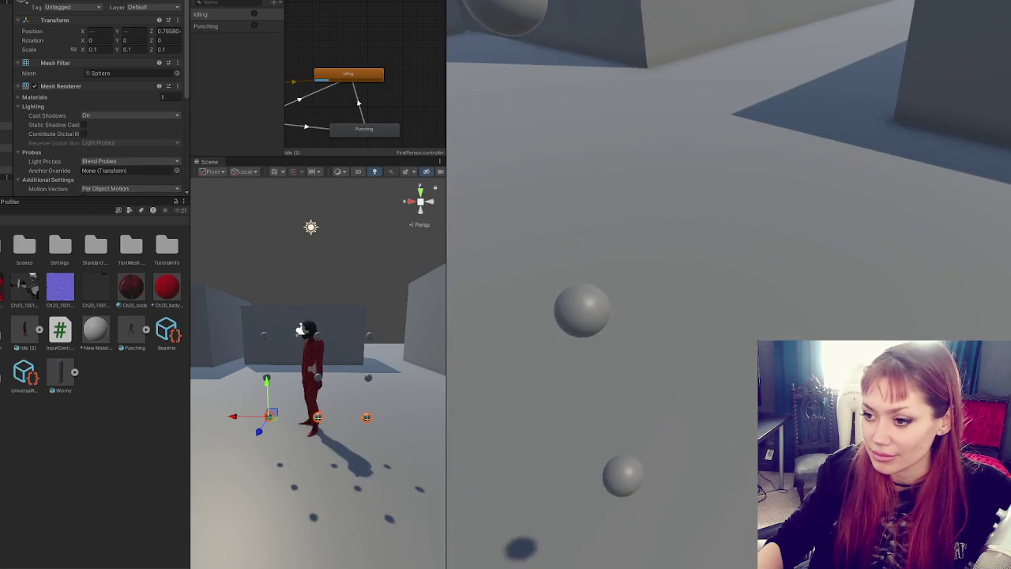
{"action": "left_click", "coordinate": [728, 285]}
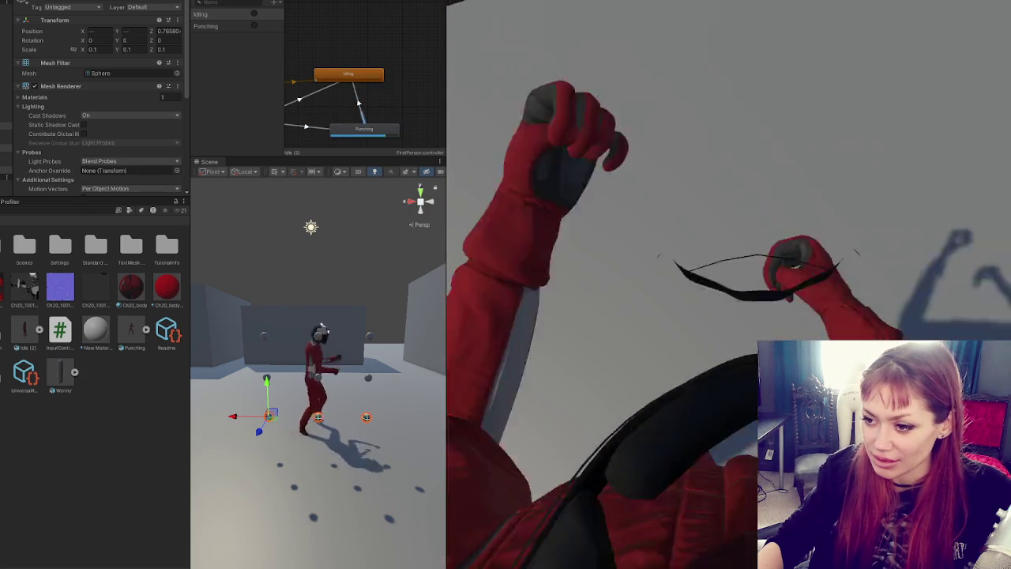
{"action": "left_click", "coordinate": [728, 285]}
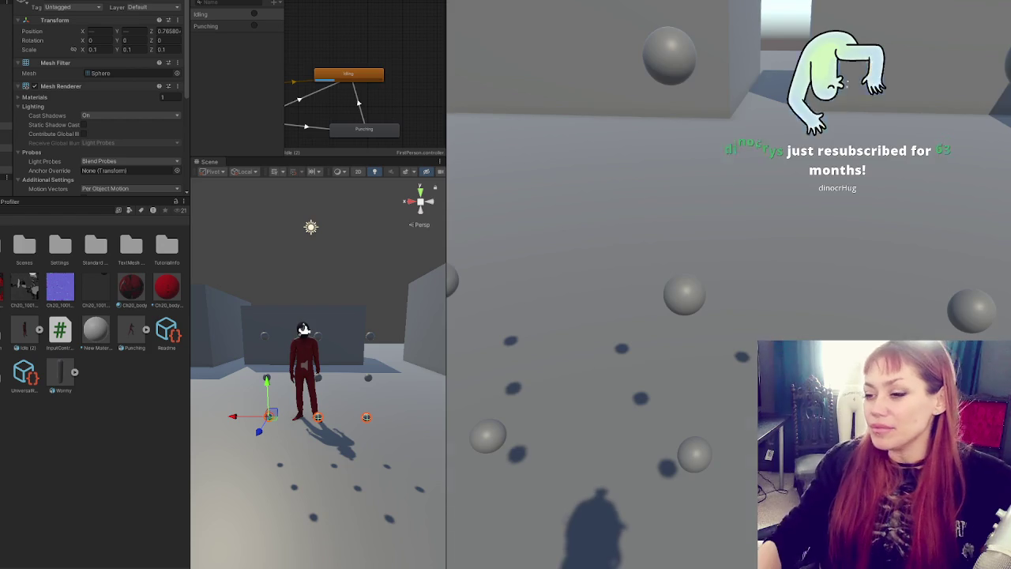
Step: Test a punch in the running first-person view, then start a project asset search
{"action": "left_click", "coordinate": [728, 284]}
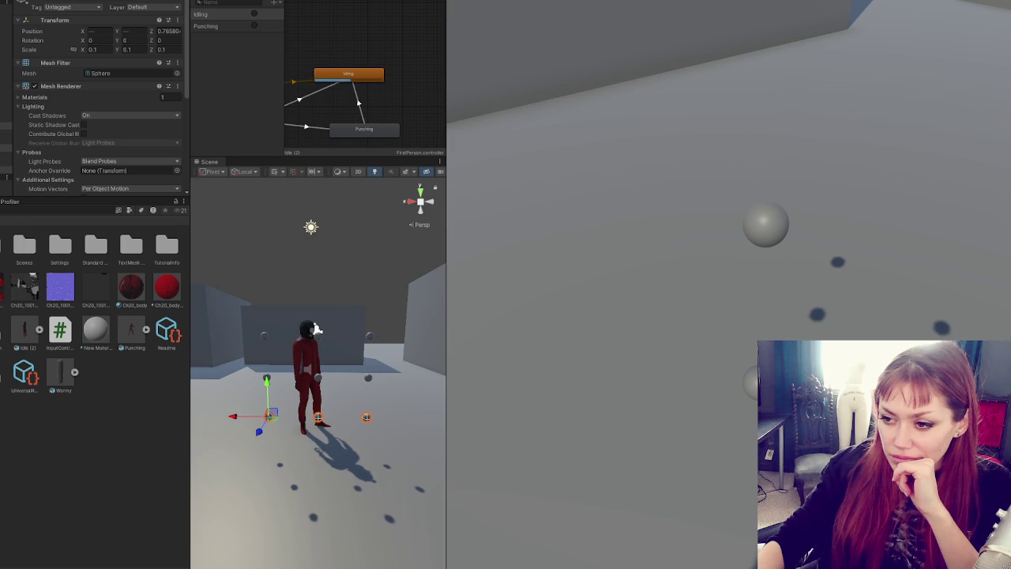
{"action": "mouse_move", "coordinate": [728, 285]}
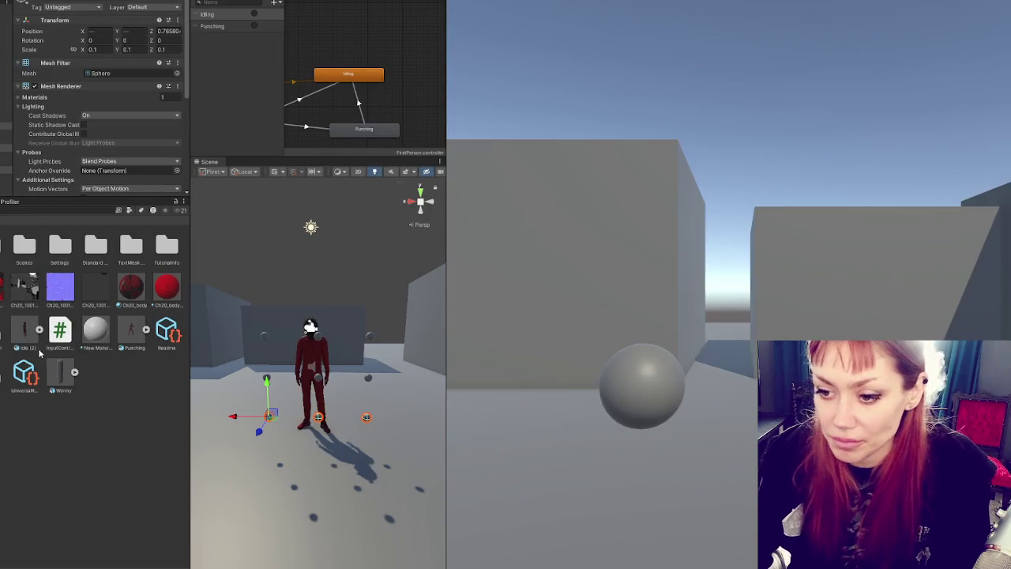
{"action": "left_click", "coordinate": [39, 213]}
{"action": "type", "text": "look"}
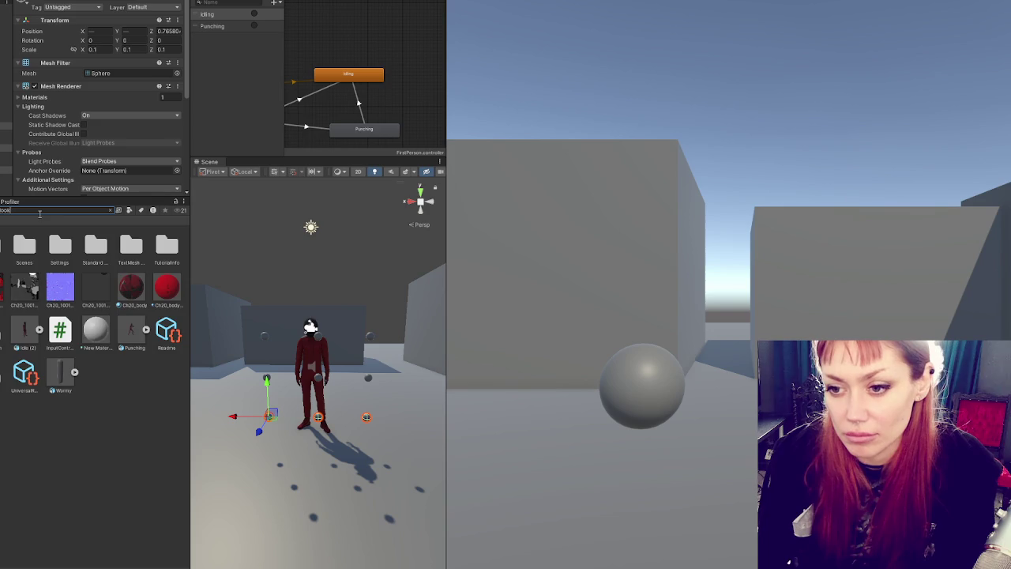
Step: Open MouseLook.cs from the assets in Visual Studio Code and position the editor window
{"action": "key", "text": "Down"}
{"action": "key", "text": "Return"}
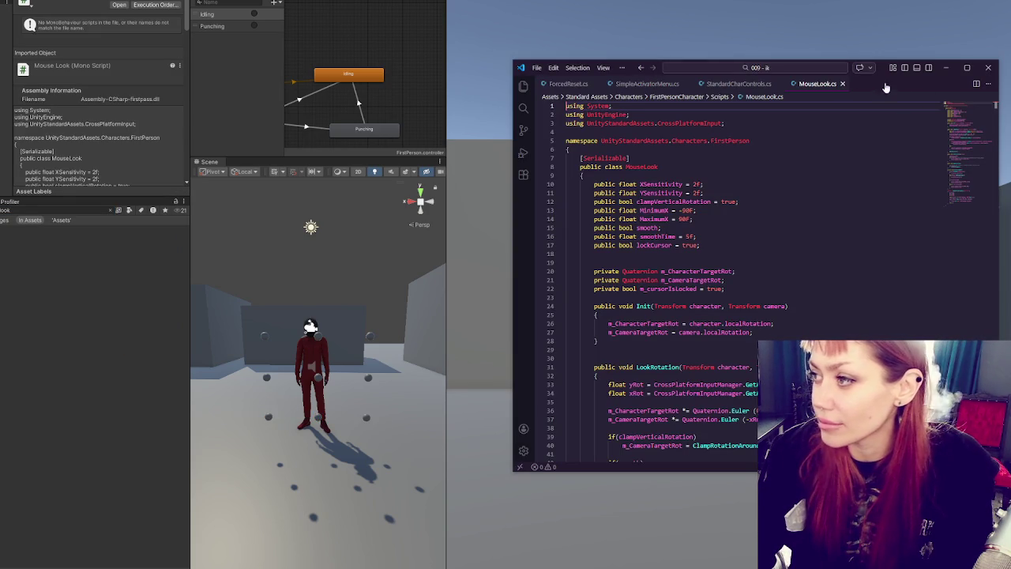
{"action": "mouse_move", "coordinate": [876, 70]}
{"action": "left_mouse_down"}
{"action": "mouse_move", "coordinate": [706, 43]}
{"action": "mouse_move", "coordinate": [363, 23]}
{"action": "left_mouse_up"}
{"action": "scroll", "coordinate": [206, 195], "scroll_direction": "down", "scroll_amount": 5}
{"action": "scroll", "coordinate": [258, 145], "scroll_direction": "up", "scroll_amount": 4}
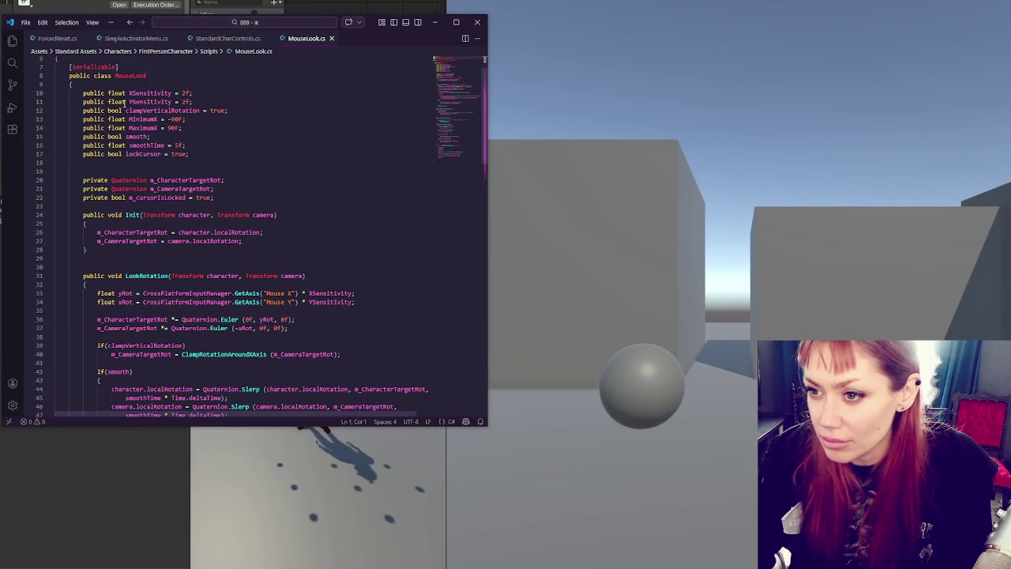
{"action": "left_click", "coordinate": [187, 163]}
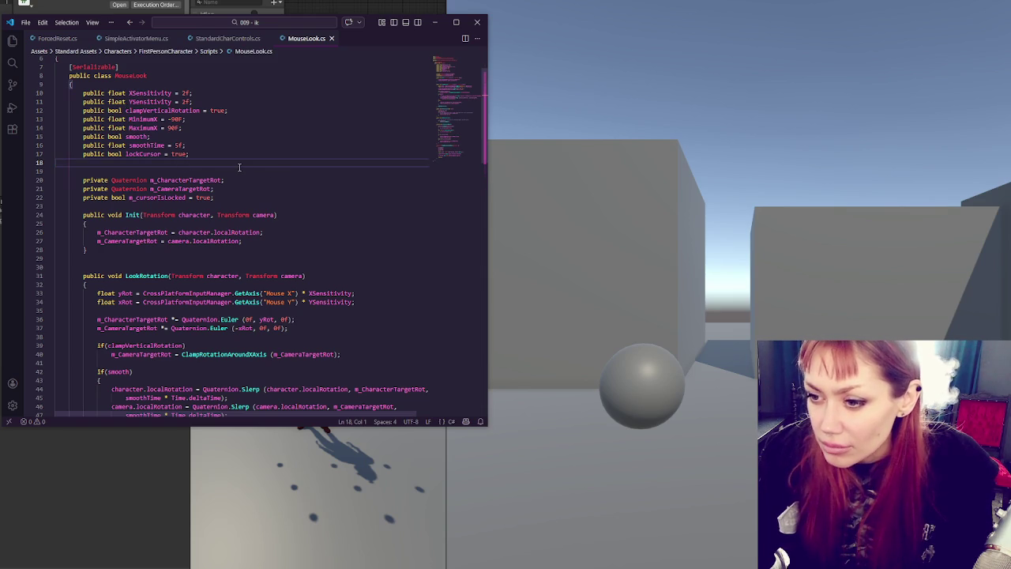
Step: Select m_CameraTargetRot on line 27 and where line 37 rotates it
{"action": "double_click", "coordinate": [174, 240]}
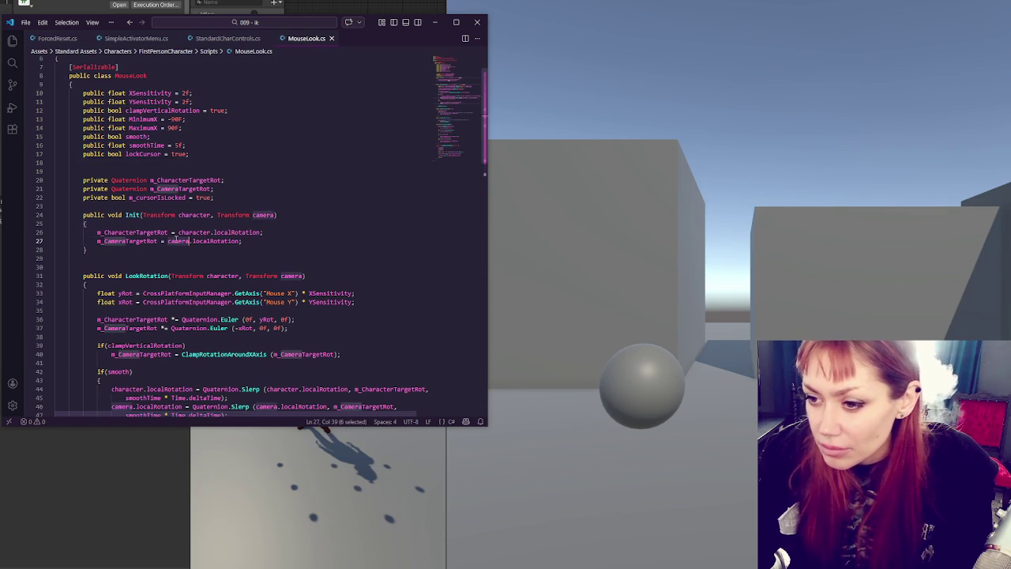
{"action": "double_click", "coordinate": [130, 232]}
{"action": "double_click", "coordinate": [126, 241]}
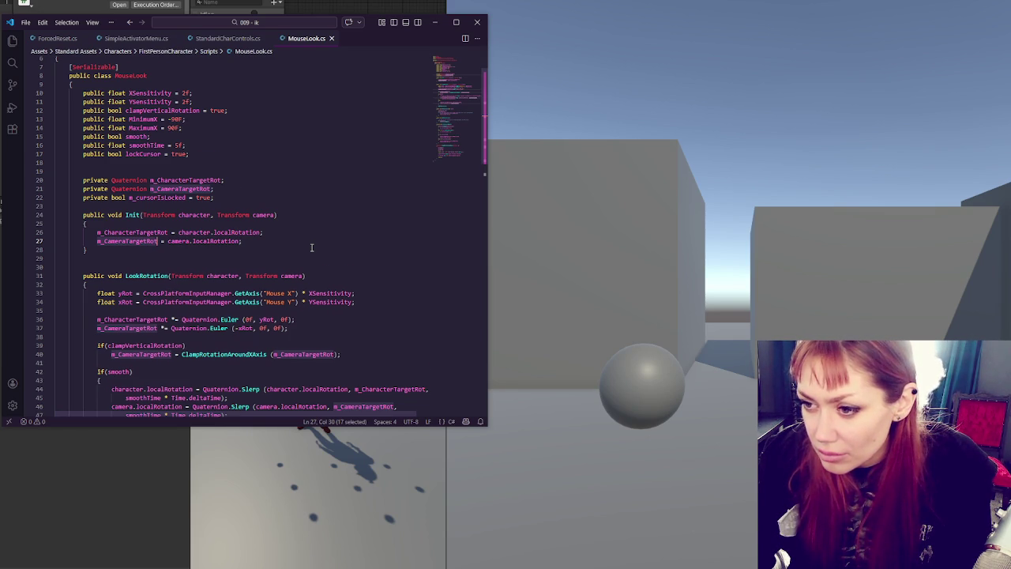
{"action": "scroll", "coordinate": [311, 248], "scroll_direction": "down", "scroll_amount": 3}
{"action": "scroll", "coordinate": [312, 246], "scroll_direction": "down", "scroll_amount": 1}
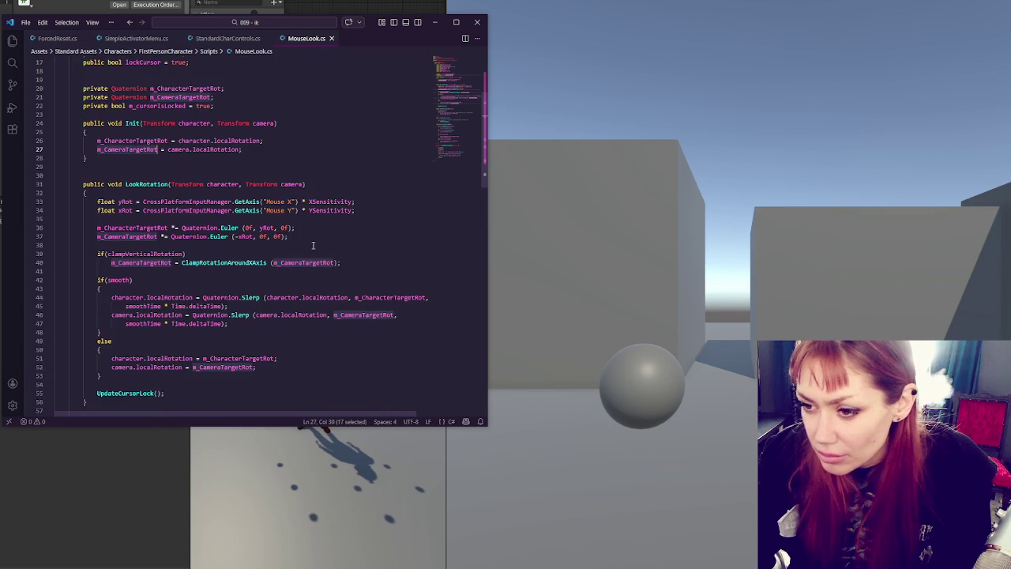
{"action": "double_click", "coordinate": [150, 237]}
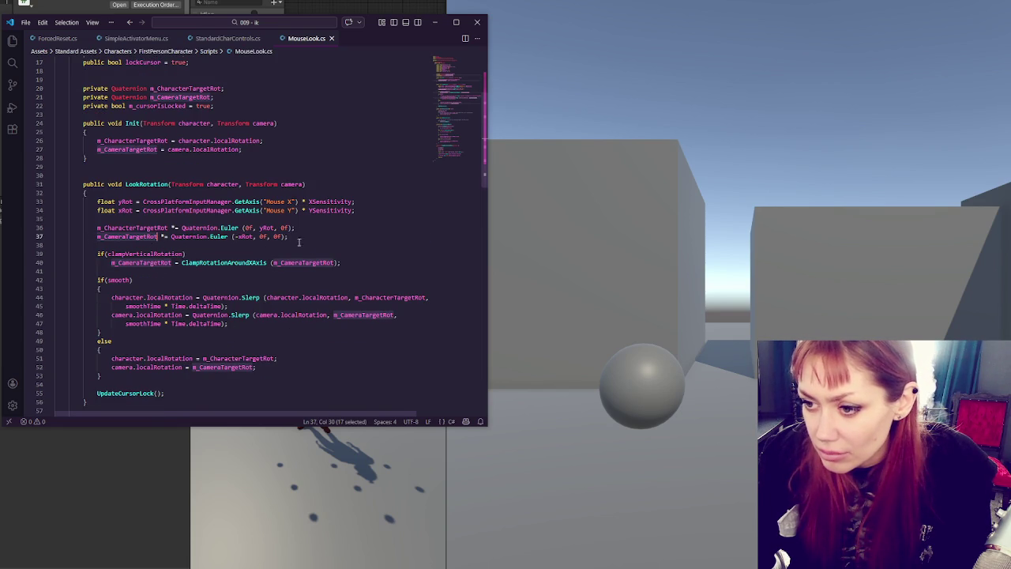
Step: Step through all 7 m_CameraTargetRot matches with Find, then minimise VS Code
{"action": "key", "text": "ctrl+f"}
{"action": "left_click", "coordinate": [394, 64]}
{"action": "left_click", "coordinate": [394, 64]}
{"action": "left_click", "coordinate": [394, 64]}
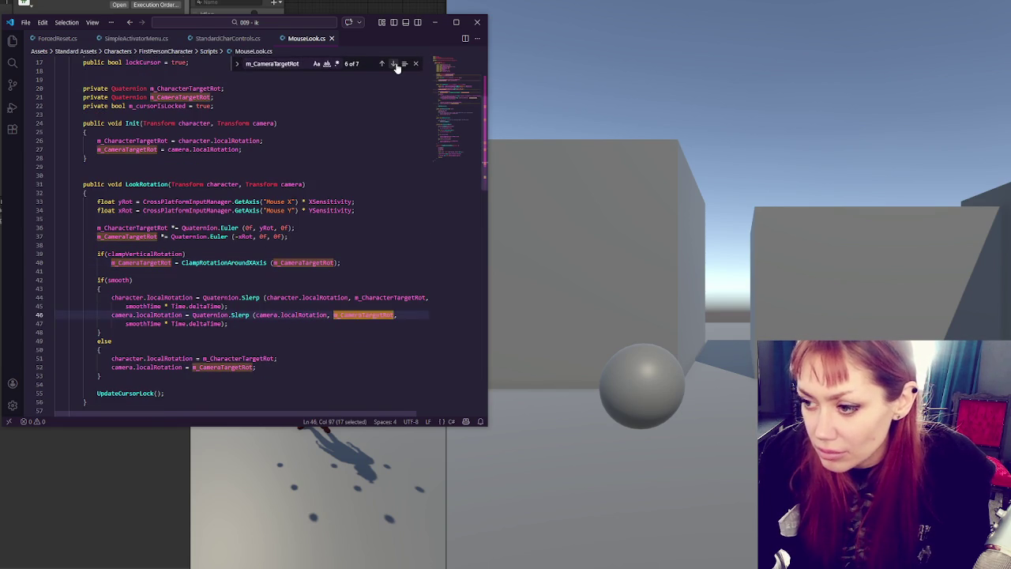
{"action": "left_click", "coordinate": [394, 64]}
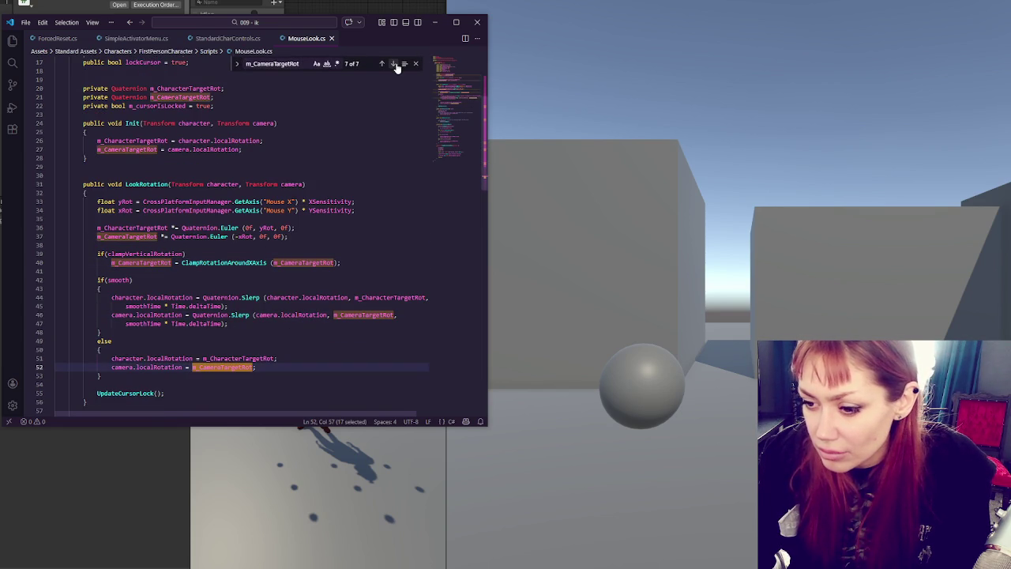
{"action": "scroll", "coordinate": [312, 223], "scroll_direction": "down", "scroll_amount": 4}
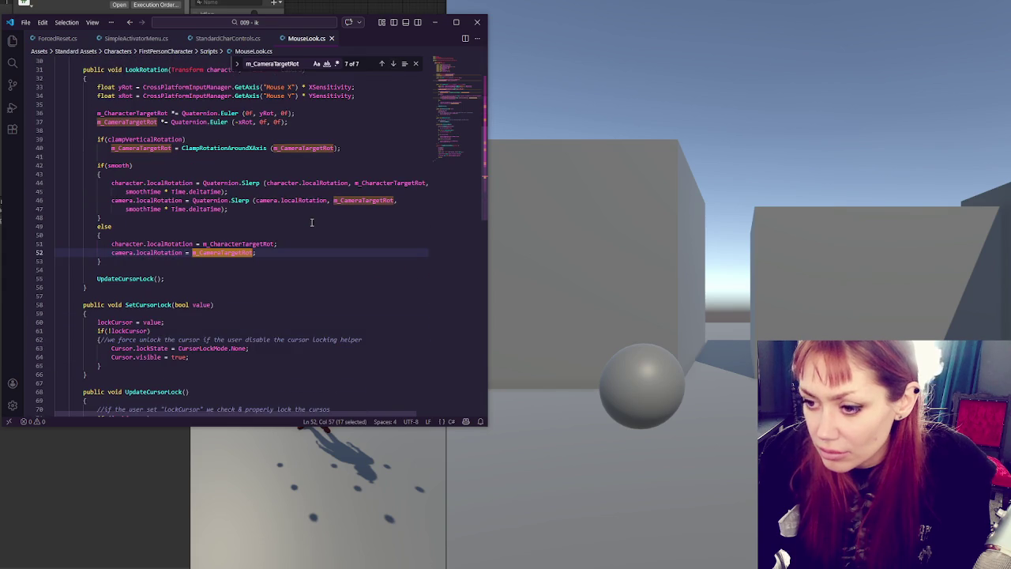
{"action": "left_click", "coordinate": [394, 64]}
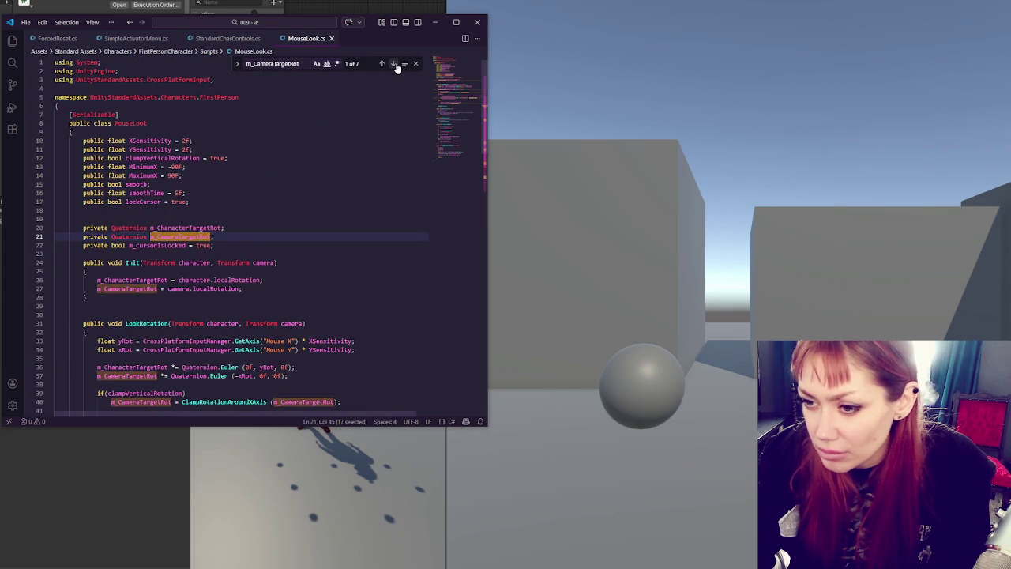
{"action": "left_click", "coordinate": [394, 64]}
{"action": "left_click", "coordinate": [394, 64]}
{"action": "left_click", "coordinate": [394, 64]}
{"action": "left_click", "coordinate": [394, 64]}
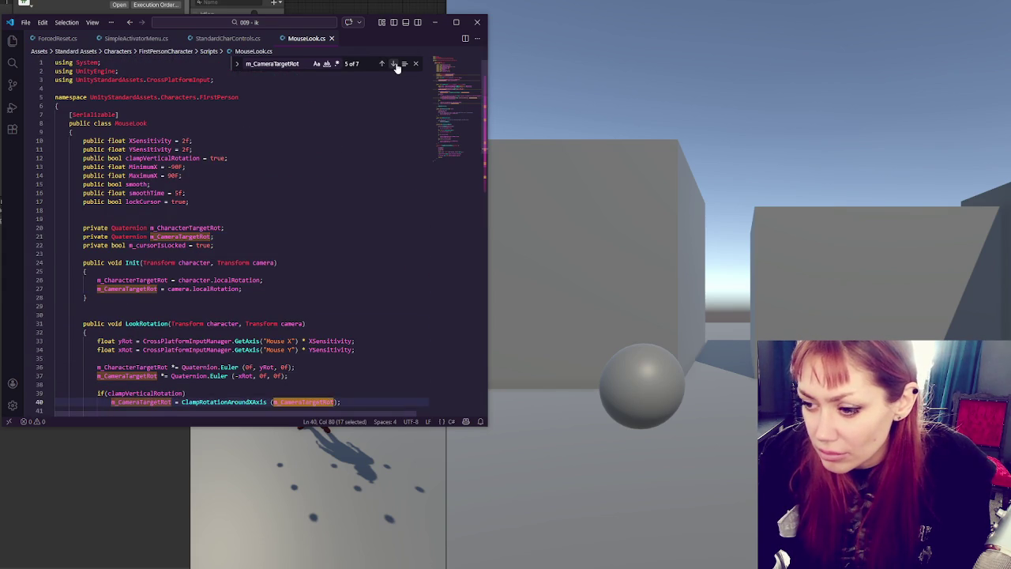
{"action": "left_click", "coordinate": [394, 64]}
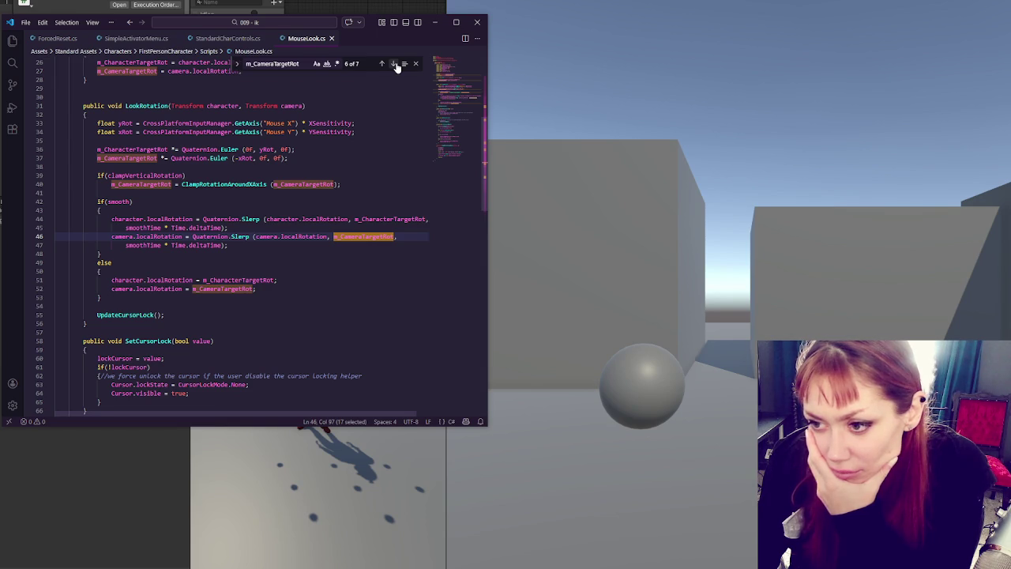
{"action": "left_click", "coordinate": [434, 22]}
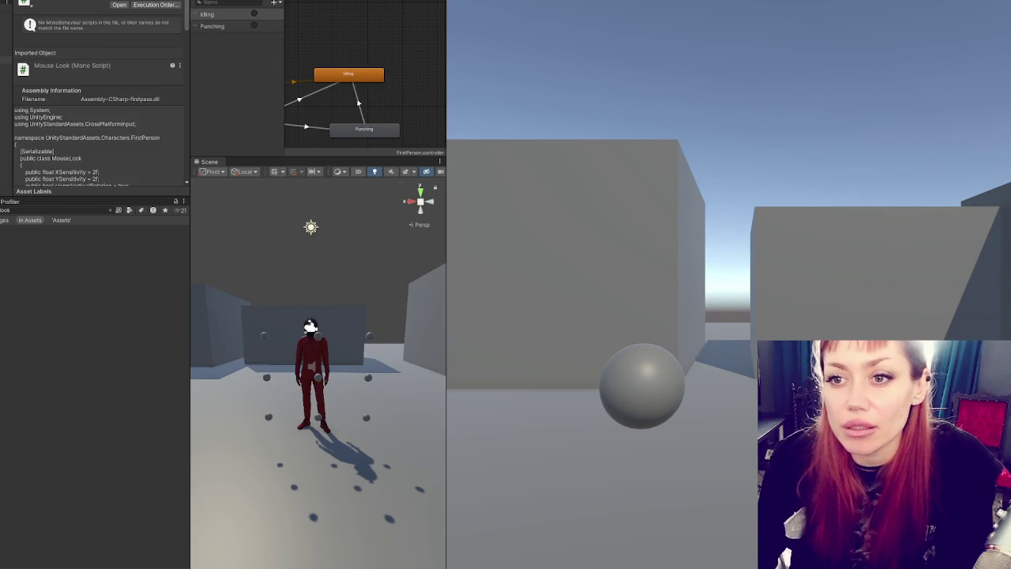
Step: Orbit the Scene view, select the Idle (2) character and enlarge the Inspector
{"action": "left_click", "coordinate": [310, 325]}
{"action": "scroll", "coordinate": [279, 347], "scroll_direction": "up", "scroll_amount": 3}
{"action": "mouse_move", "coordinate": [279, 348]}
{"action": "left_mouse_down"}
{"action": "mouse_move", "coordinate": [295, 317]}
{"action": "mouse_move", "coordinate": [585, 309]}
{"action": "left_mouse_up"}
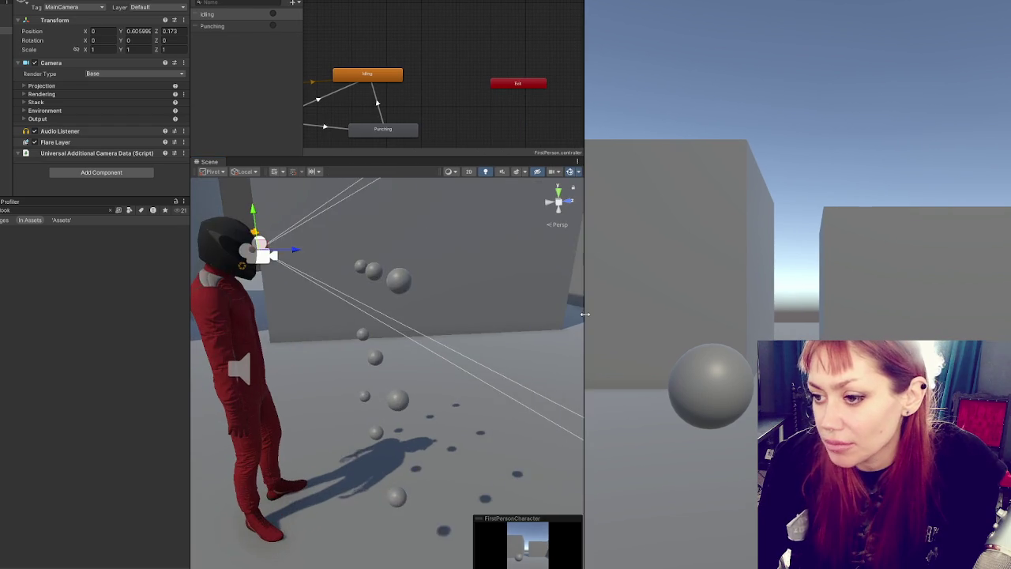
{"action": "key", "text": "Down"}
{"action": "key", "text": "Down"}
{"action": "key", "text": "Down"}
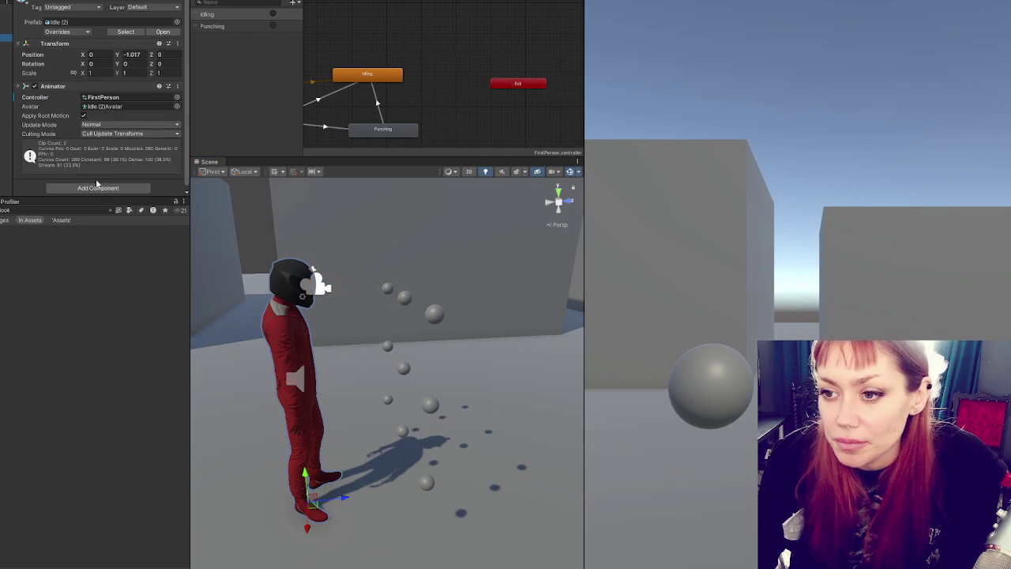
{"action": "left_click_drag", "start_coordinate": [104, 199], "coordinate": [105, 430]}
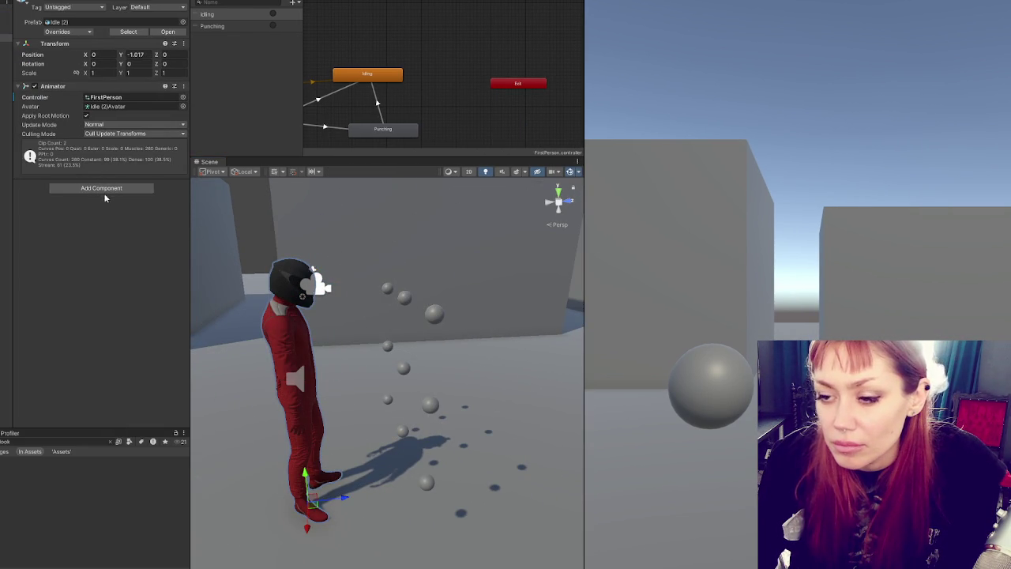
Step: Run Bone Renderer Setup and Rig Setup on Idle (2) to add a blue skeleton and a Rig 1 layer
{"action": "right_click", "coordinate": [16, 1]}
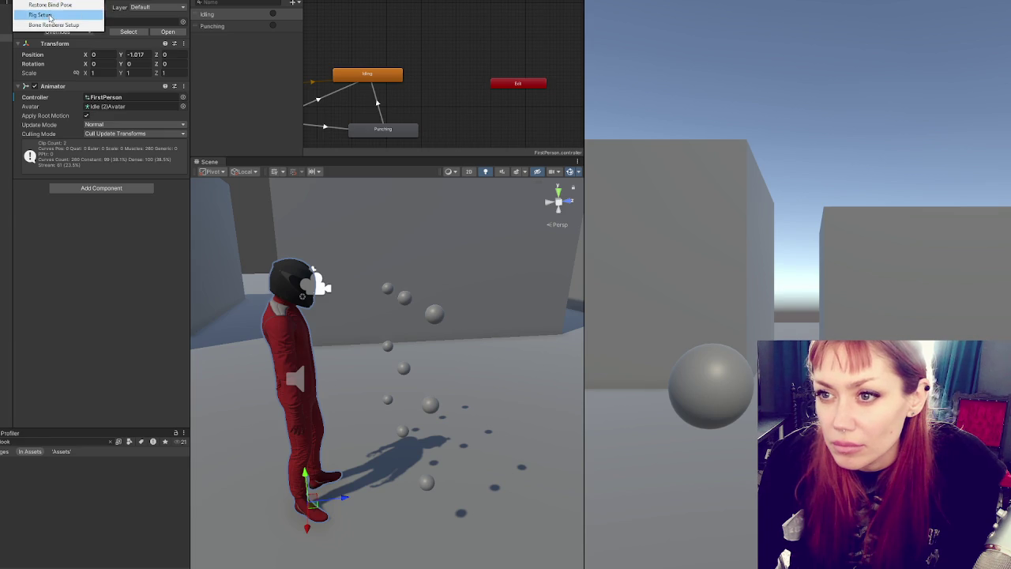
{"action": "left_click", "coordinate": [77, 25]}
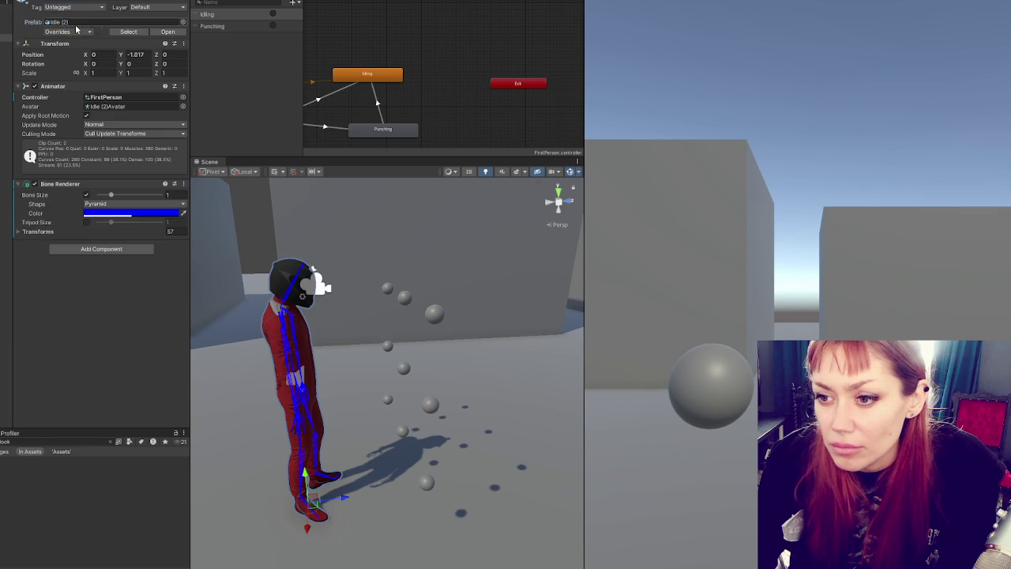
{"action": "left_click", "coordinate": [32, 0]}
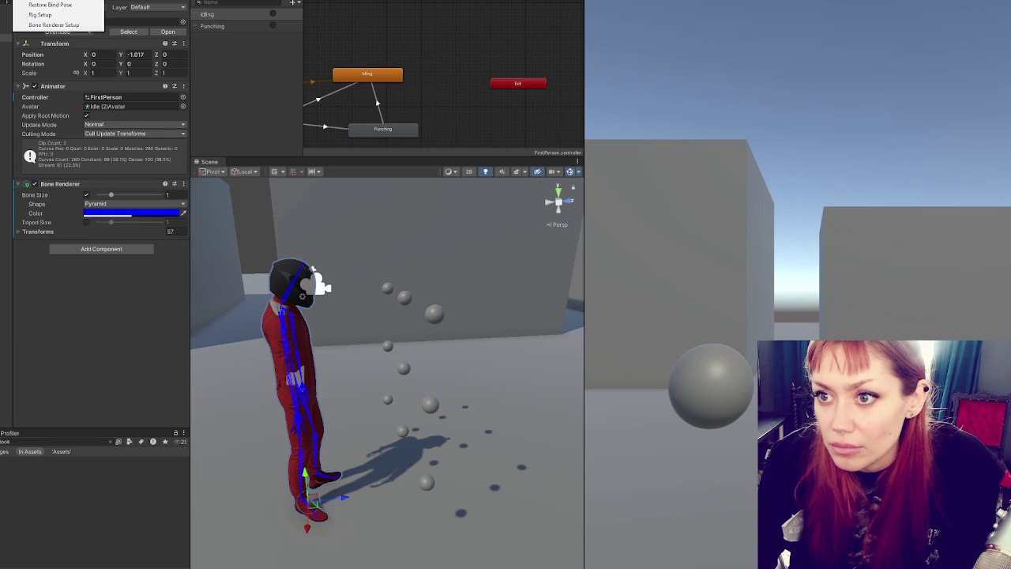
{"action": "left_click", "coordinate": [46, 16]}
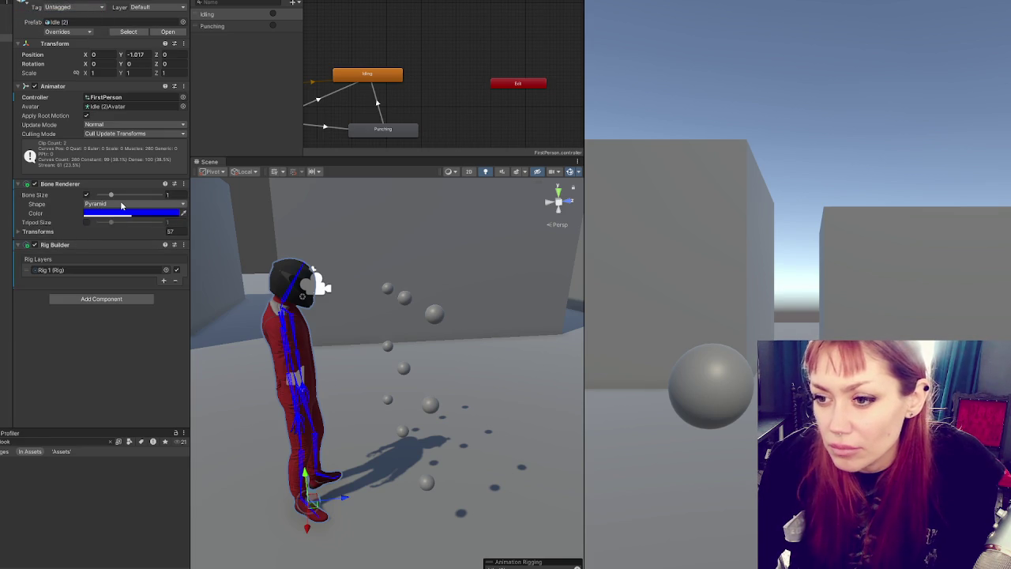
{"action": "mouse_move", "coordinate": [300, 243]}
{"action": "left_mouse_down"}
{"action": "mouse_move", "coordinate": [112, 250]}
{"action": "mouse_move", "coordinate": [71, 221]}
{"action": "left_mouse_up"}
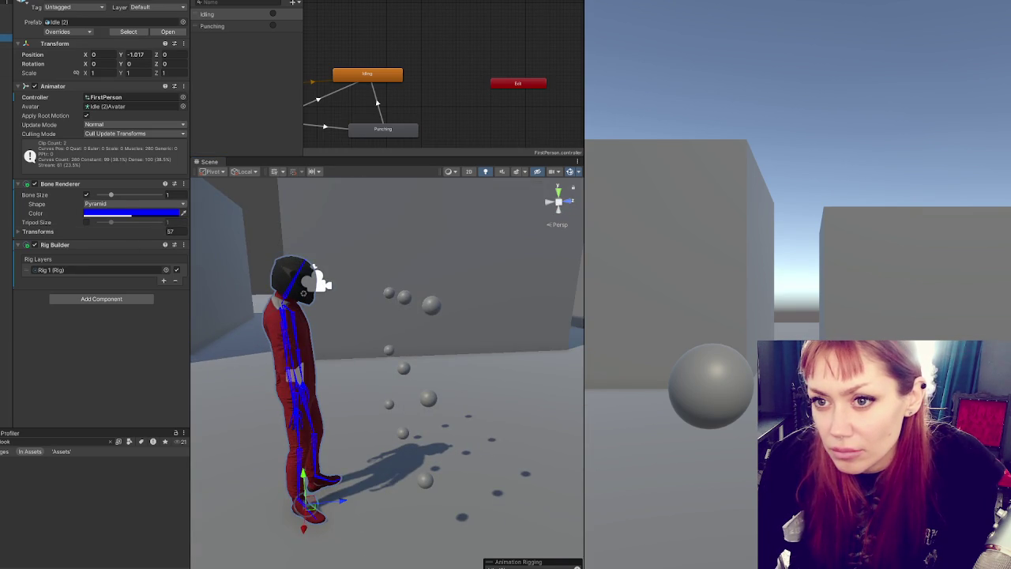
{"action": "right_click", "coordinate": [6, 60]}
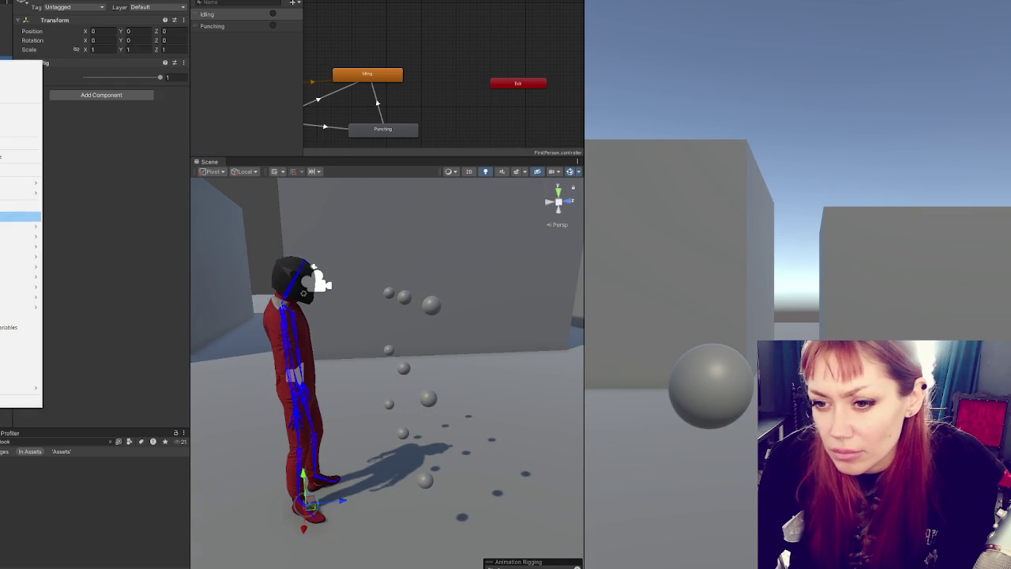
Step: Remove the existing component, then add and undo a mistaken 'two' search result
{"action": "left_click", "coordinate": [21, 206]}
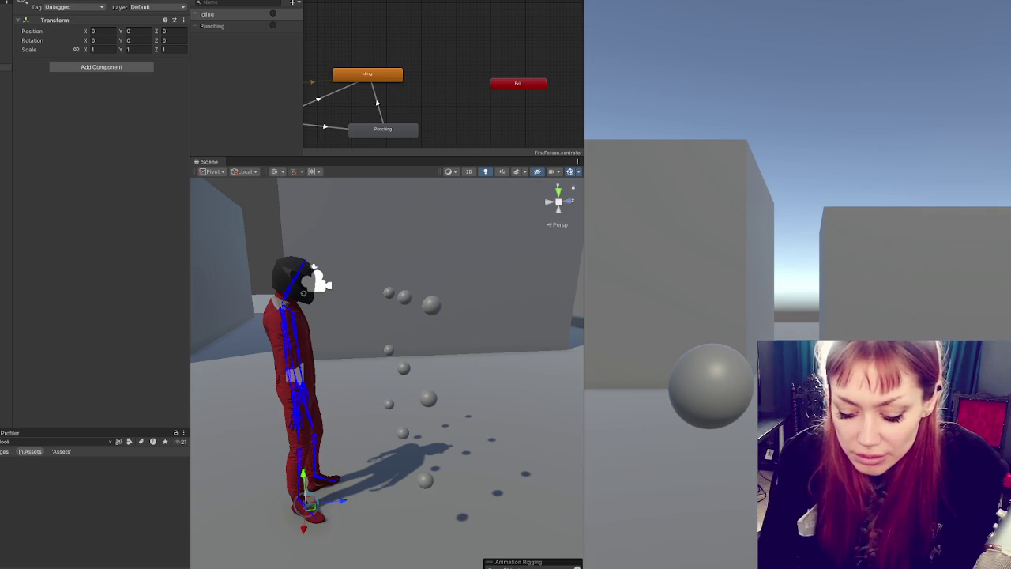
{"action": "left_click", "coordinate": [101, 68]}
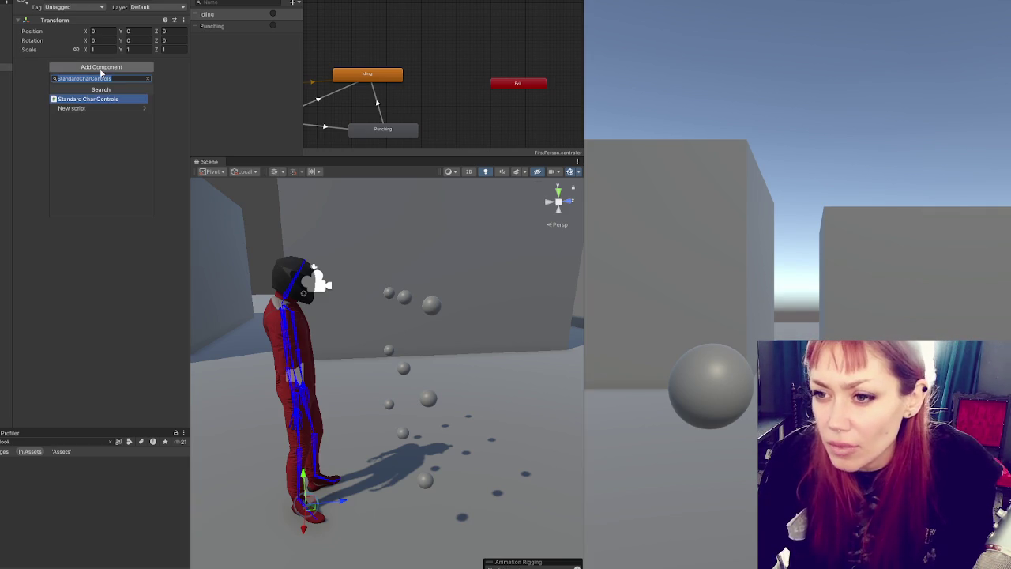
{"action": "type", "text": "toa"}
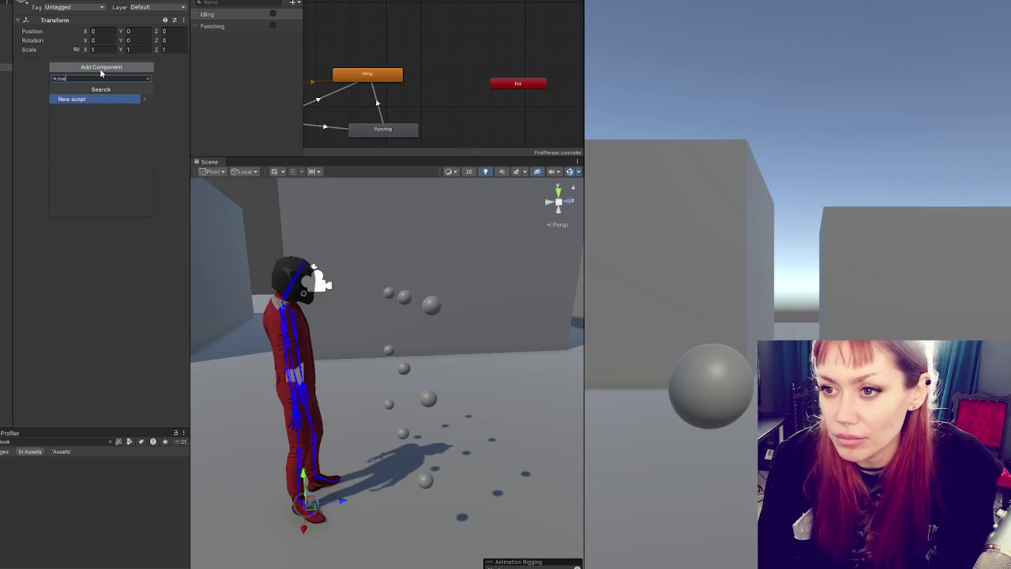
{"action": "type", "text": "wo"}
{"action": "key", "text": "Return"}
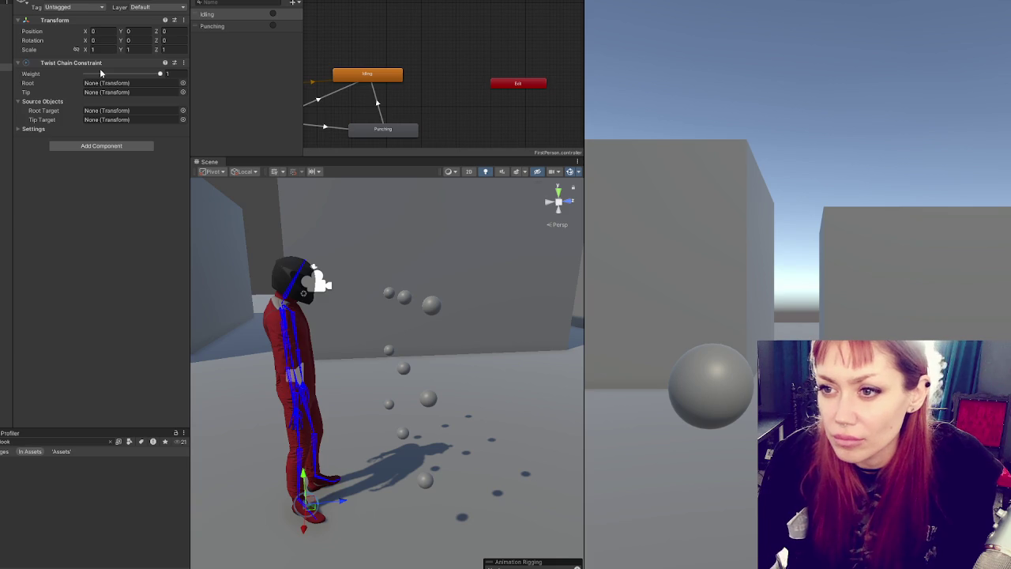
{"action": "key", "text": "ctrl+z"}
Step: Add an Animation Rigging Two Bone IK Constraint with Maintain Target Offset set to Rotation
{"action": "left_click", "coordinate": [100, 69]}
{"action": "left_click", "coordinate": [147, 79]}
{"action": "left_click", "coordinate": [110, 99]}
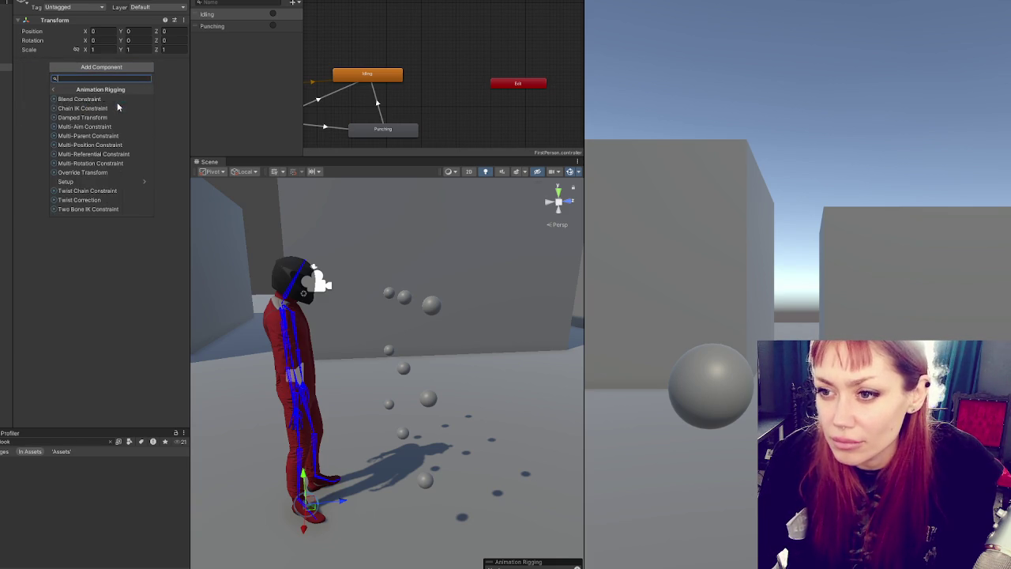
{"action": "left_click", "coordinate": [91, 208]}
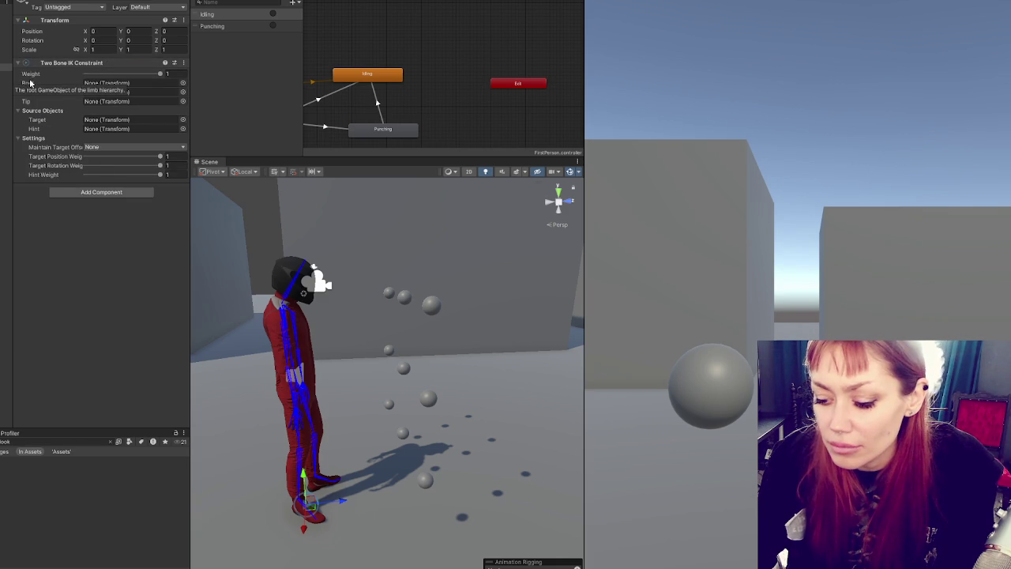
{"action": "left_click", "coordinate": [122, 147]}
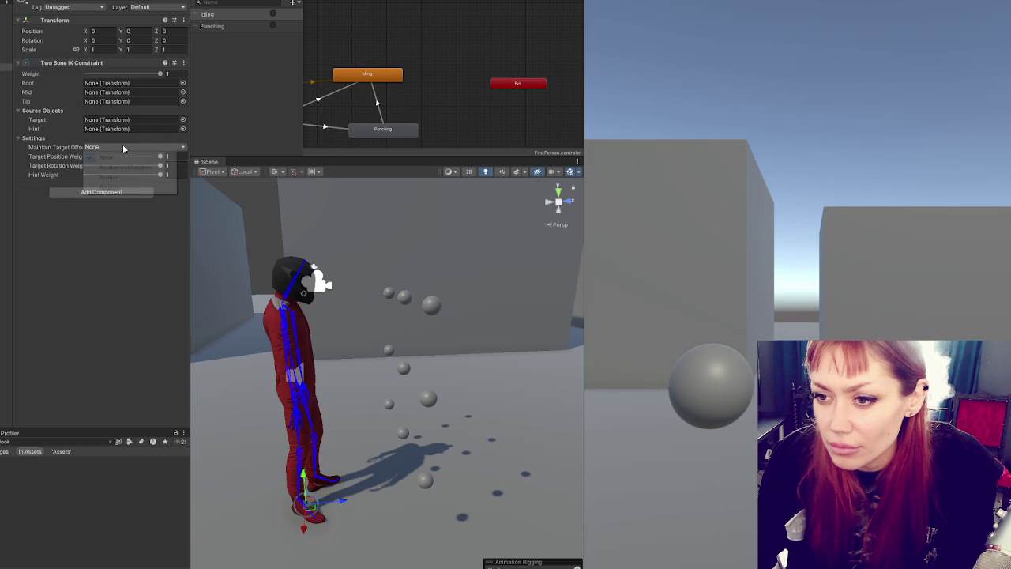
{"action": "left_click", "coordinate": [111, 187]}
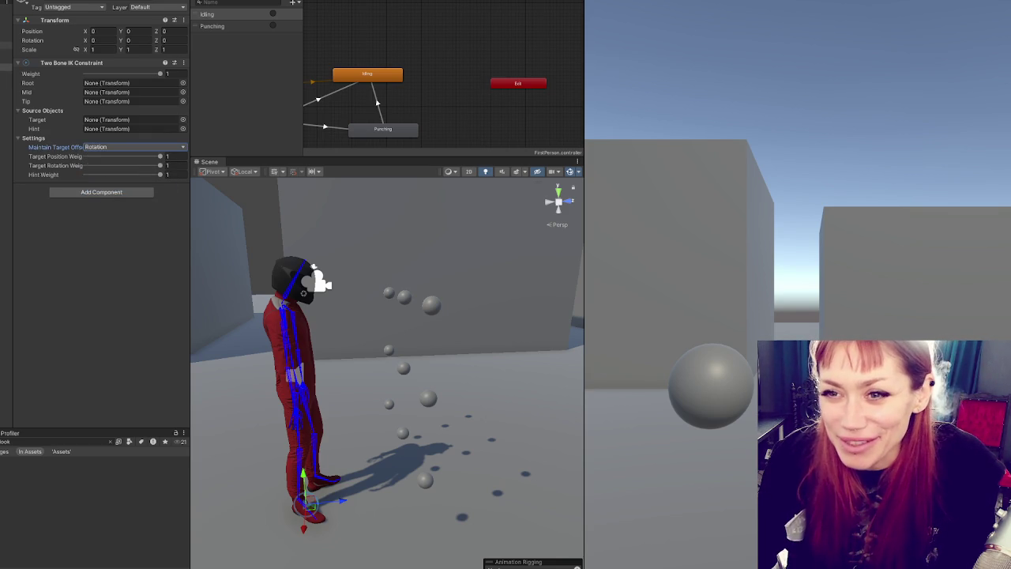
{"action": "left_click", "coordinate": [7, 96]}
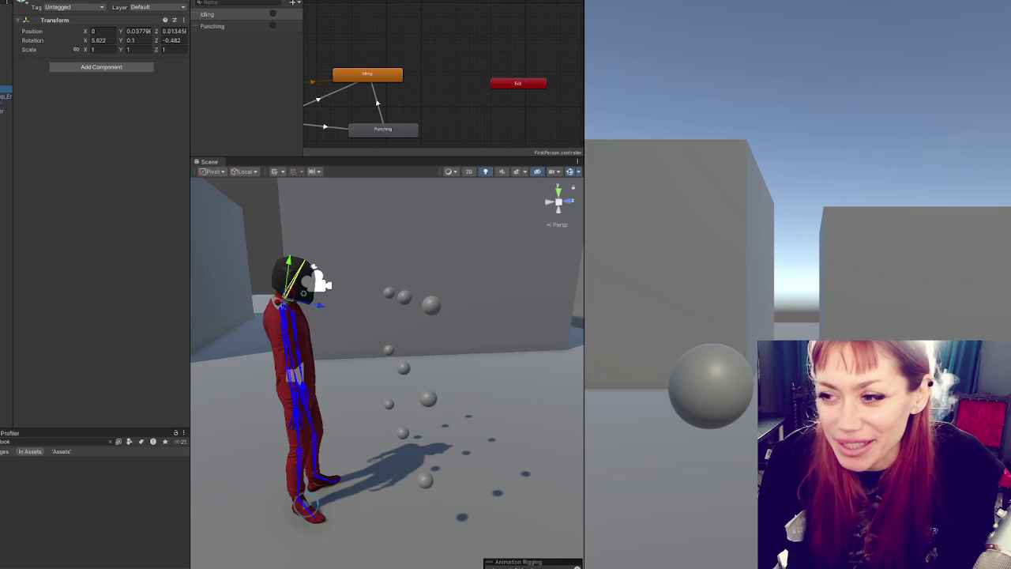
Step: Assign Spine2 as root, Neck as mid, Head as tip, and the neck copy (renamed Neck Pole) as target and hint
{"action": "left_click", "coordinate": [6, 139]}
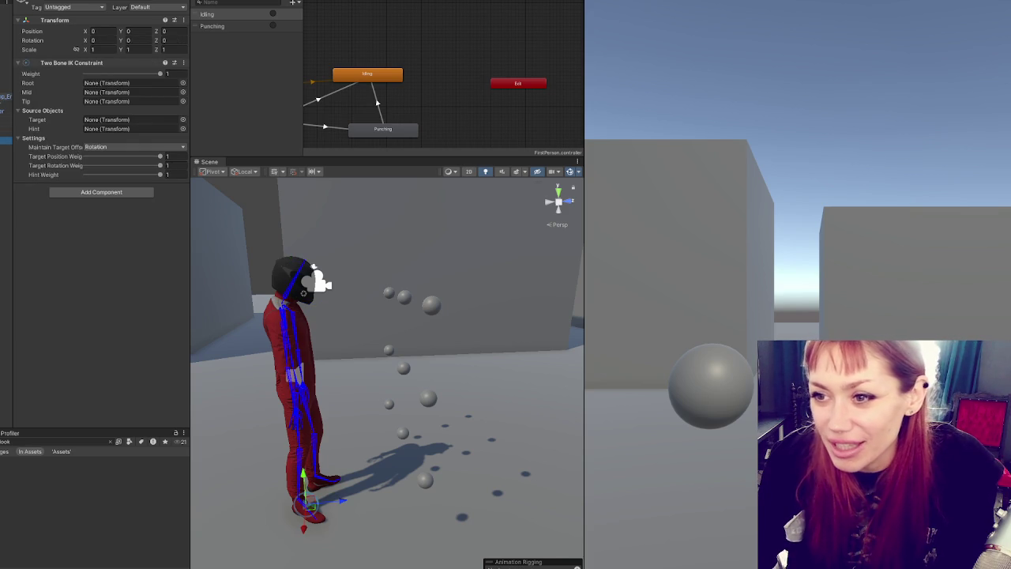
{"action": "left_click_drag", "start_coordinate": [6, 96], "coordinate": [129, 103]}
{"action": "left_click_drag", "start_coordinate": [3, 94], "coordinate": [154, 100]}
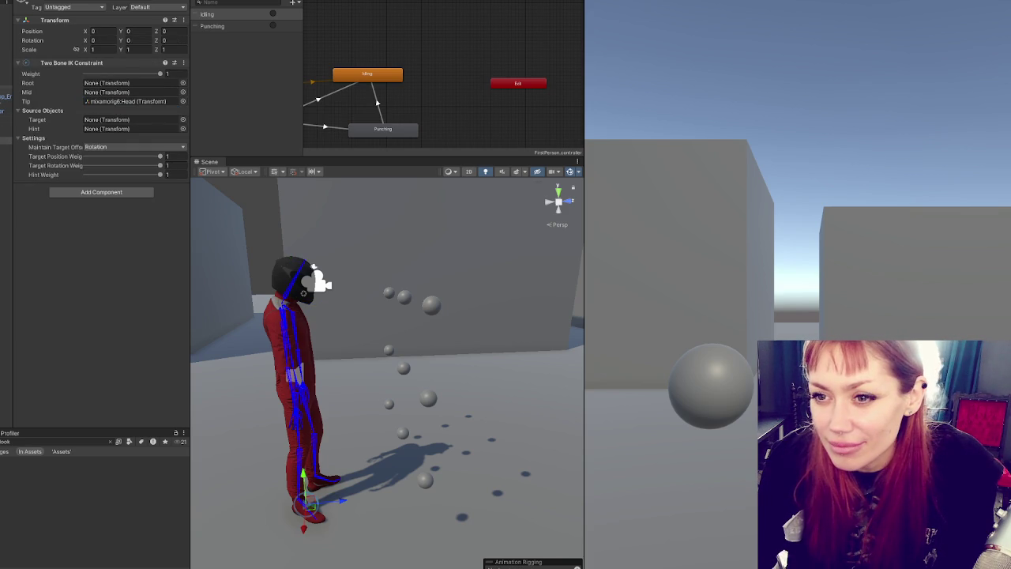
{"action": "left_click_drag", "start_coordinate": [6, 82], "coordinate": [134, 93]}
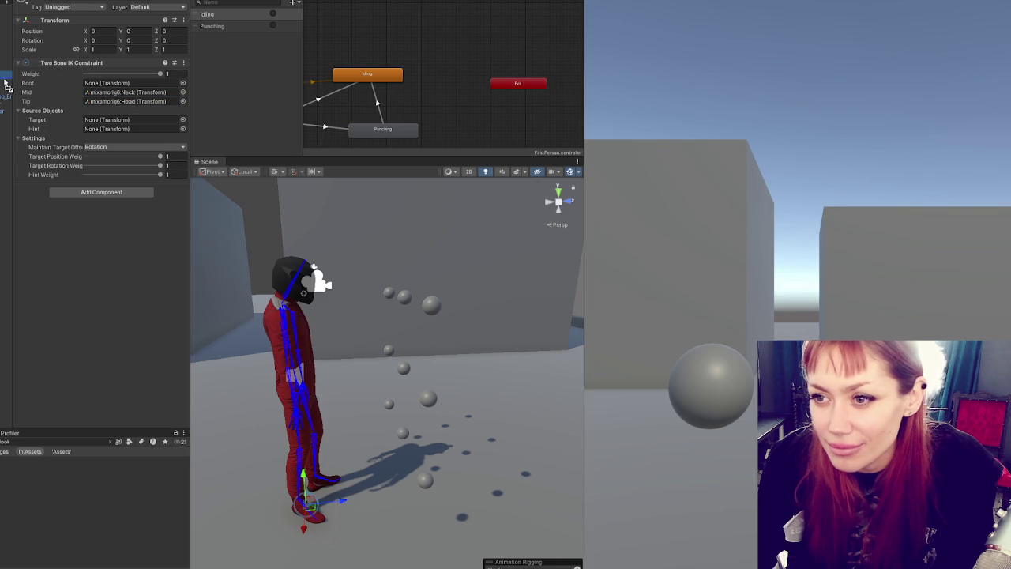
{"action": "left_click_drag", "start_coordinate": [6, 74], "coordinate": [130, 83]}
{"action": "mouse_move", "coordinate": [7, 141]}
{"action": "left_mouse_down"}
{"action": "mouse_move", "coordinate": [120, 131]}
{"action": "mouse_move", "coordinate": [118, 122]}
{"action": "left_mouse_up"}
{"action": "left_click_drag", "start_coordinate": [7, 145], "coordinate": [119, 129]}
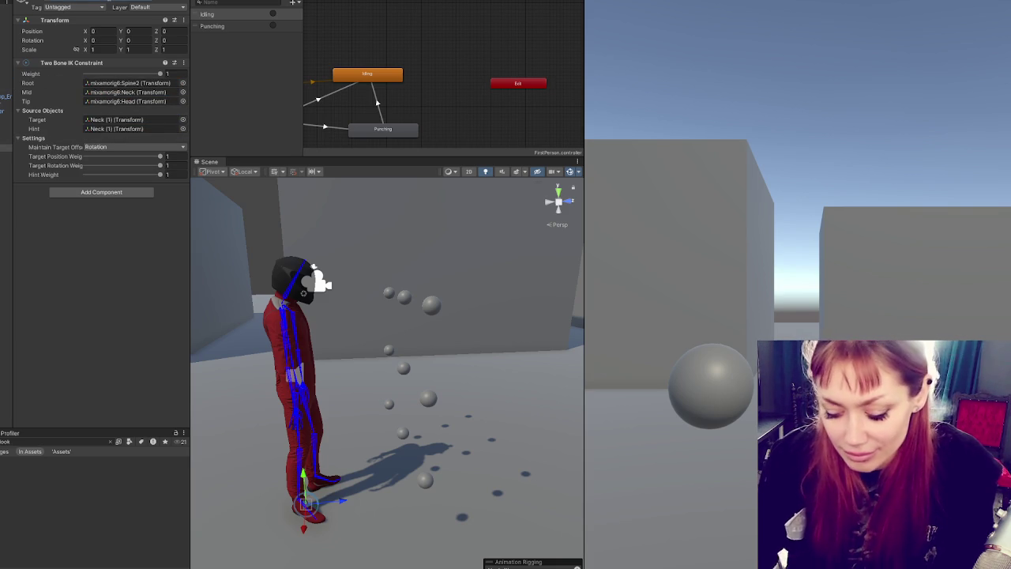
{"action": "key", "text": "Return"}
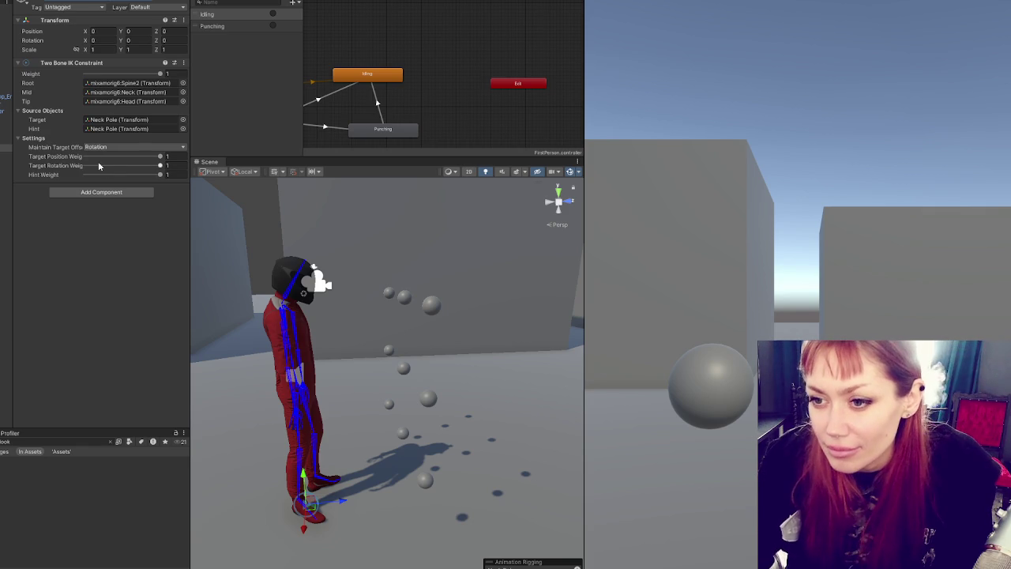
Step: Set the target position and hint weights to 0, test in Play mode, and reassign Neck Pole as hint
{"action": "left_click_drag", "start_coordinate": [160, 157], "coordinate": [48, 157]}
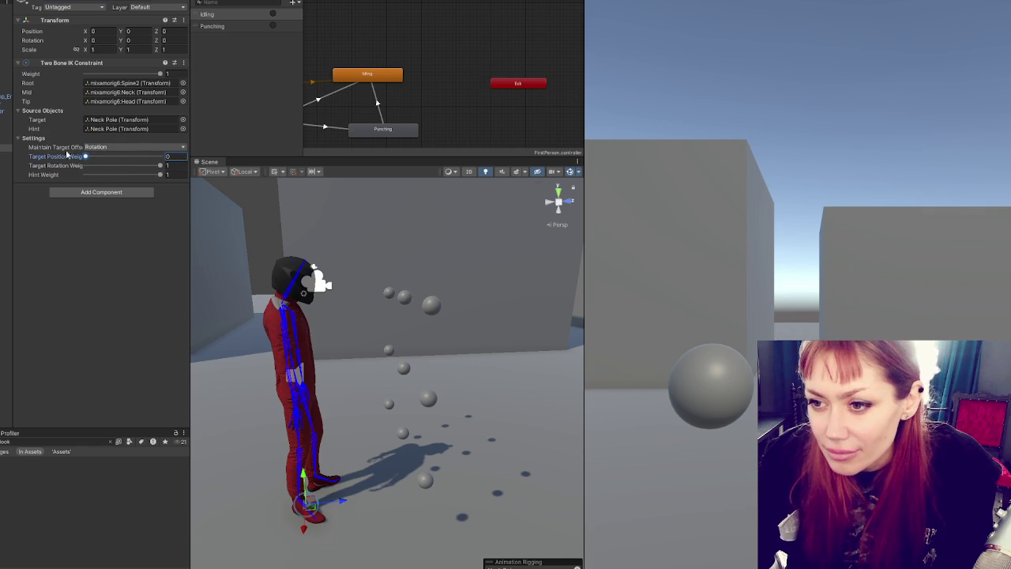
{"action": "left_click_drag", "start_coordinate": [161, 175], "coordinate": [48, 176]}
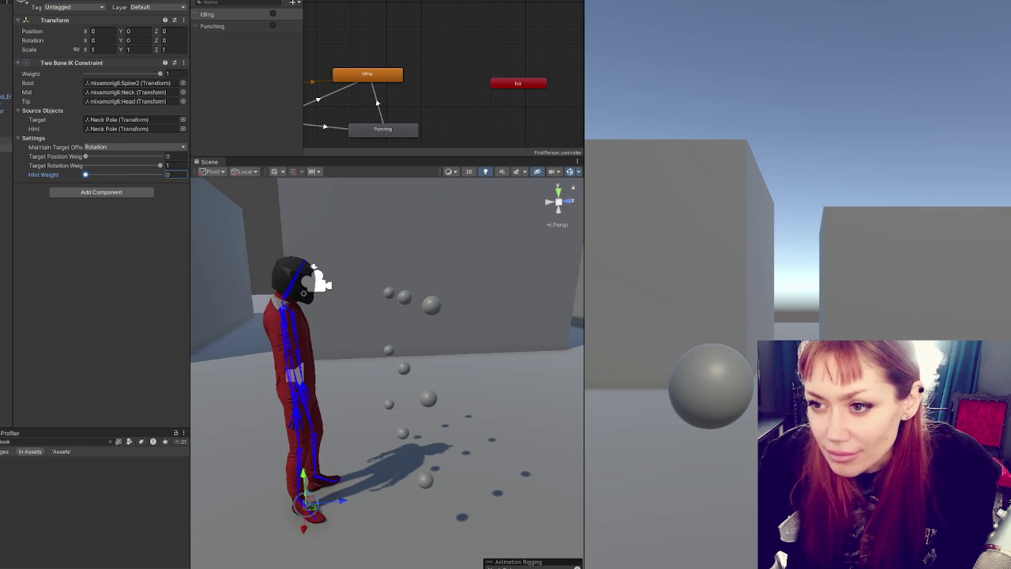
{"action": "key", "text": "ctrl+p"}
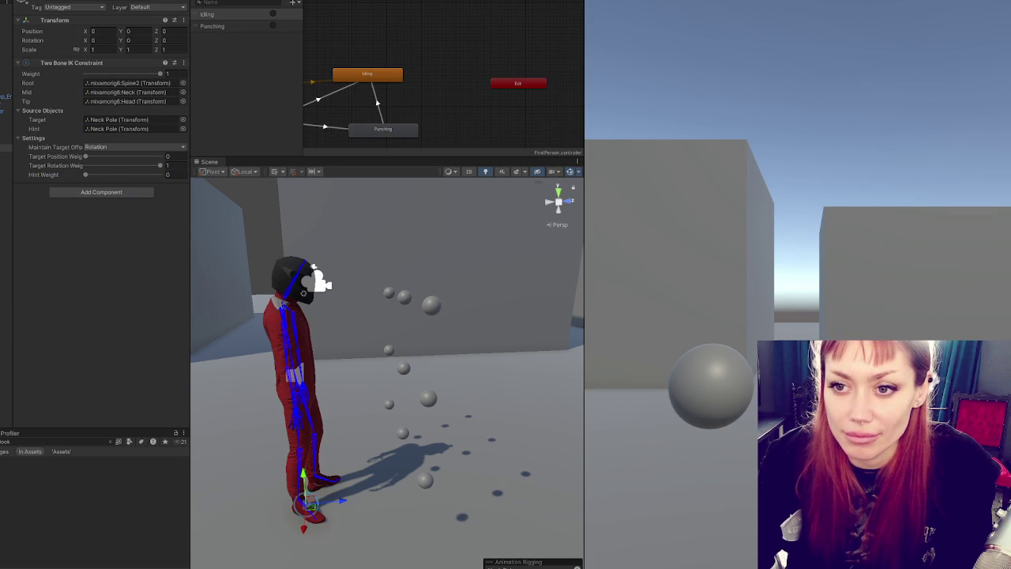
{"action": "key", "text": "ctrl+p"}
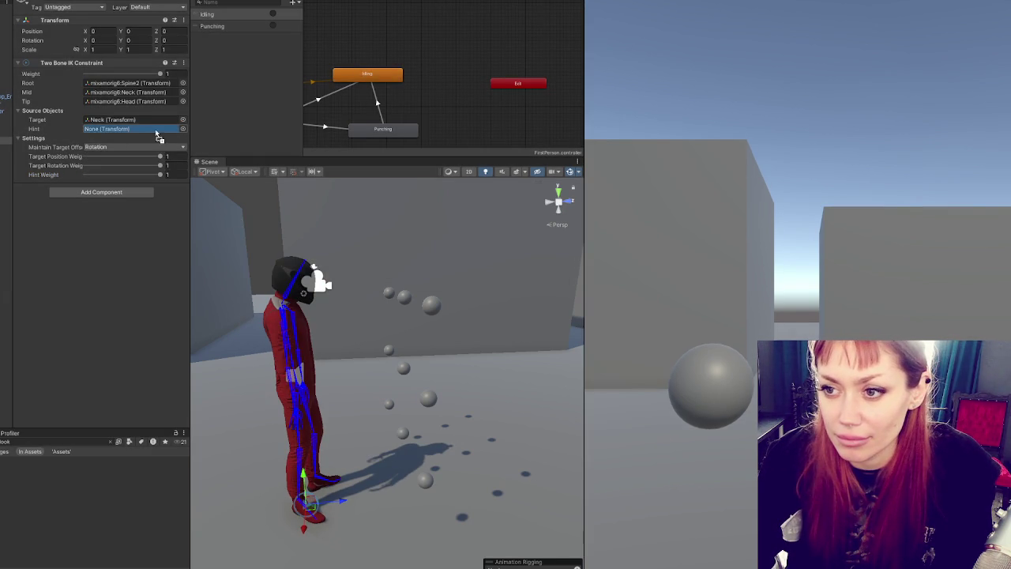
{"action": "left_click_drag", "start_coordinate": [7, 148], "coordinate": [118, 128]}
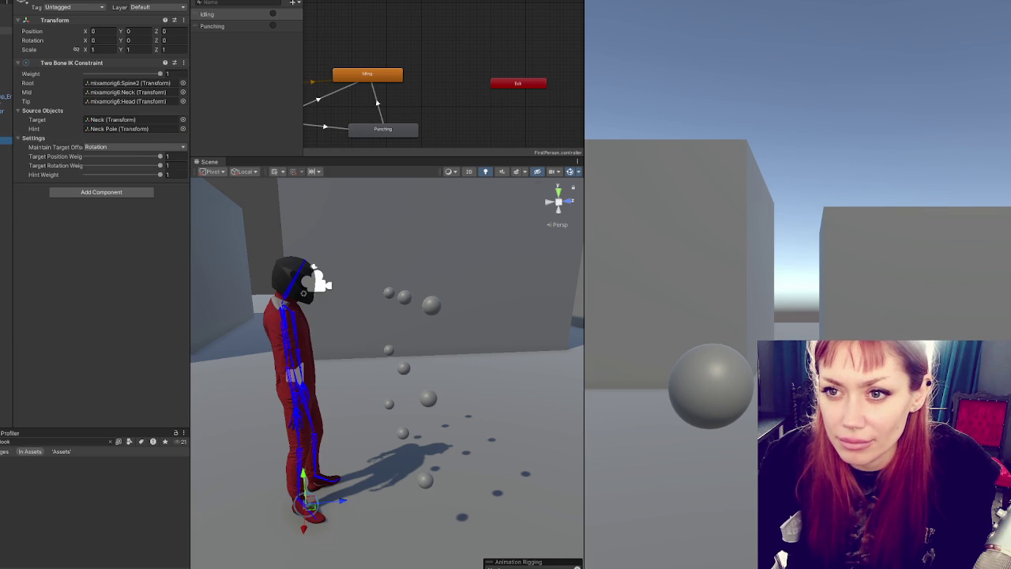
{"action": "left_click", "coordinate": [6, 37]}
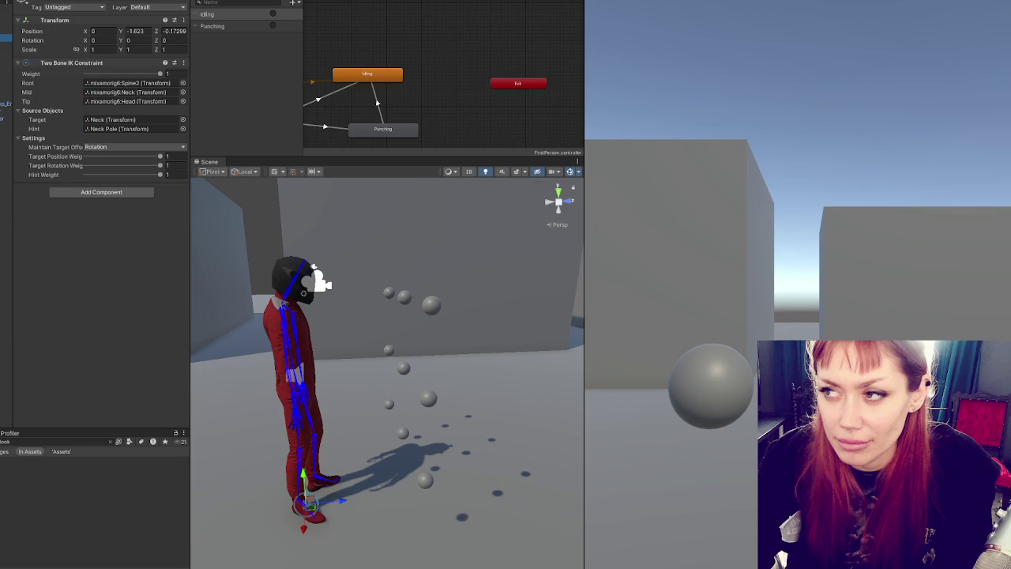
{"action": "key", "text": "ctrl+p"}
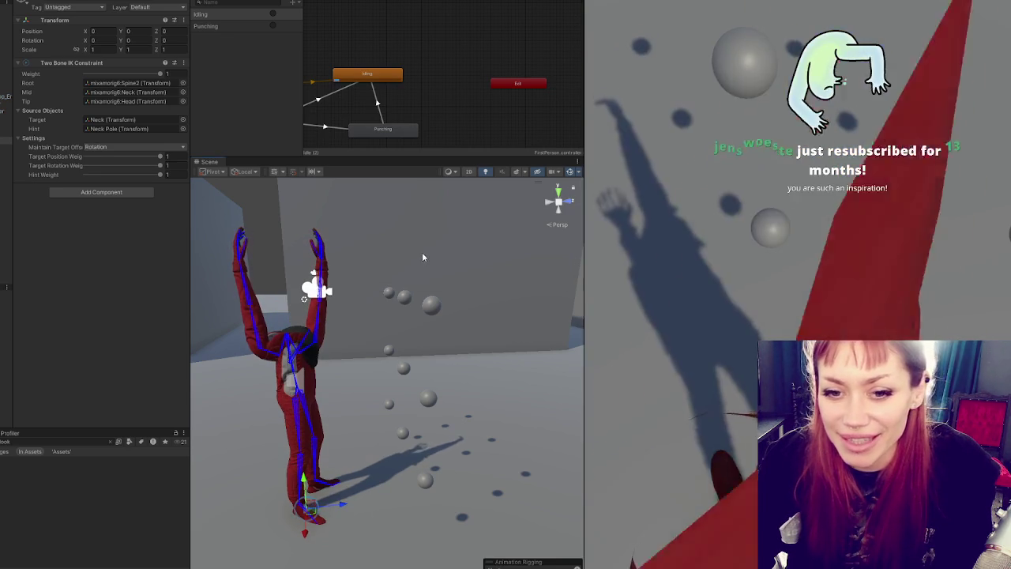
{"action": "left_click", "coordinate": [422, 253]}
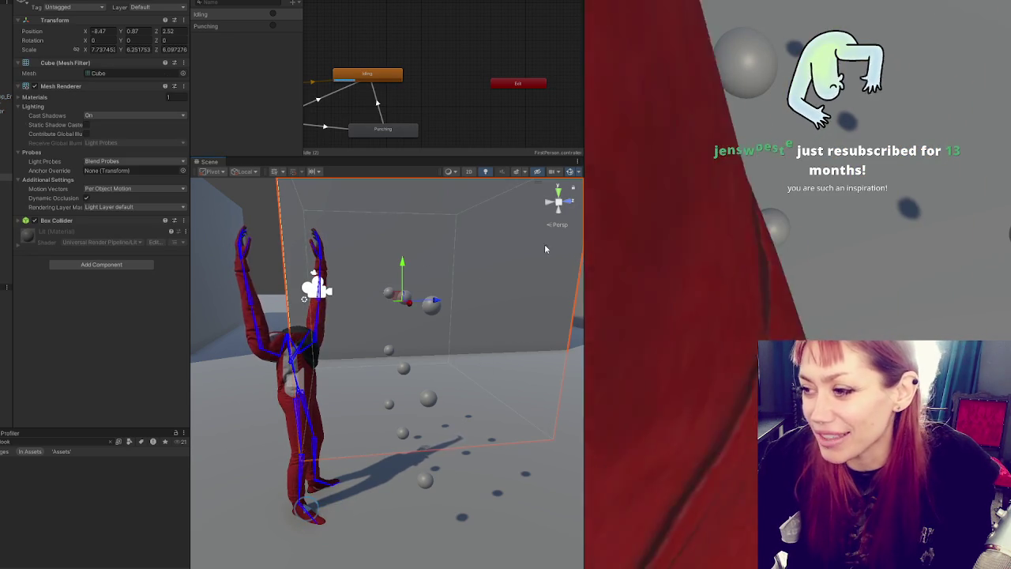
{"action": "mouse_move", "coordinate": [478, 244]}
{"action": "left_mouse_down"}
{"action": "mouse_move", "coordinate": [434, 269]}
{"action": "mouse_move", "coordinate": [364, 276]}
{"action": "mouse_move", "coordinate": [373, 286]}
{"action": "mouse_move", "coordinate": [437, 264]}
{"action": "mouse_move", "coordinate": [276, 228]}
{"action": "mouse_move", "coordinate": [229, 237]}
{"action": "left_mouse_up"}
{"action": "mouse_move", "coordinate": [419, 276]}
{"action": "left_mouse_down"}
{"action": "mouse_move", "coordinate": [480, 264]}
{"action": "mouse_move", "coordinate": [362, 282]}
{"action": "mouse_move", "coordinate": [620, 258]}
{"action": "left_mouse_up"}
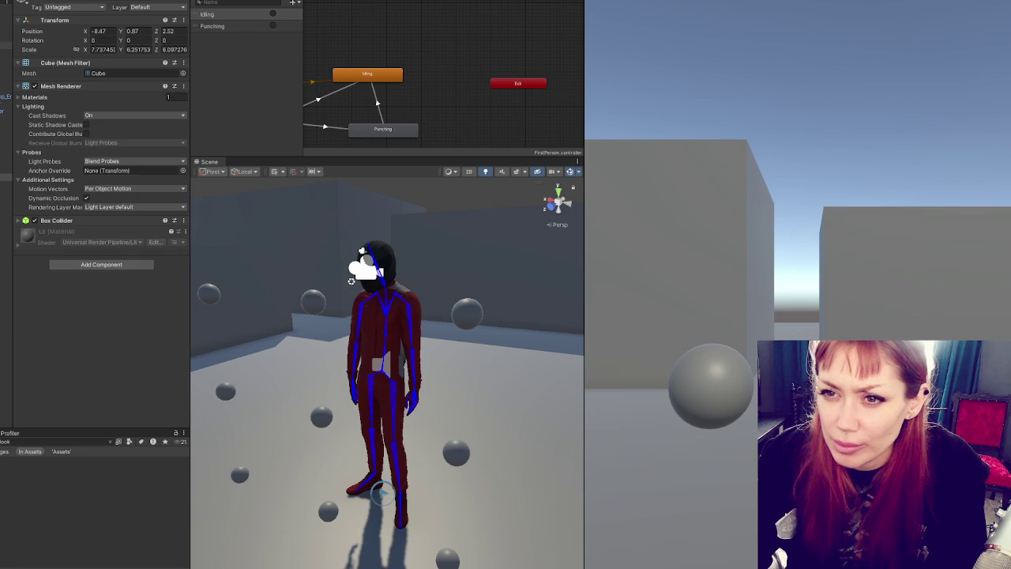
Step: Drag the neck IK object up from the character's feet to head height, Y 1.83
{"action": "left_click", "coordinate": [6, 45]}
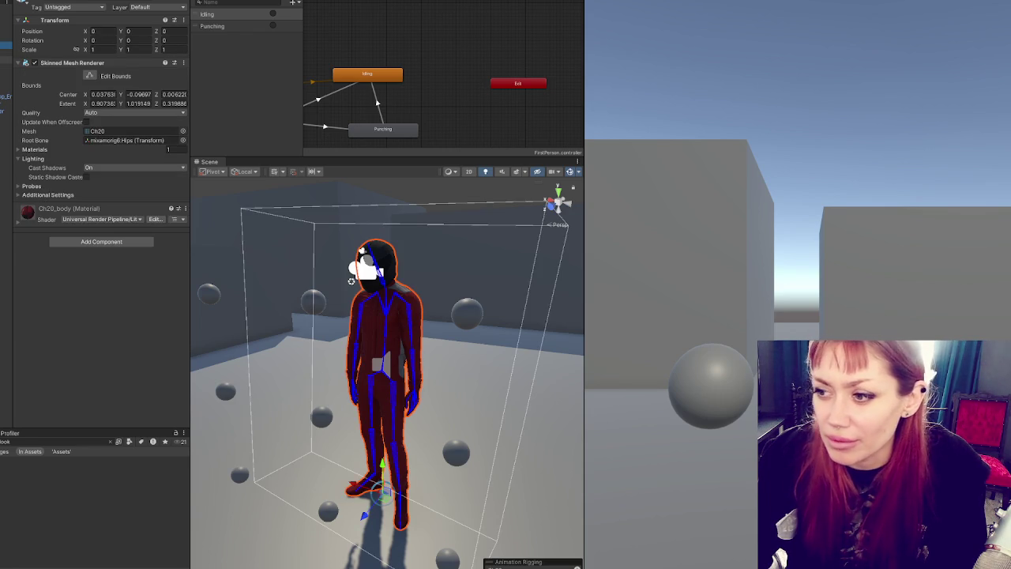
{"action": "left_click", "coordinate": [6, 140]}
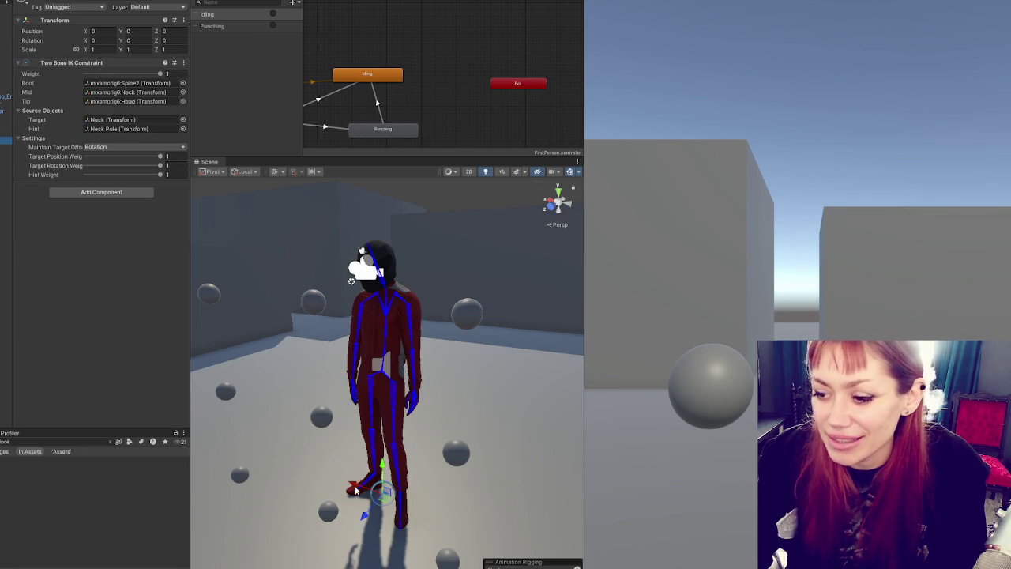
{"action": "left_click_drag", "start_coordinate": [383, 470], "coordinate": [384, 226]}
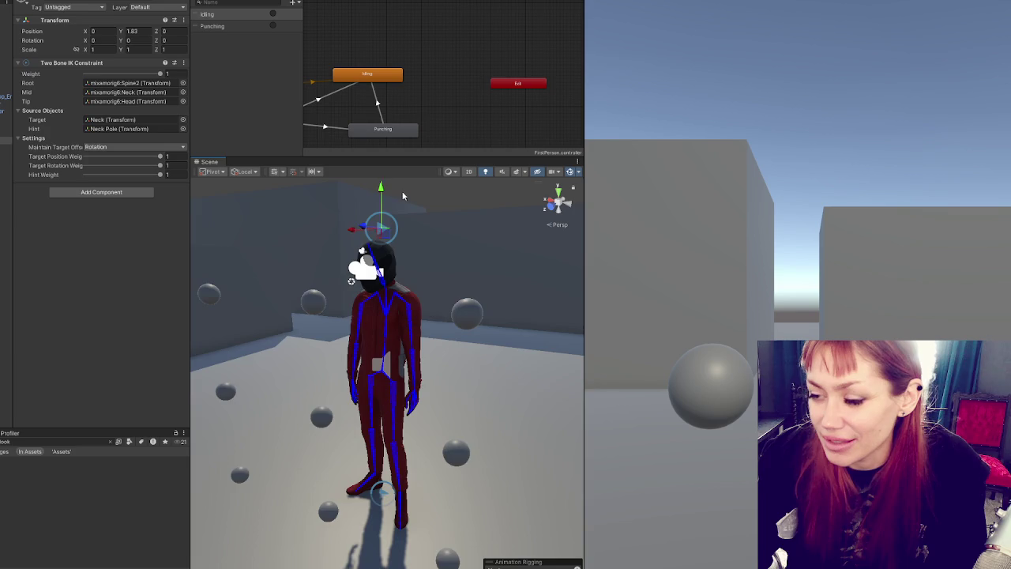
{"action": "mouse_move", "coordinate": [322, 233]}
{"action": "left_mouse_down"}
{"action": "mouse_move", "coordinate": [304, 233]}
{"action": "mouse_move", "coordinate": [319, 229]}
{"action": "left_mouse_up"}
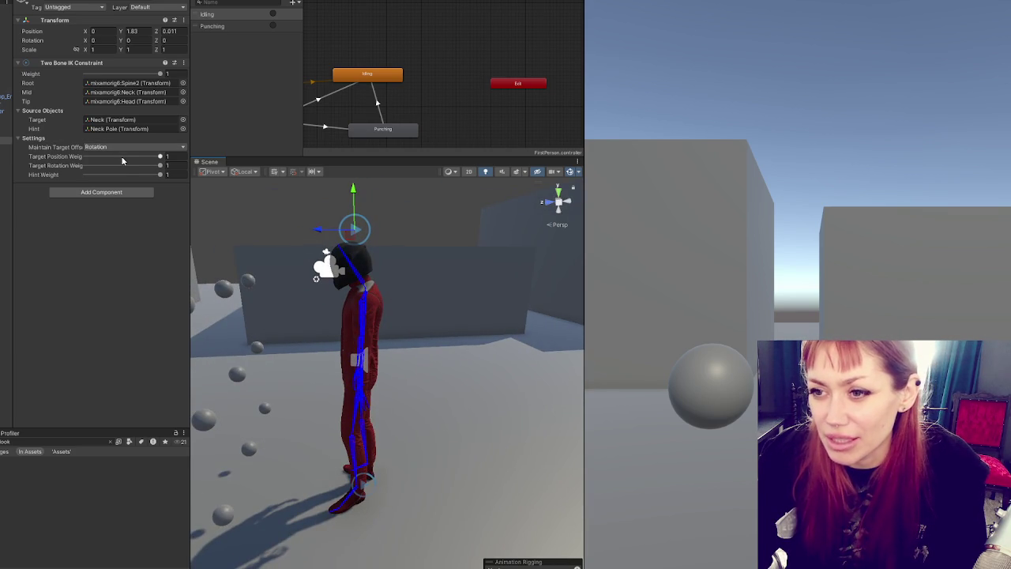
Step: Inspect the root, body mesh, main camera and Neck Pole, then select the character control script object
{"action": "left_click", "coordinate": [7, 32]}
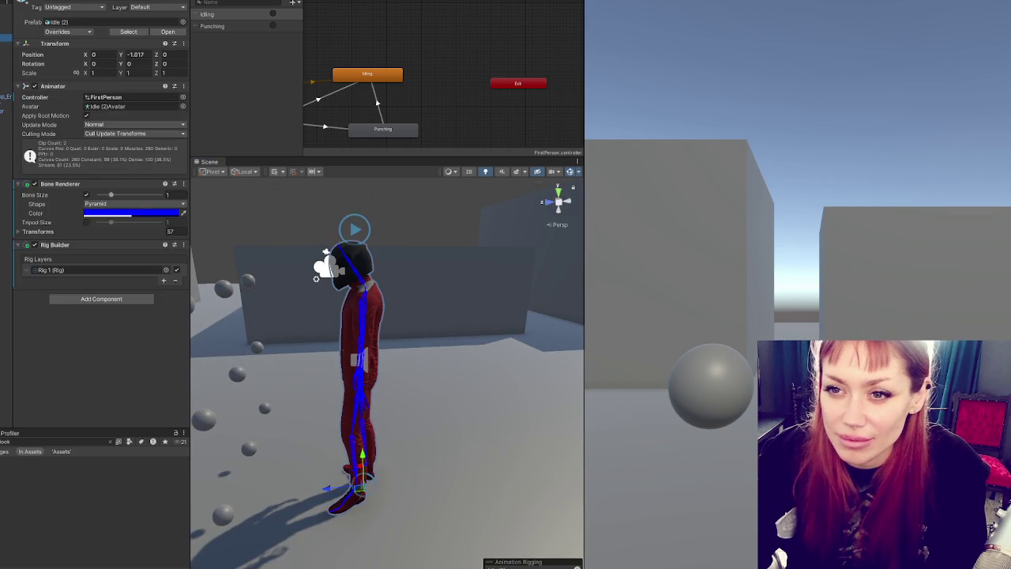
{"action": "left_click", "coordinate": [6, 45]}
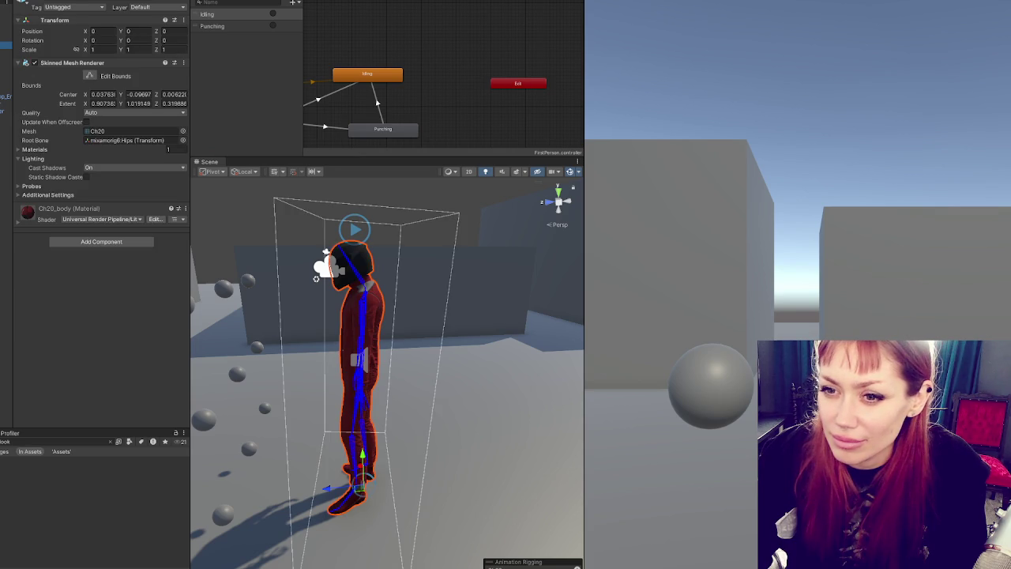
{"action": "left_click", "coordinate": [6, 23]}
{"action": "left_click", "coordinate": [6, 31]}
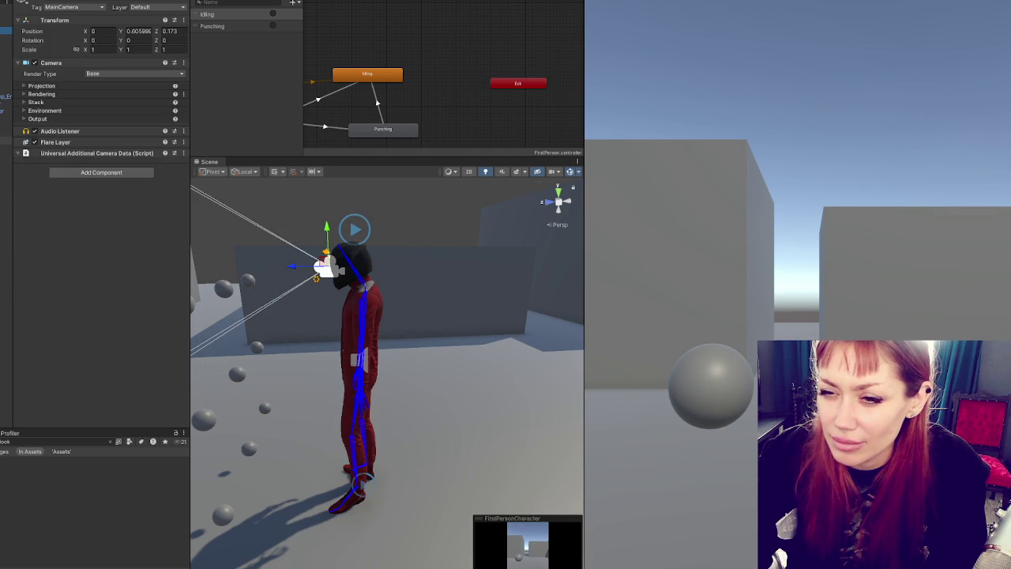
{"action": "left_click", "coordinate": [6, 141]}
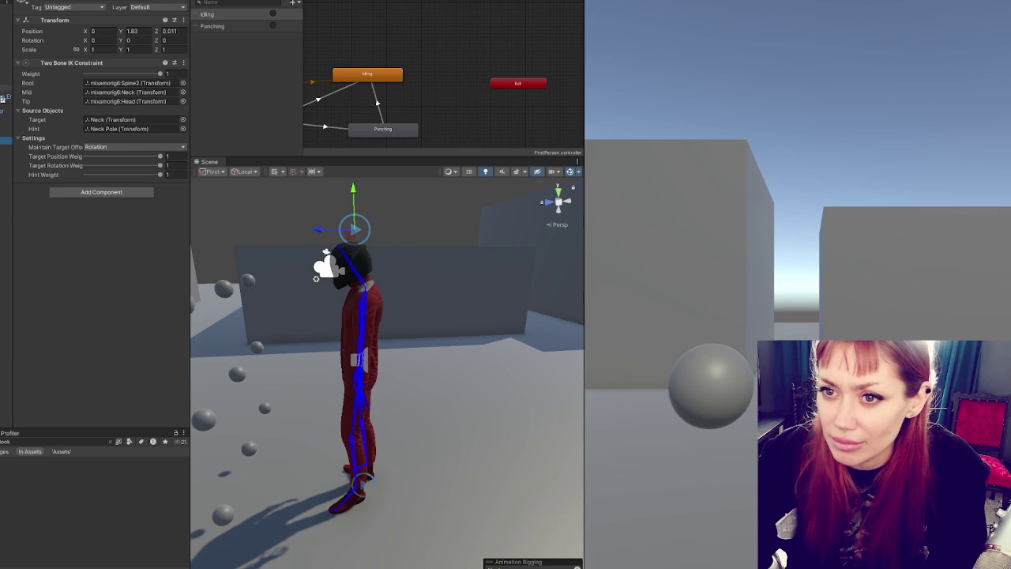
{"action": "left_click", "coordinate": [5, 37]}
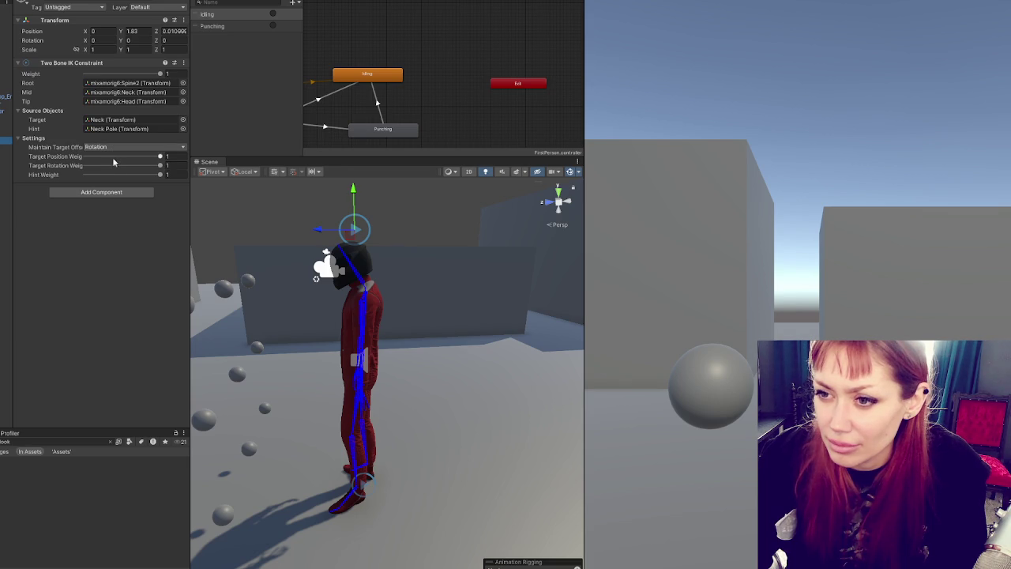
{"action": "left_click", "coordinate": [112, 129]}
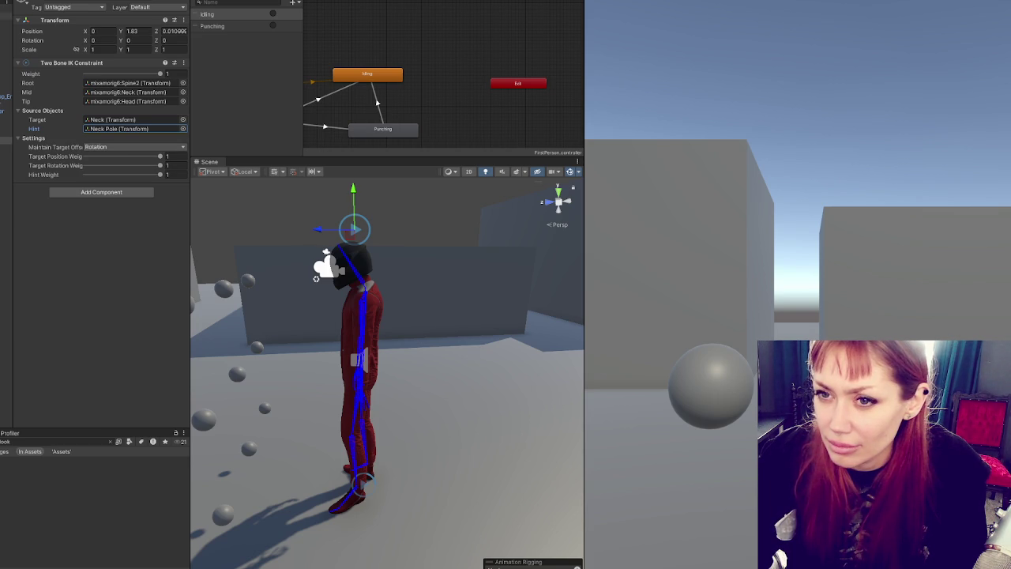
{"action": "left_click", "coordinate": [123, 63]}
{"action": "left_click", "coordinate": [122, 63]}
{"action": "left_click", "coordinate": [123, 64]}
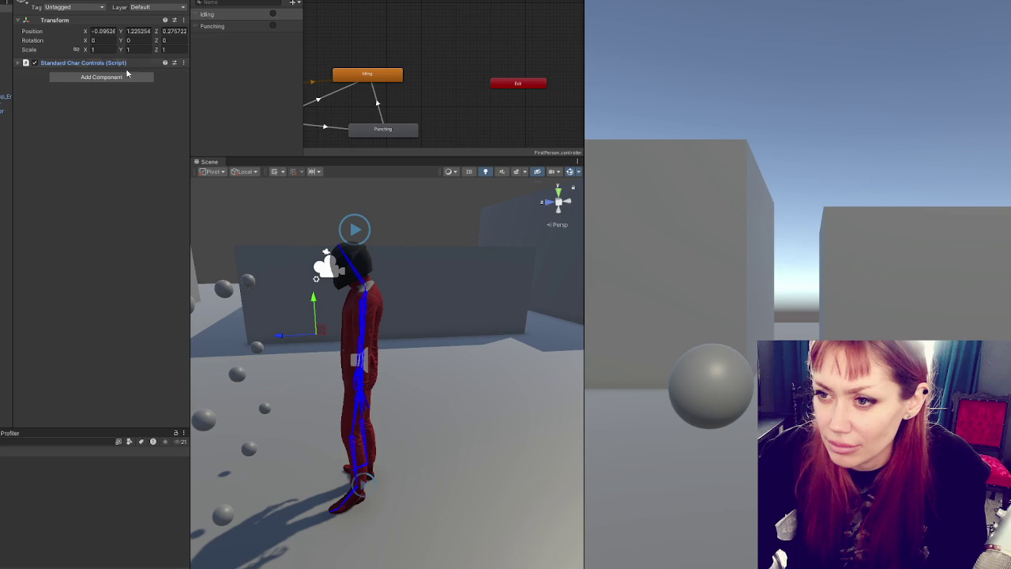
Step: Add [SerializeField] Transform target, cam and target.rotation = cam.rotation in Update to StandardCharControls, then save
{"action": "double_click", "coordinate": [124, 76]}
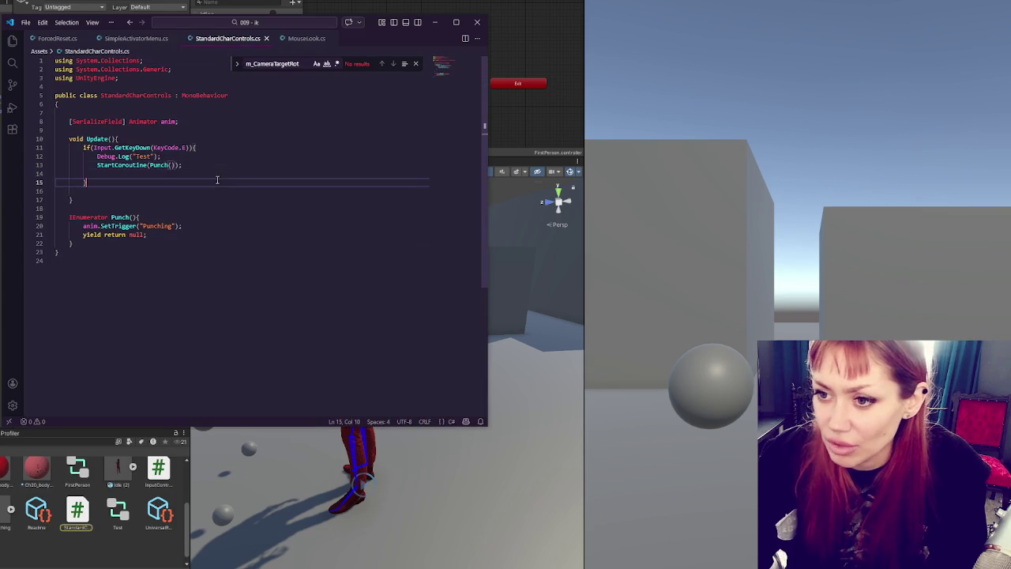
{"action": "key", "text": "Return"}
{"action": "key", "text": "Return"}
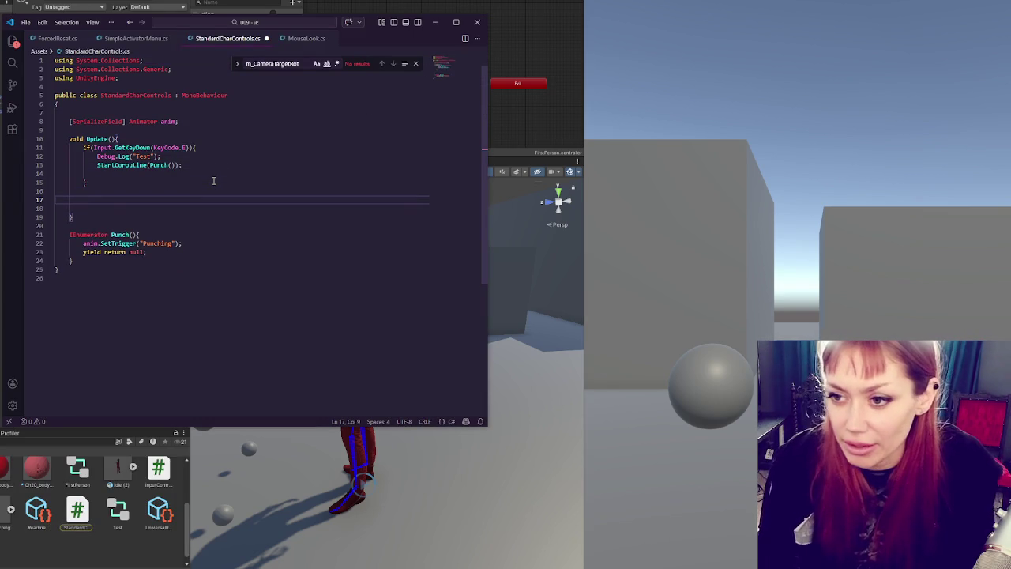
{"action": "left_click", "coordinate": [283, 123]}
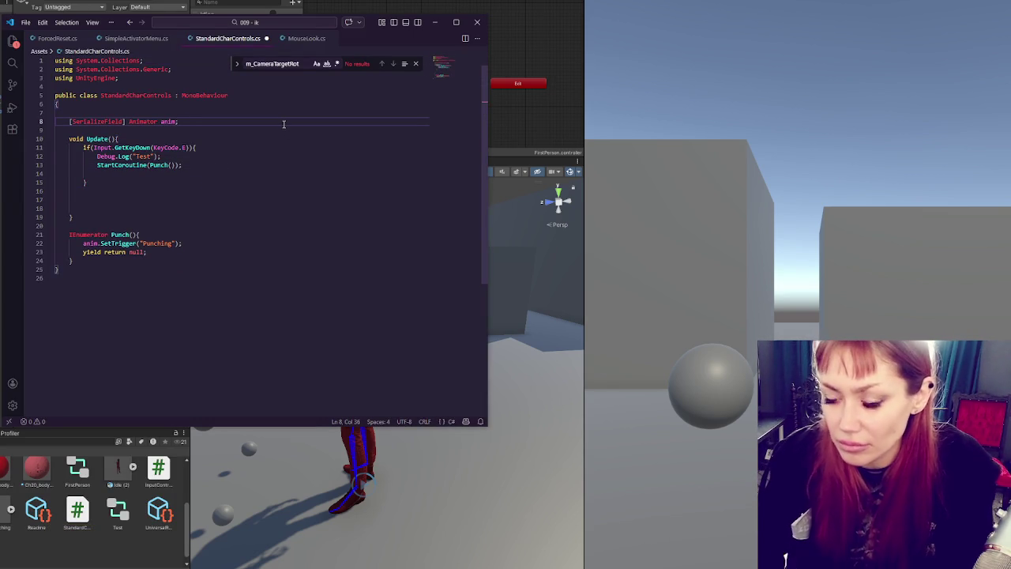
{"action": "key", "text": "Return"}
{"action": "type", "text": "[Serializ"}
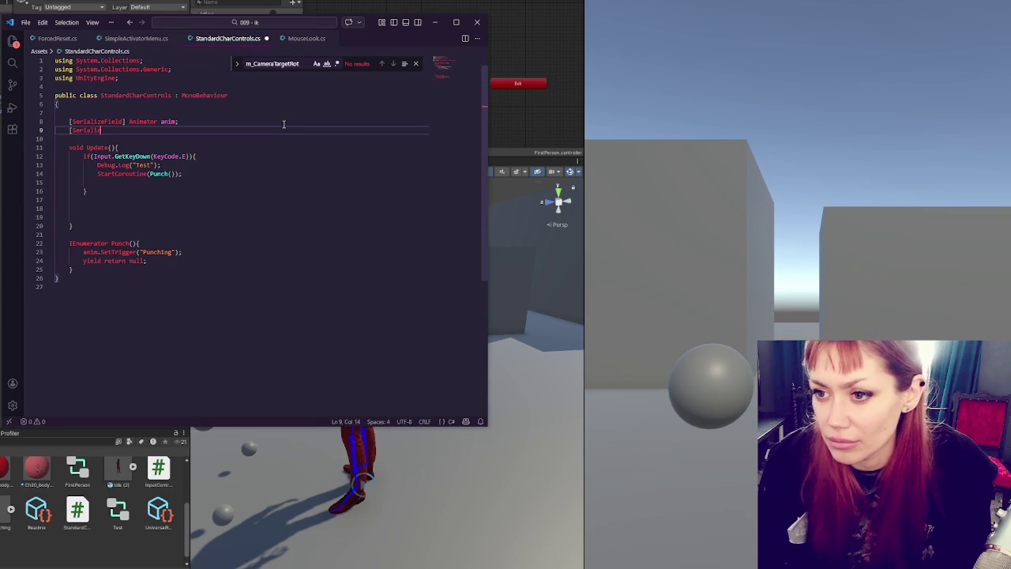
{"action": "type", "text": "eField] Trans"}
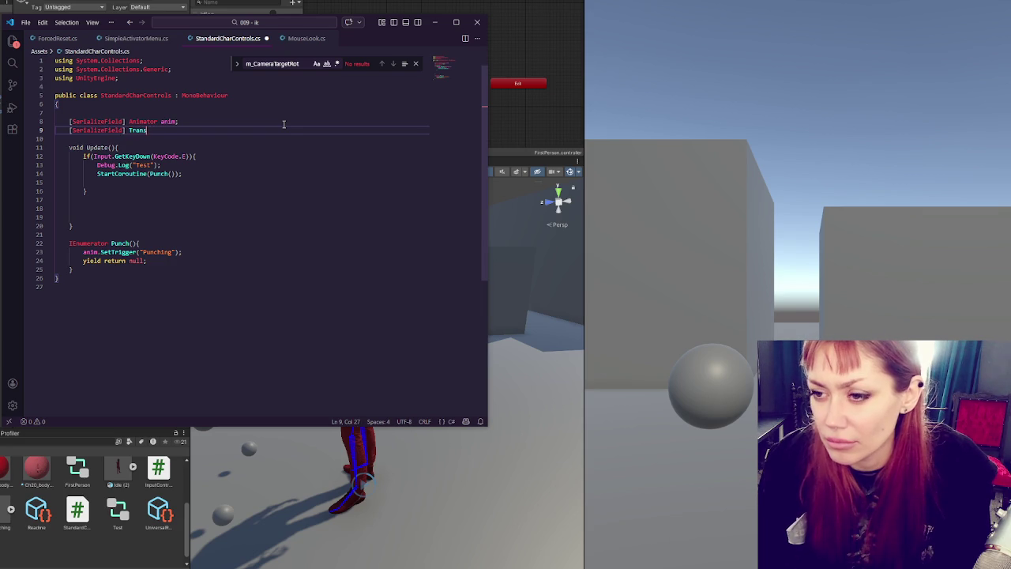
{"action": "type", "text": "target, cam;"}
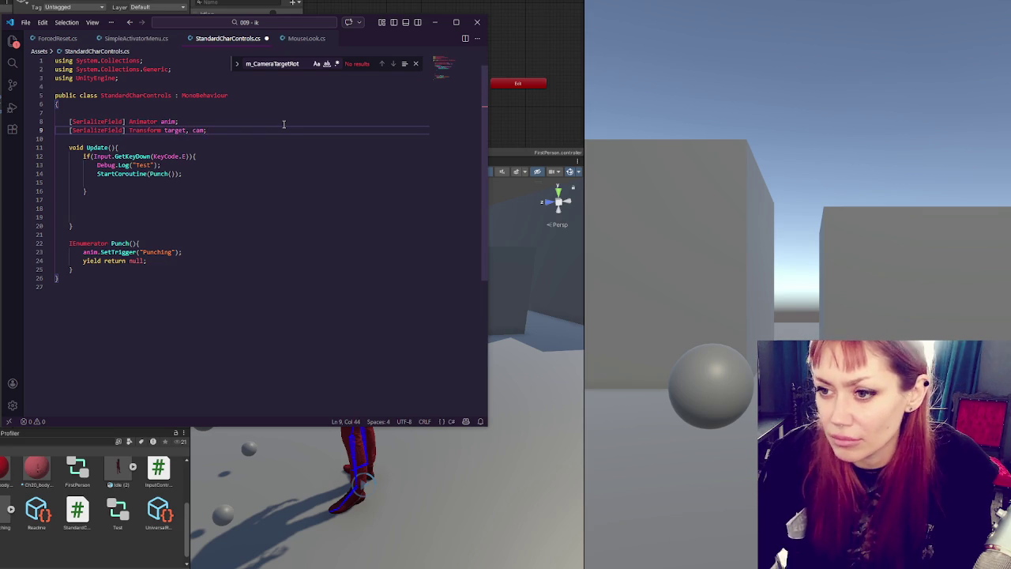
{"action": "left_click", "coordinate": [210, 182]}
{"action": "left_click", "coordinate": [192, 205]}
{"action": "type", "text": "target.rotation = cam.rotation;"}
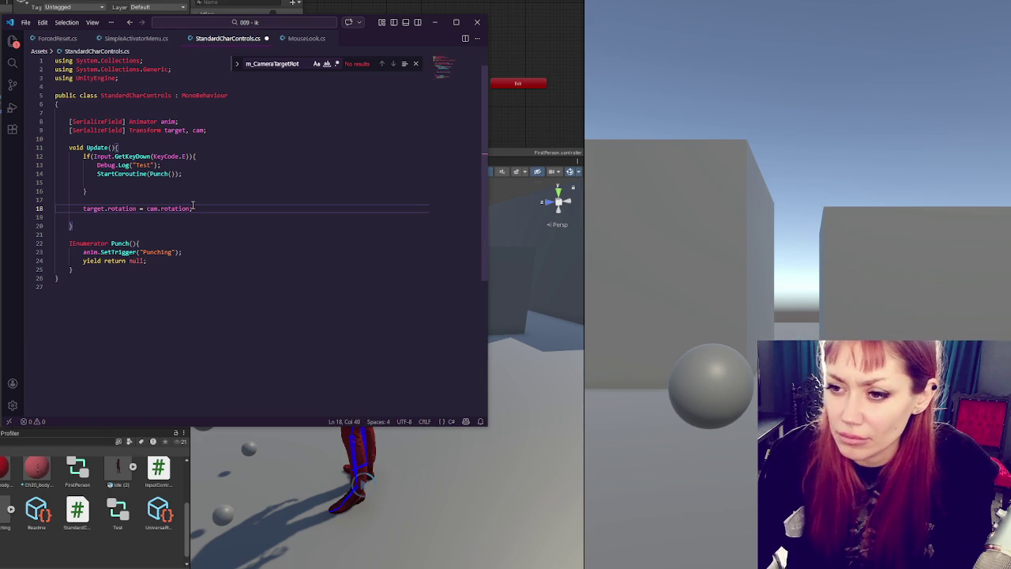
{"action": "key", "text": "ctrl+s"}
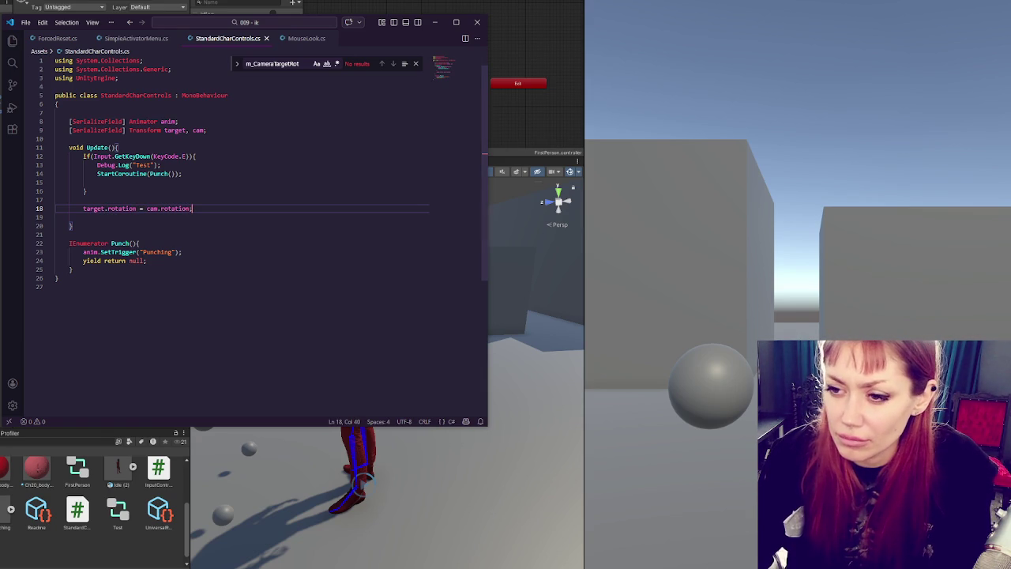
{"action": "key", "text": "alt+Tab"}
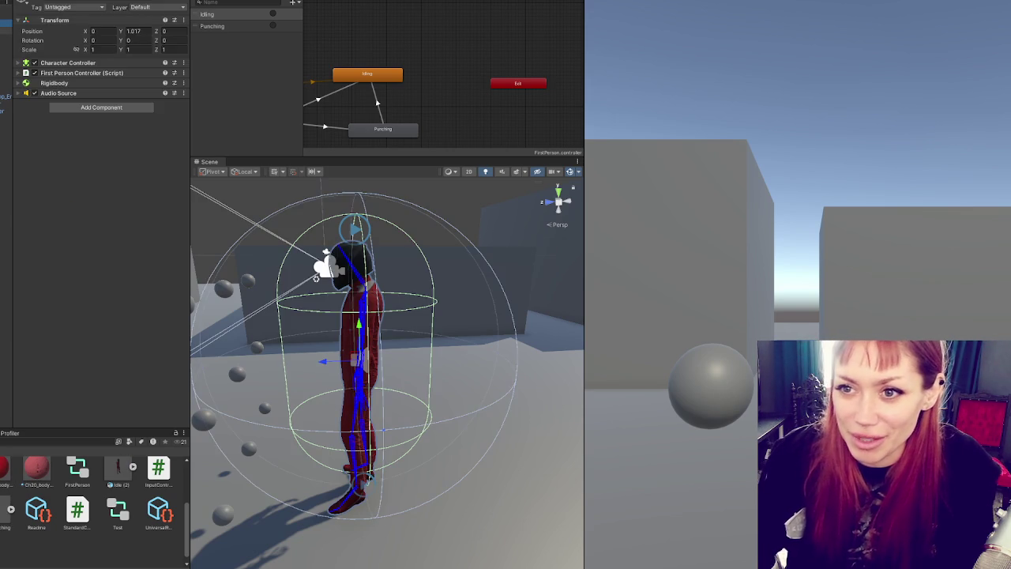
Step: Set Standard Char Controls' Target to Neck and Cam to FirstPersonCharacter, then enter Play mode
{"action": "left_click", "coordinate": [7, 7]}
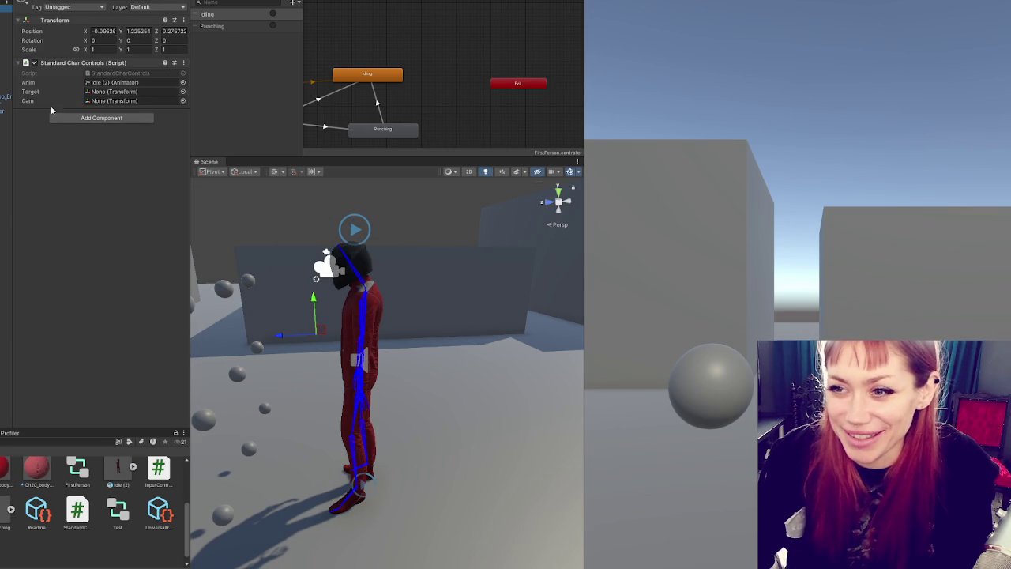
{"action": "left_click_drag", "start_coordinate": [122, 110], "coordinate": [142, 92]}
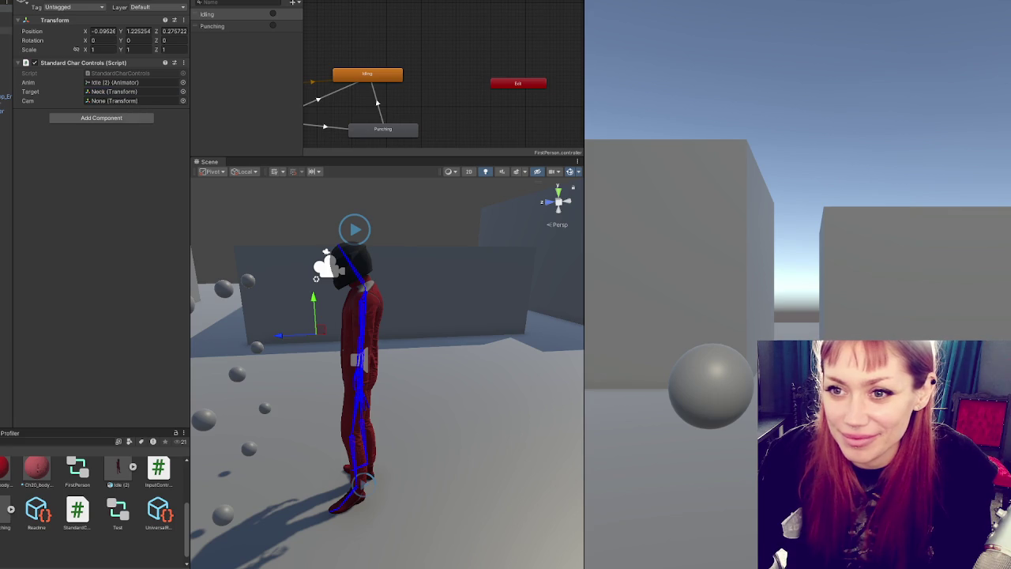
{"action": "mouse_move", "coordinate": [6, 38]}
{"action": "left_mouse_down"}
{"action": "mouse_move", "coordinate": [8, 57]}
{"action": "mouse_move", "coordinate": [129, 100]}
{"action": "left_mouse_up"}
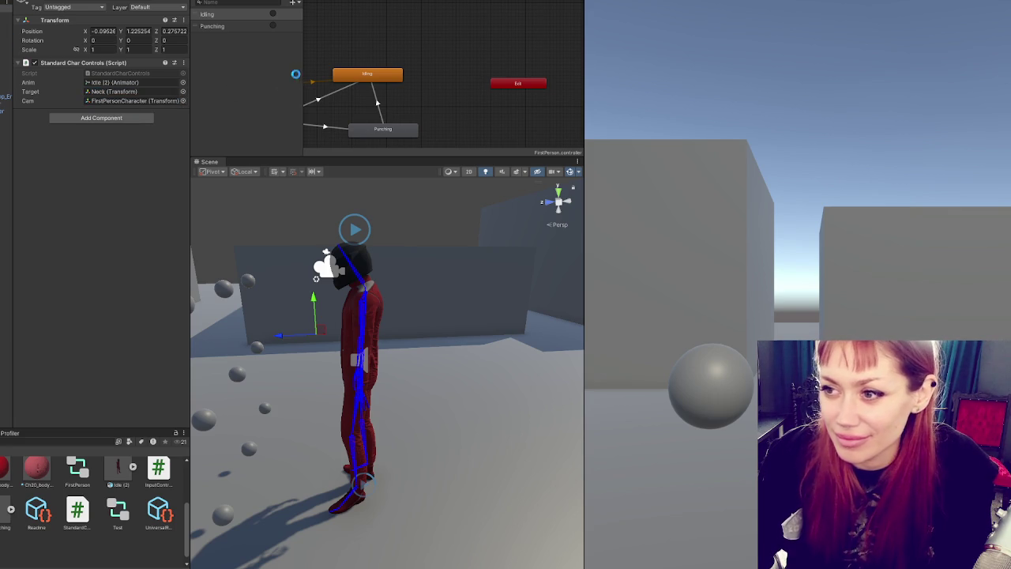
{"action": "key", "text": "ctrl+p"}
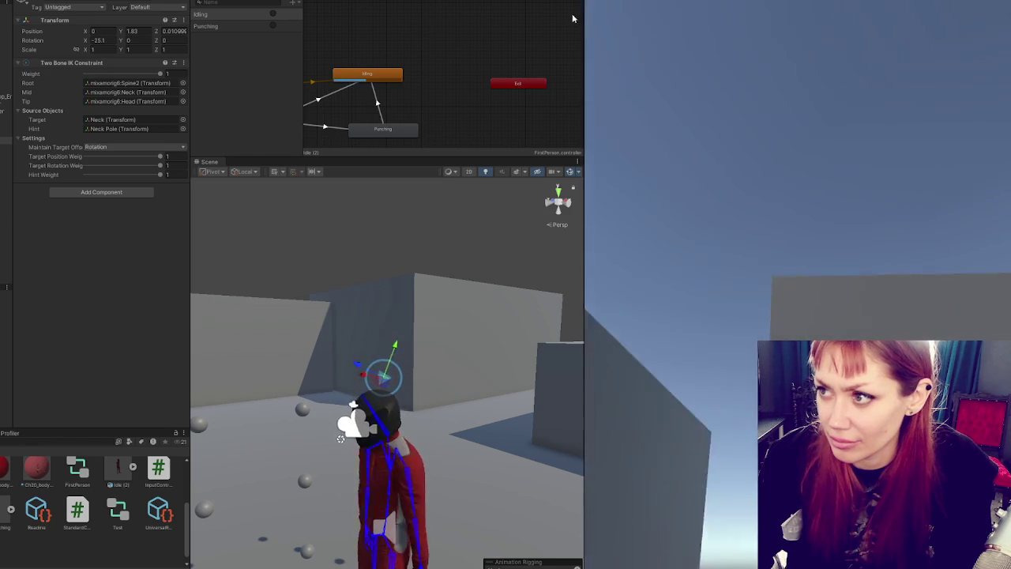
Step: Stop Play and add a cube scaled to 0.1 on all axes as a head marker
{"action": "key", "text": "ctrl+p"}
{"action": "key", "text": "ctrl+p"}
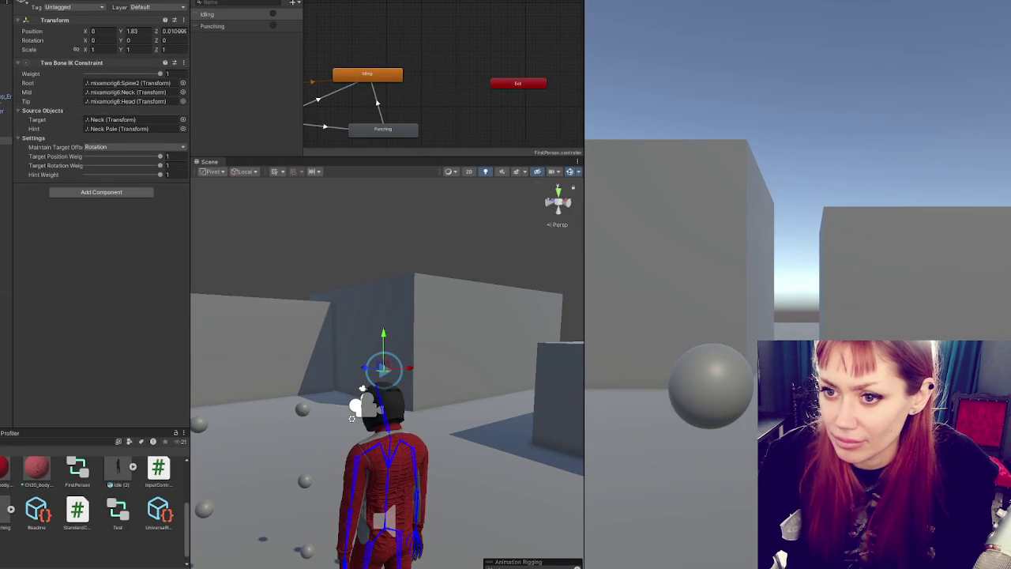
{"action": "right_click", "coordinate": [4, 140]}
{"action": "mouse_move", "coordinate": [67, 307]}
{"action": "left_click", "coordinate": [111, 305]}
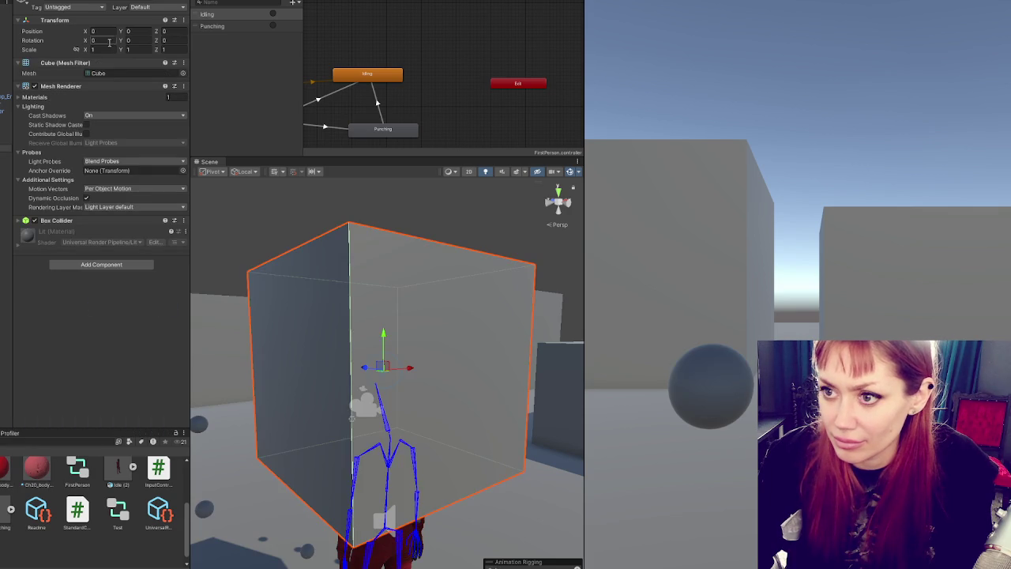
{"action": "type", "text": "0.1"}
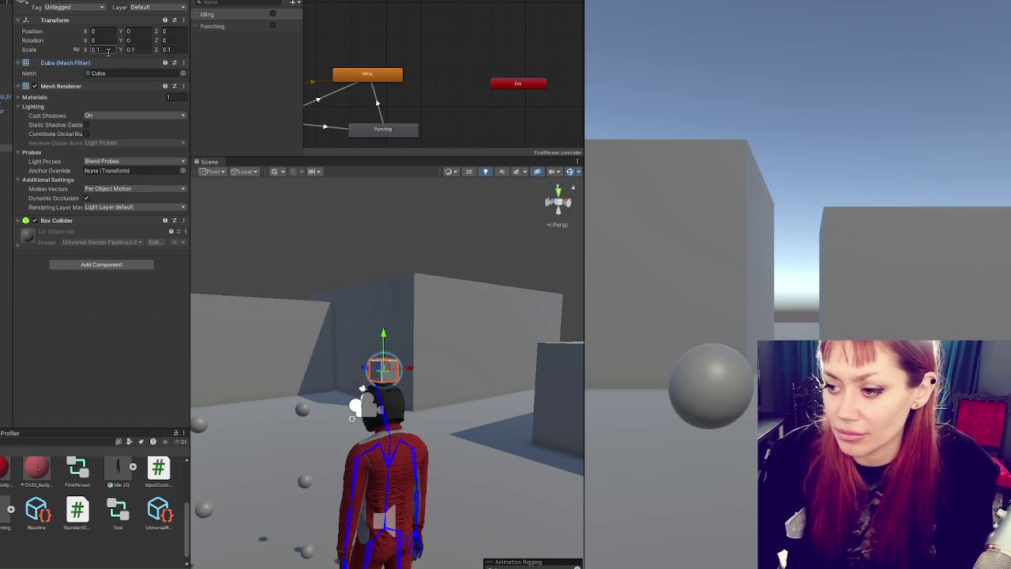
Step: Run the game and test looking around and punching near the walls
{"action": "key", "text": "ctrl+p"}
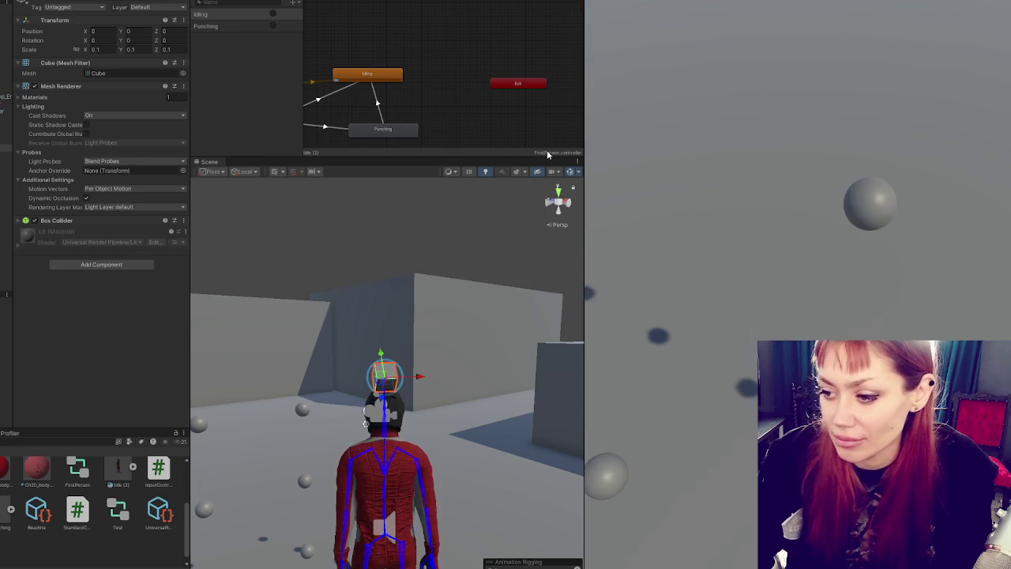
{"action": "left_click", "coordinate": [616, 123]}
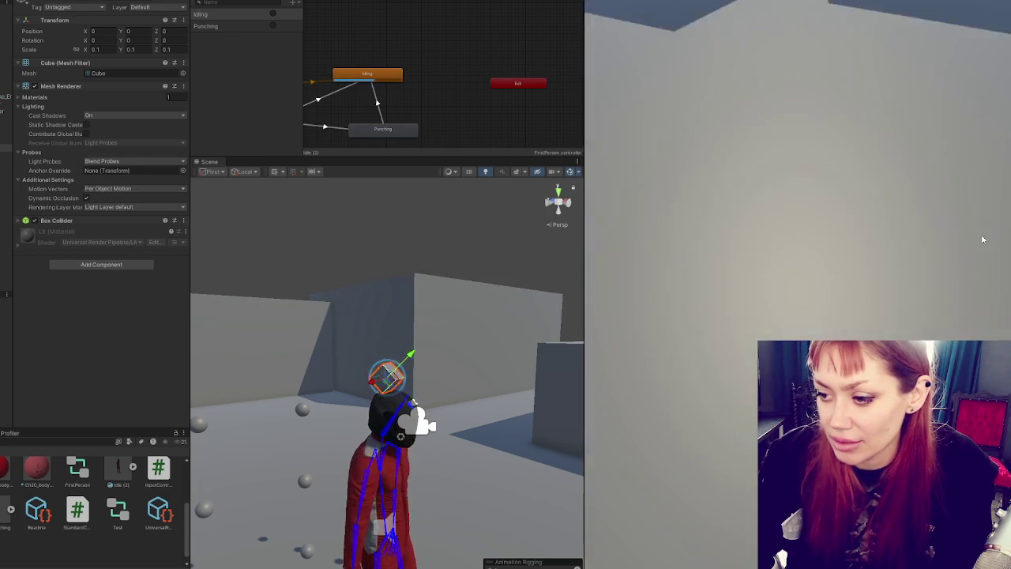
{"action": "left_click", "coordinate": [963, 194]}
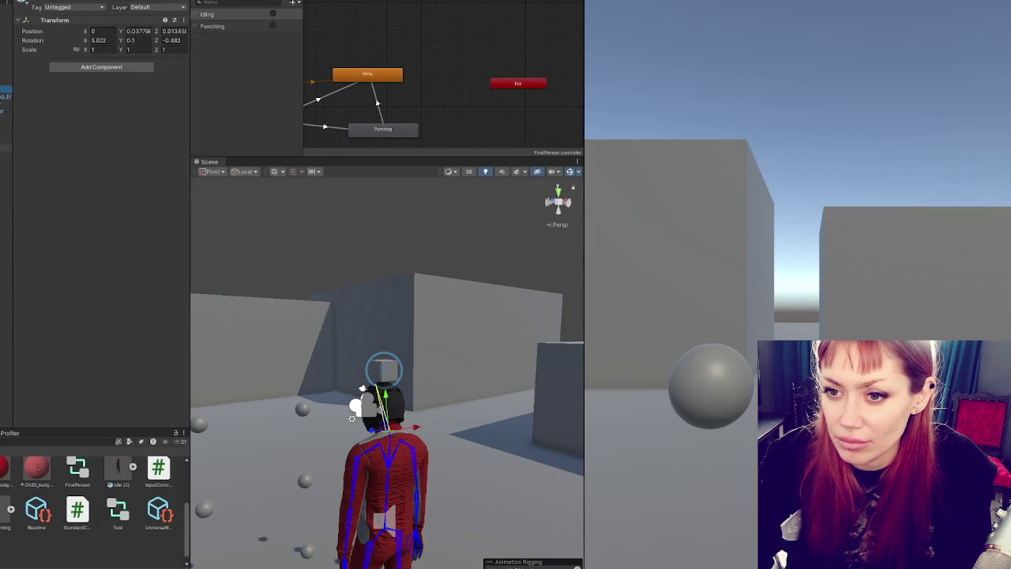
Step: Reselect the neck Two Bone IK object and set Maintain Target Offset to Position and Rotation
{"action": "left_click", "coordinate": [6, 141]}
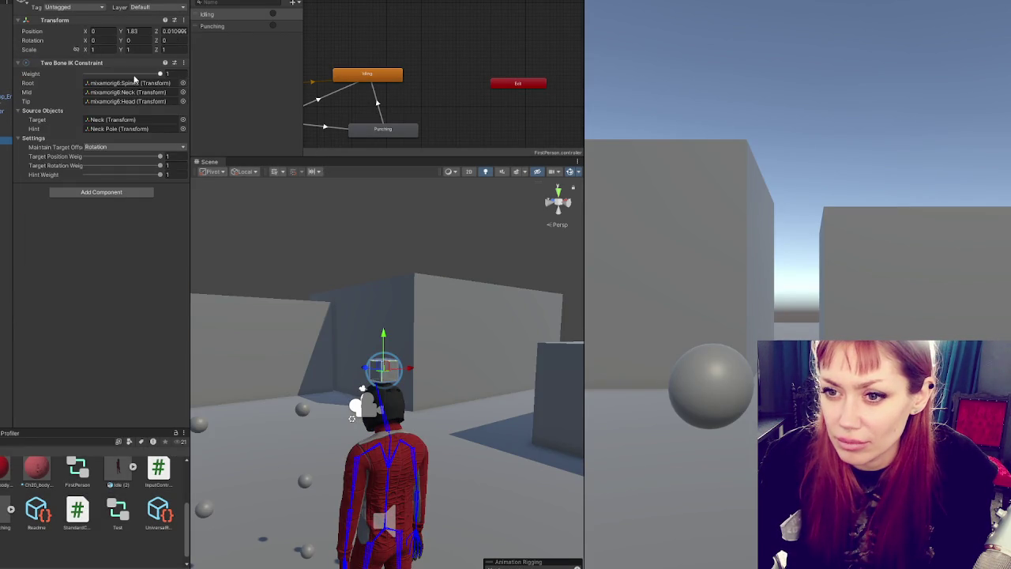
{"action": "left_click", "coordinate": [6, 31]}
{"action": "left_click", "coordinate": [5, 22]}
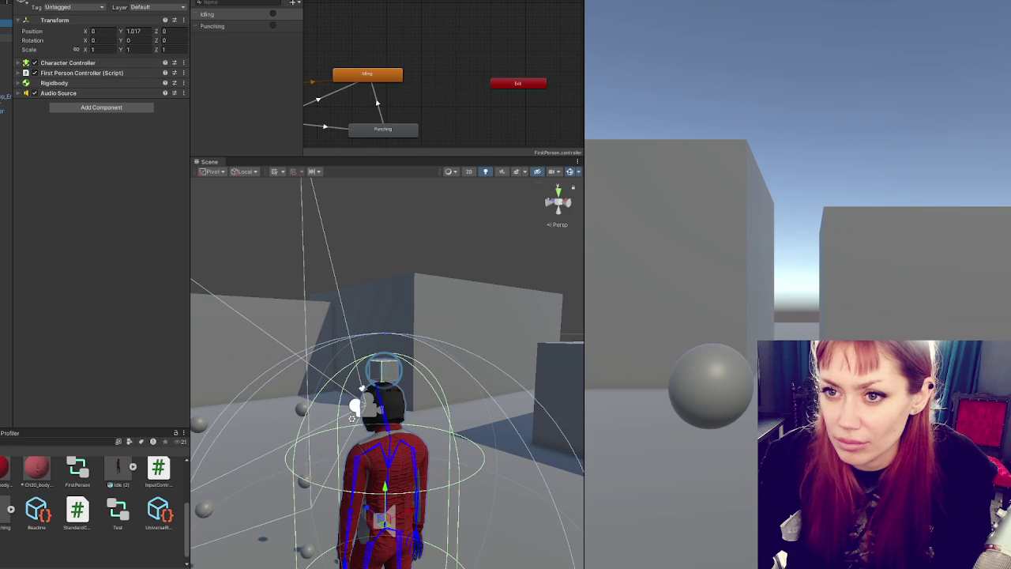
{"action": "left_click", "coordinate": [5, 129]}
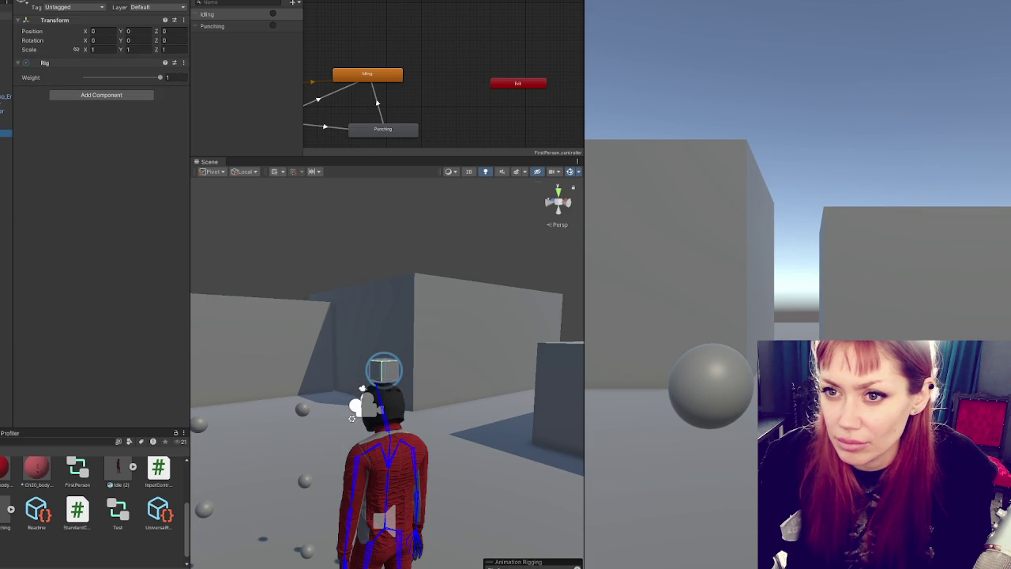
{"action": "left_click", "coordinate": [6, 33]}
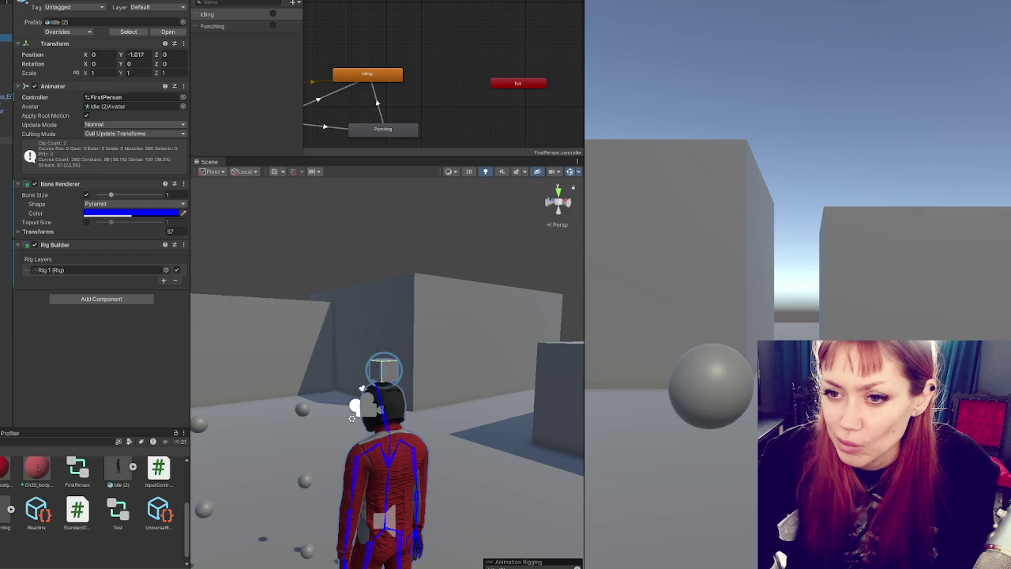
{"action": "left_click", "coordinate": [4, 110]}
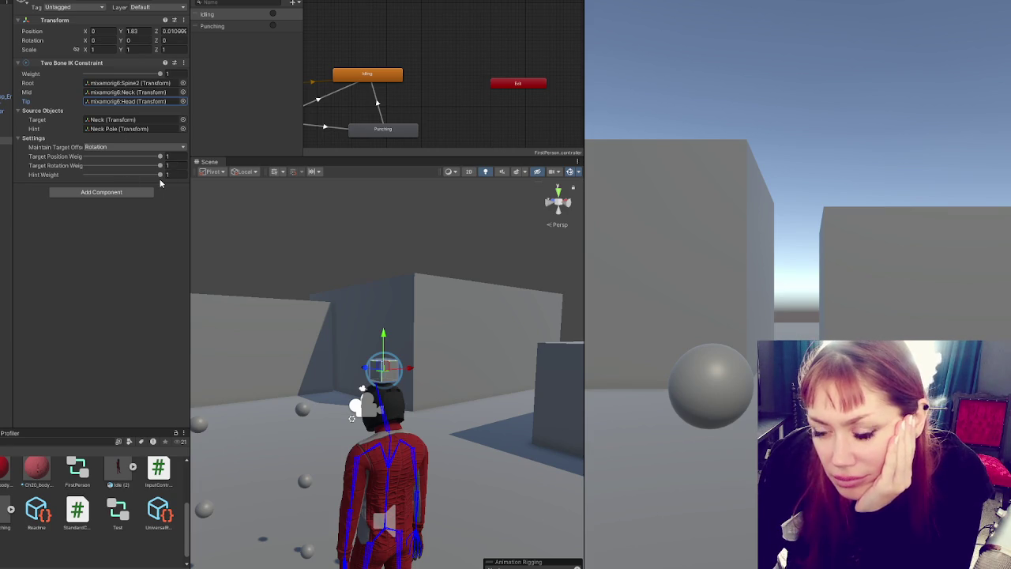
{"action": "left_click", "coordinate": [150, 149]}
{"action": "left_click", "coordinate": [119, 165]}
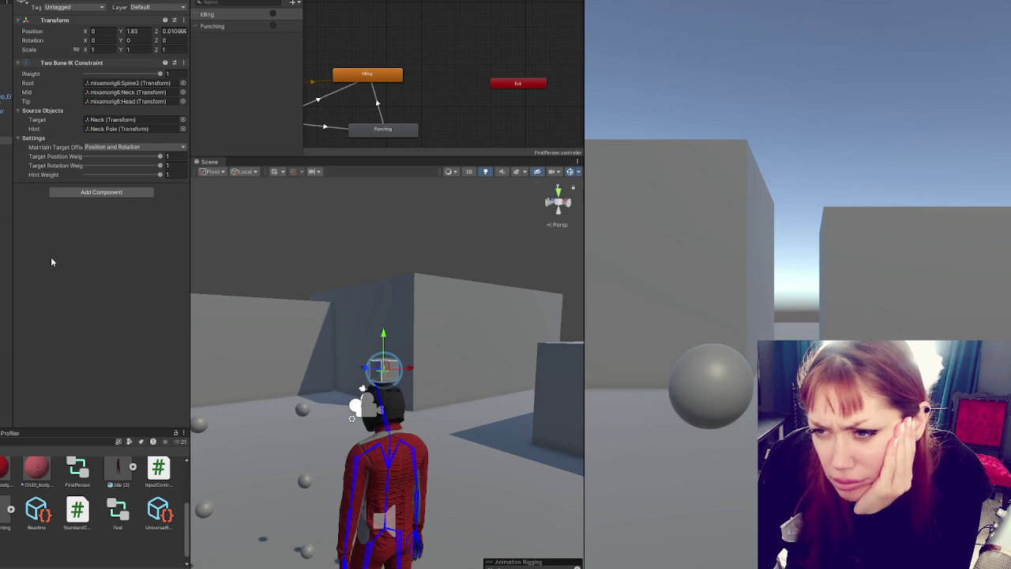
Step: Stop the game and raise the neck constraint object to the character's head height
{"action": "key", "text": "ctrl+p"}
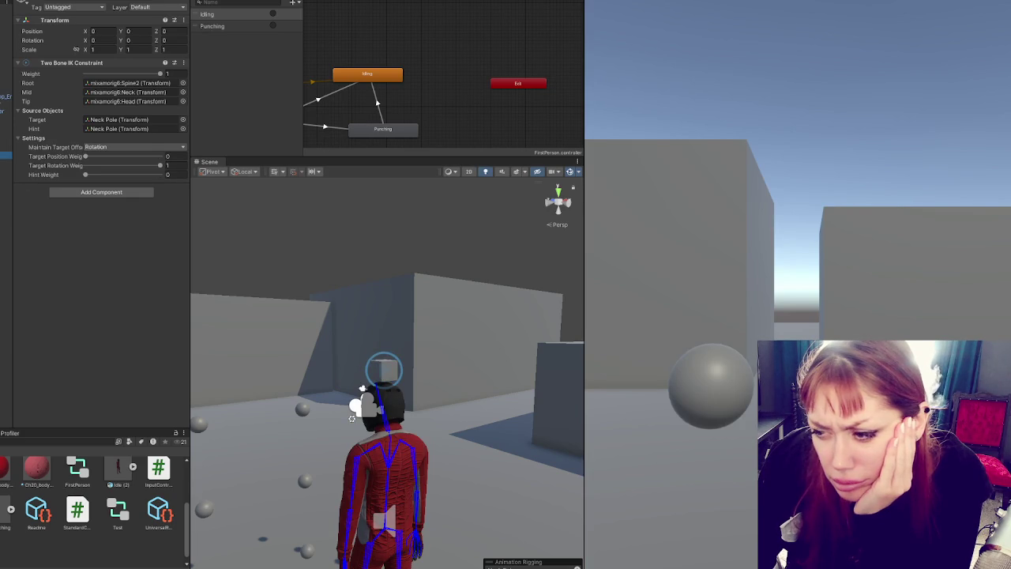
{"action": "scroll", "coordinate": [237, 331], "scroll_direction": "down", "scroll_amount": 3}
{"action": "mouse_move", "coordinate": [391, 545]}
{"action": "left_mouse_down"}
{"action": "mouse_move", "coordinate": [402, 399]}
{"action": "mouse_move", "coordinate": [416, 367]}
{"action": "mouse_move", "coordinate": [417, 396]}
{"action": "left_mouse_up"}
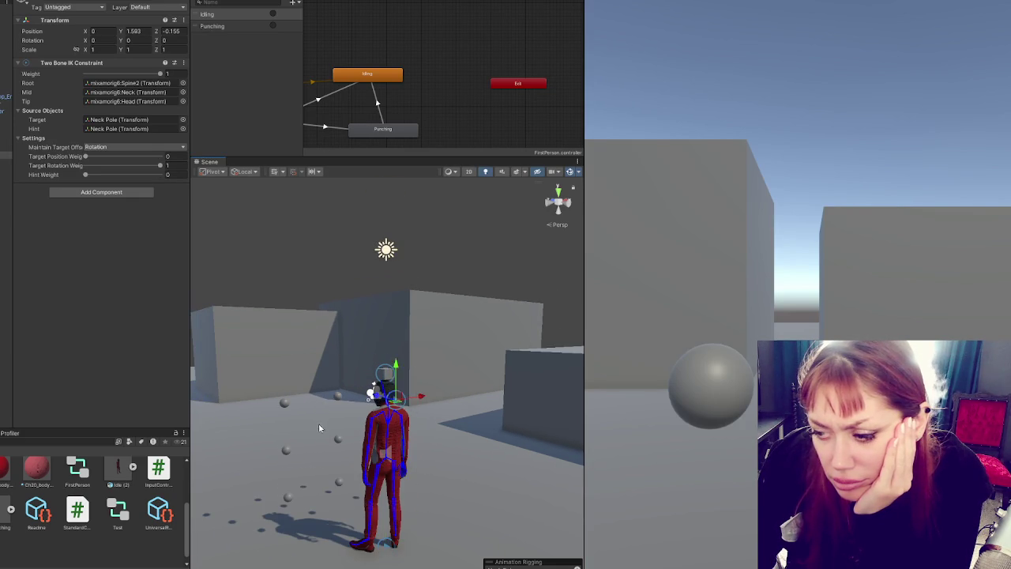
{"action": "key", "text": "f"}
Step: Chain the neck constraint as Neck–Head–HeadTop_End, with Rotation offset and hint weight 0.508
{"action": "left_click", "coordinate": [4, 141]}
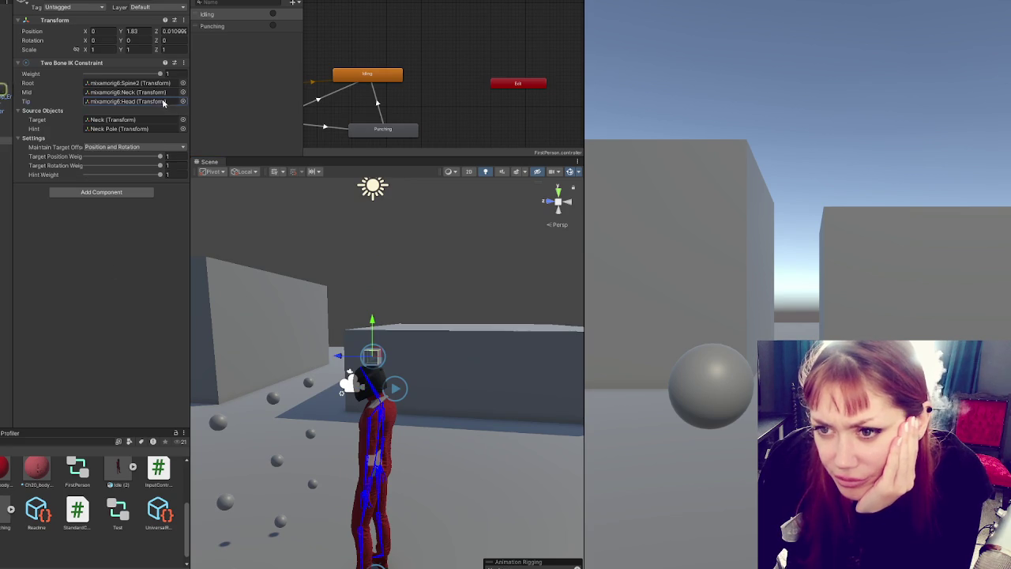
{"action": "left_click_drag", "start_coordinate": [131, 105], "coordinate": [129, 102]}
{"action": "left_click_drag", "start_coordinate": [6, 89], "coordinate": [131, 92]}
{"action": "left_click_drag", "start_coordinate": [6, 83], "coordinate": [131, 83]}
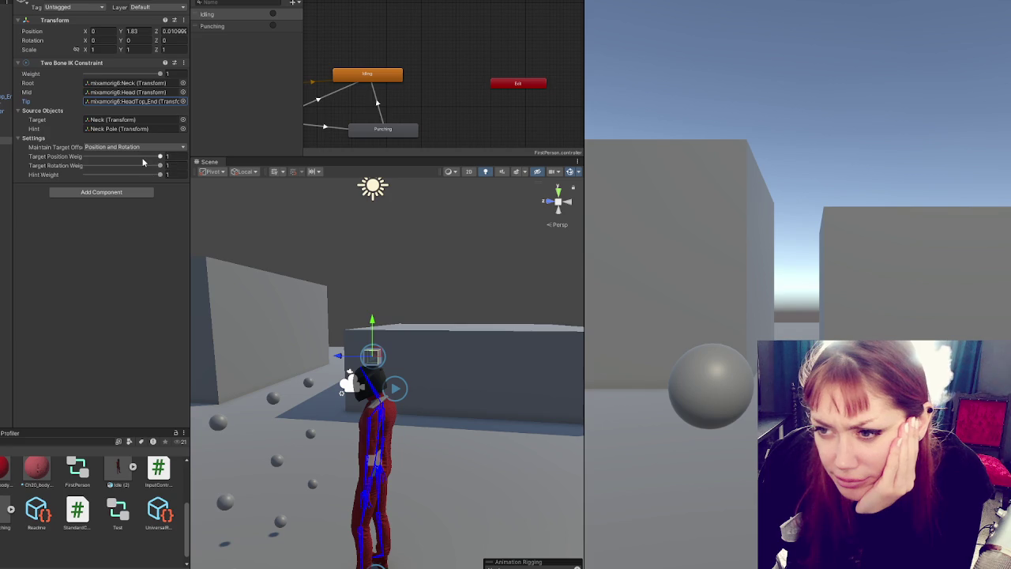
{"action": "left_click", "coordinate": [91, 148]}
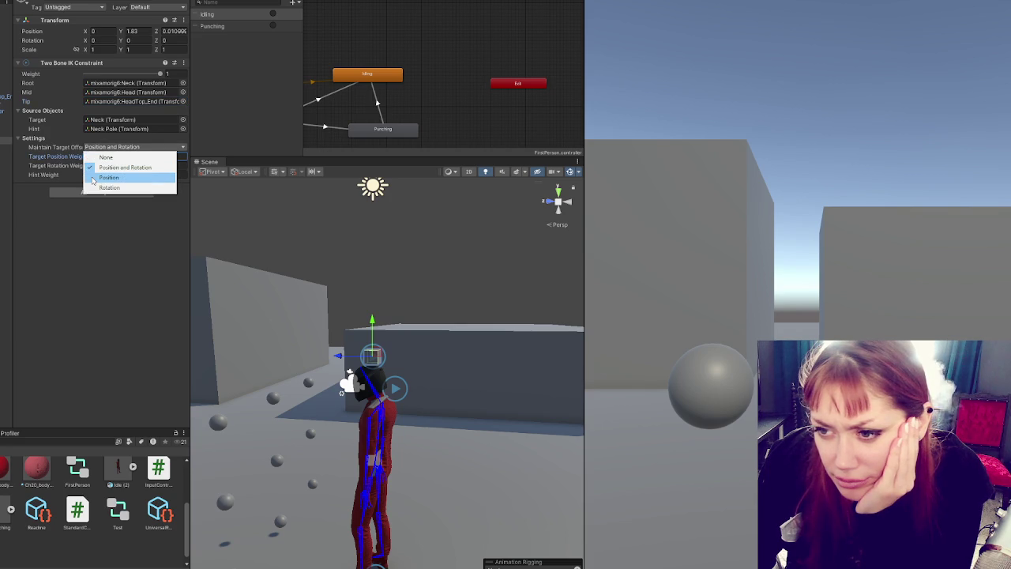
{"action": "left_click", "coordinate": [101, 187]}
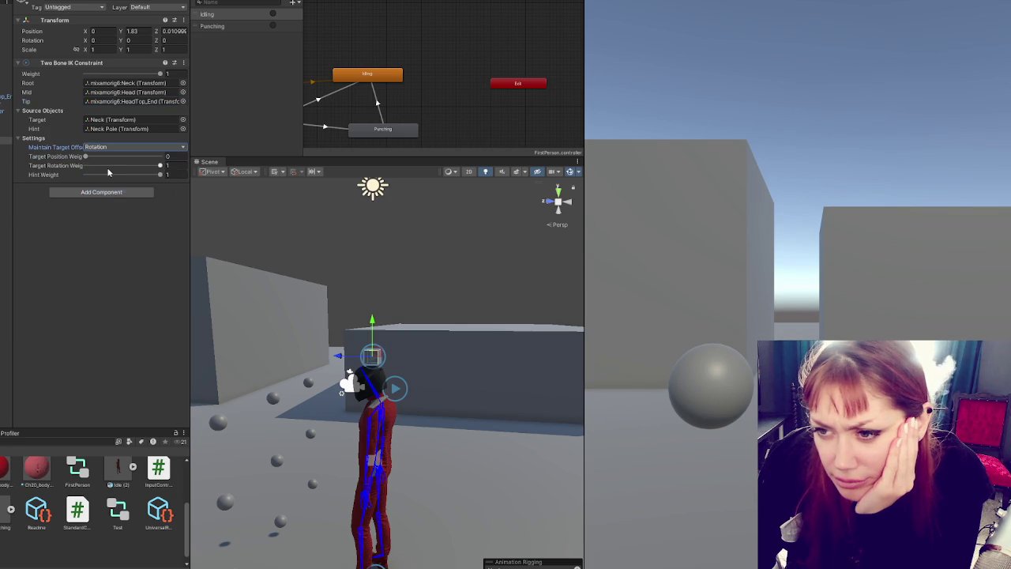
{"action": "left_click_drag", "start_coordinate": [161, 175], "coordinate": [125, 180]}
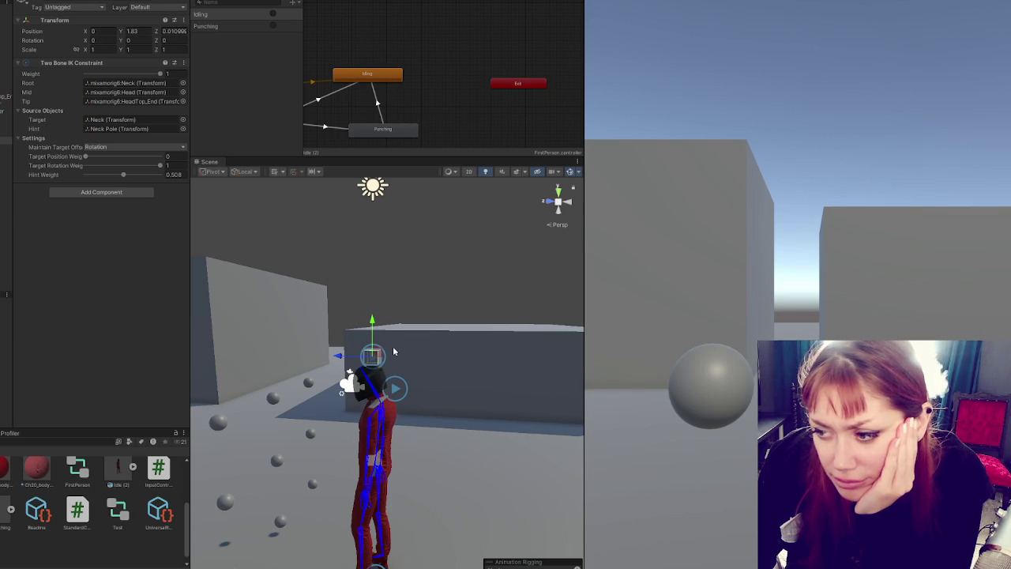
{"action": "left_click", "coordinate": [393, 351]}
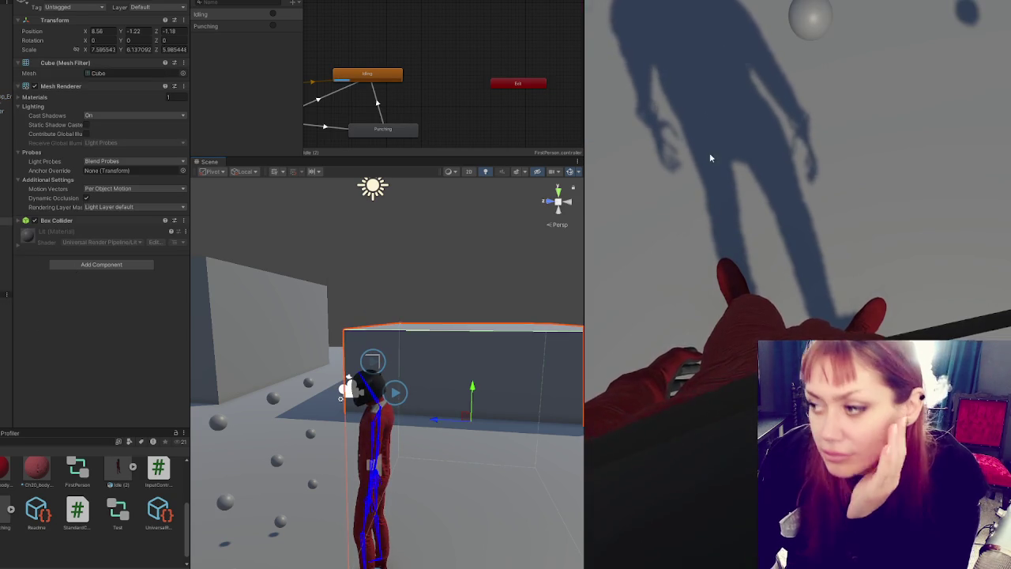
{"action": "left_click", "coordinate": [713, 176]}
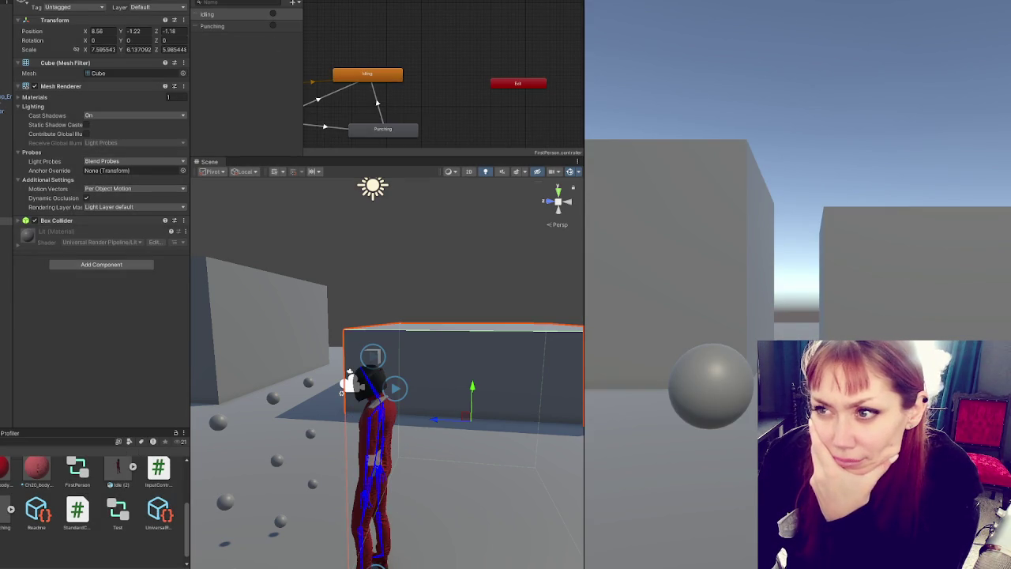
Step: List the Animator layers, confirm Base Layer blending stays Override, and add a new layer
{"action": "left_click", "coordinate": [229, 2]}
{"action": "left_click", "coordinate": [240, 17]}
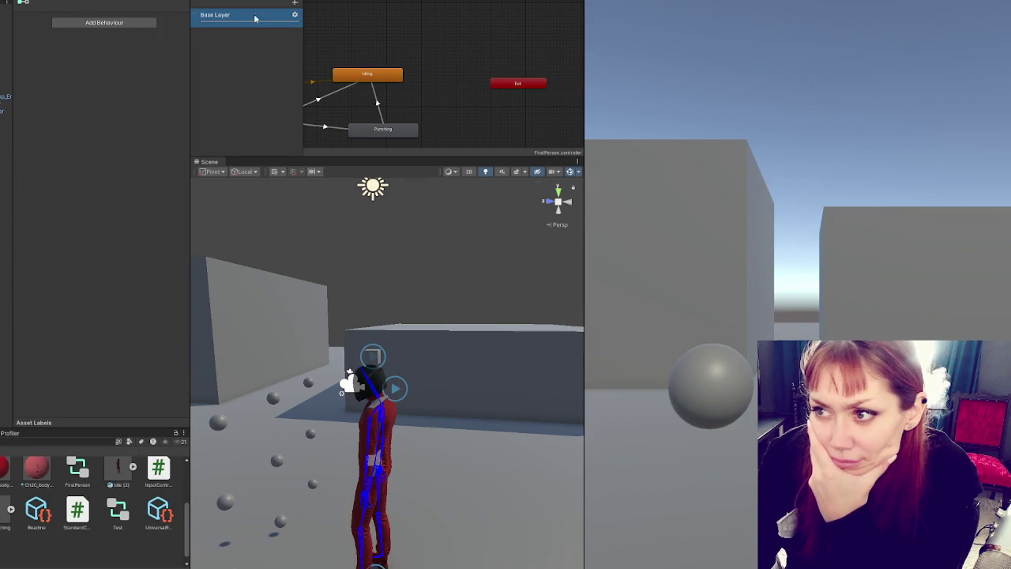
{"action": "left_click", "coordinate": [294, 16]}
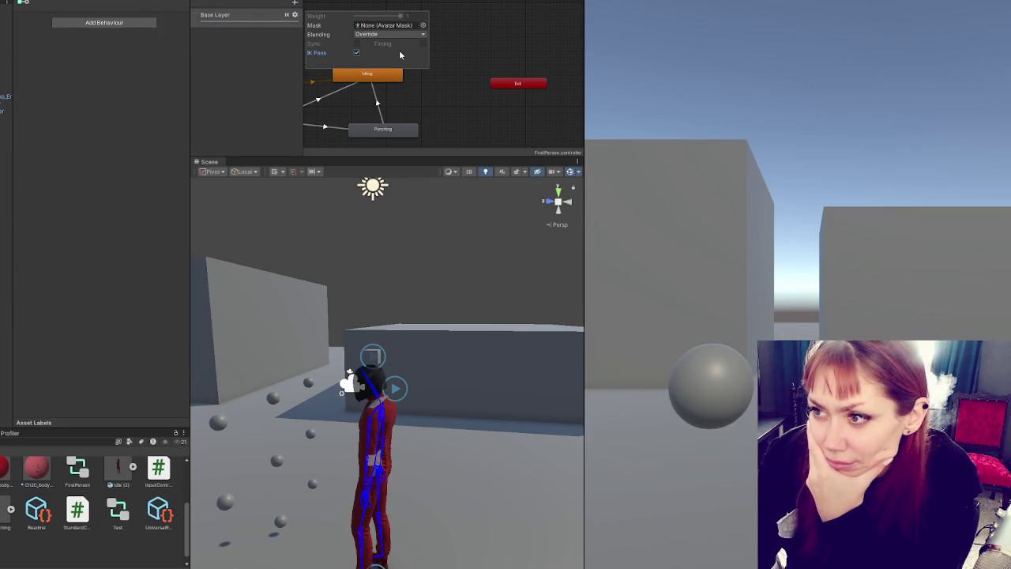
{"action": "left_click", "coordinate": [402, 35]}
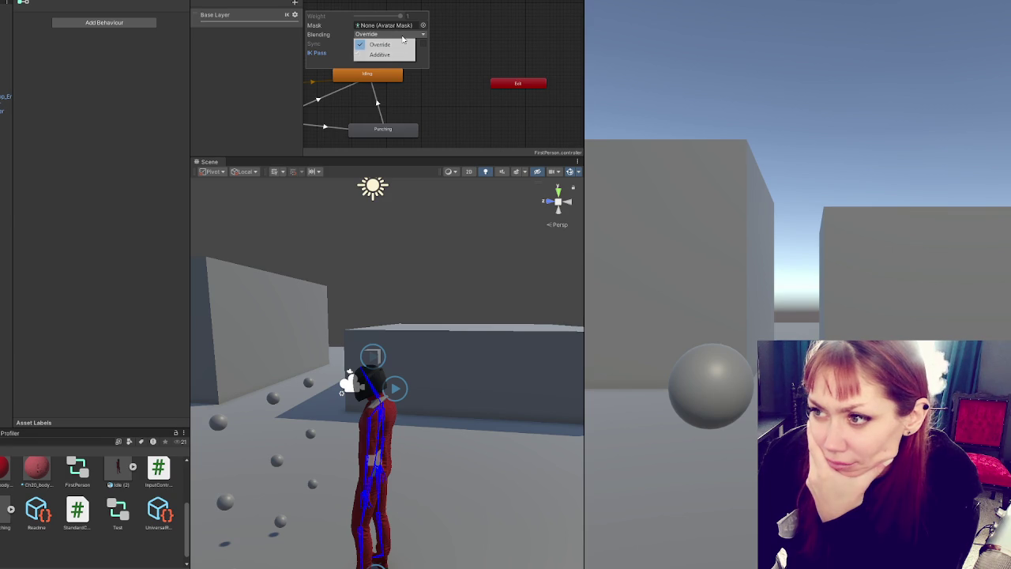
{"action": "left_click", "coordinate": [427, 58]}
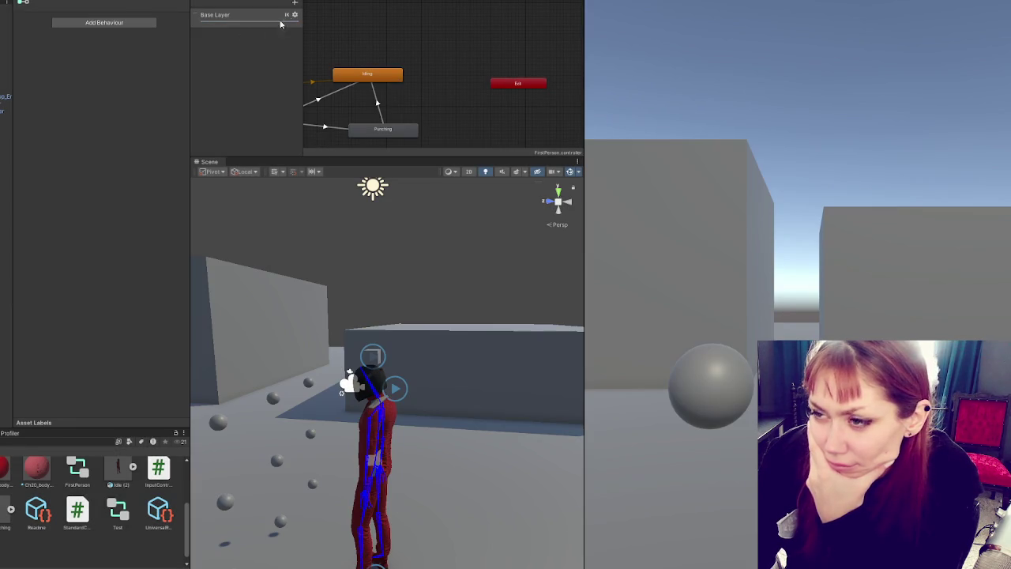
{"action": "left_click", "coordinate": [296, 3]}
{"action": "type", "text": "Head"}
{"action": "key", "text": "Return"}
{"action": "left_click", "coordinate": [295, 34]}
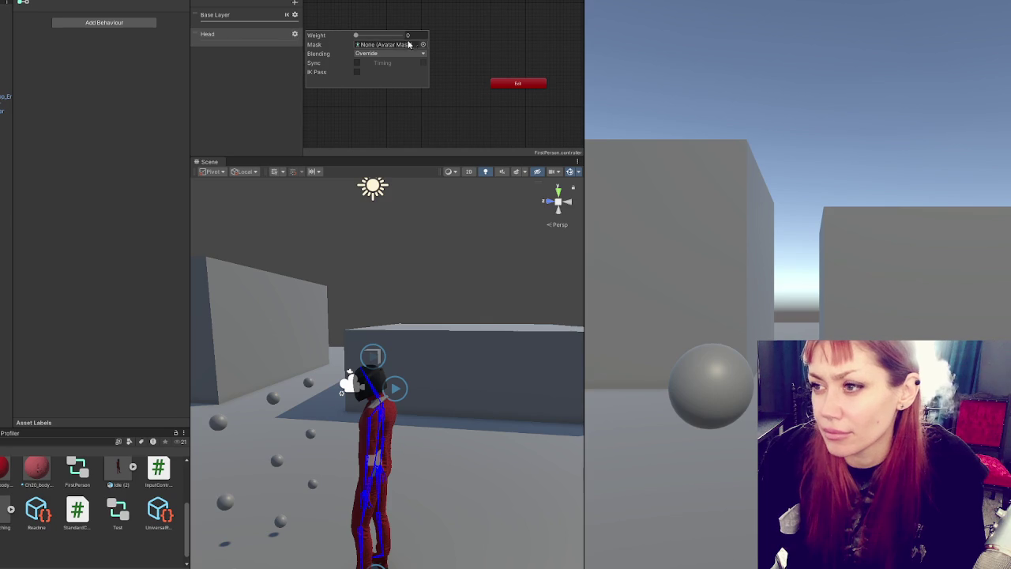
{"action": "left_click", "coordinate": [423, 44]}
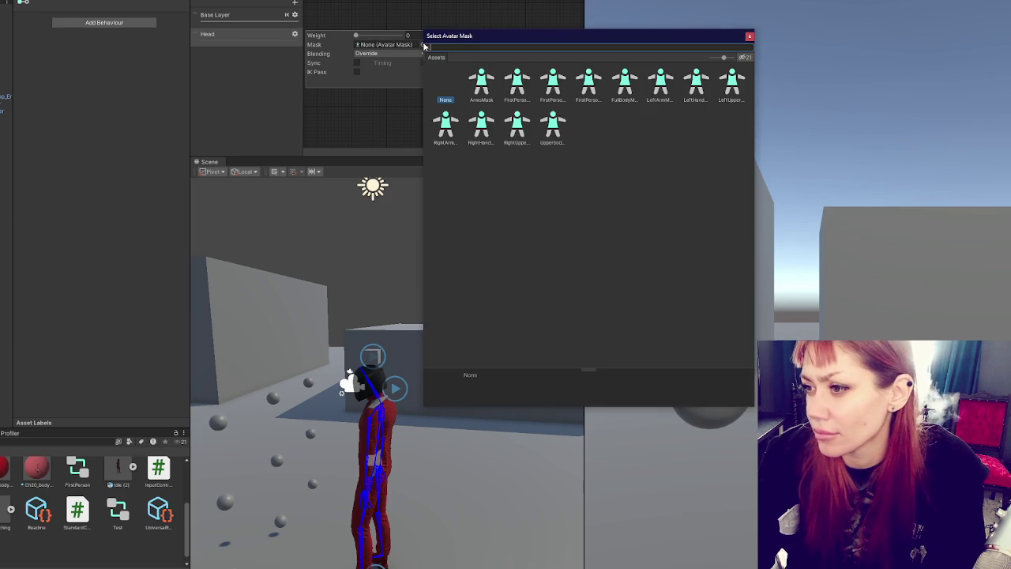
{"action": "left_click", "coordinate": [749, 38]}
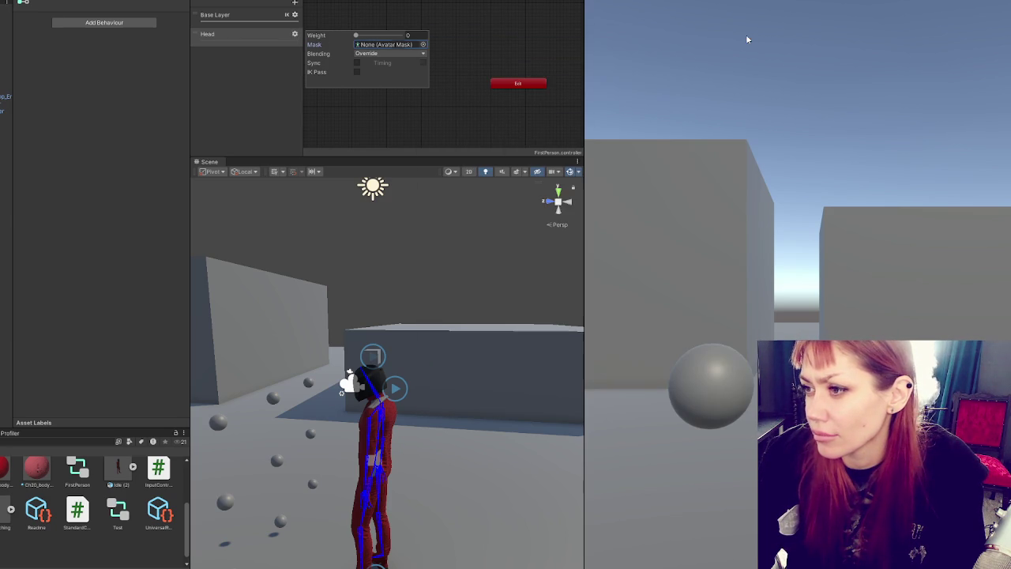
{"action": "right_click", "coordinate": [67, 549]}
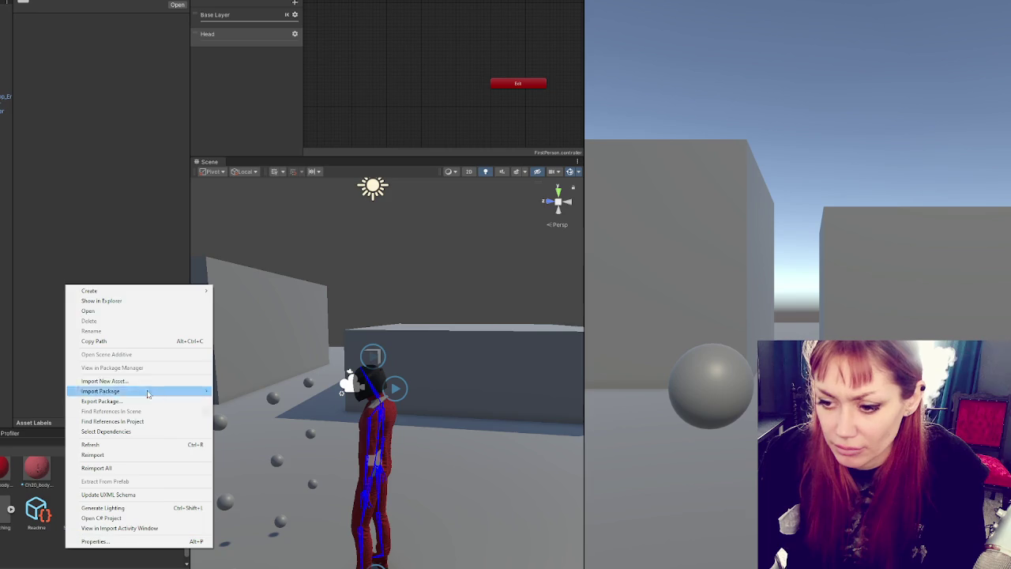
Step: Create an avatar mask named Head and assign it as the Head layer's Mask
{"action": "mouse_move", "coordinate": [158, 292]}
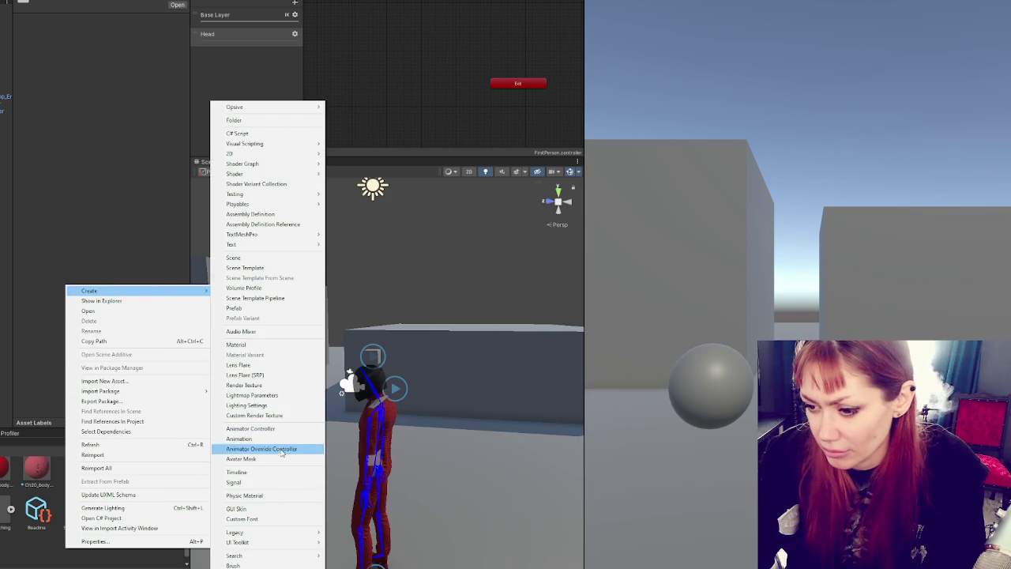
{"action": "left_click", "coordinate": [280, 459]}
{"action": "type", "text": "Head"}
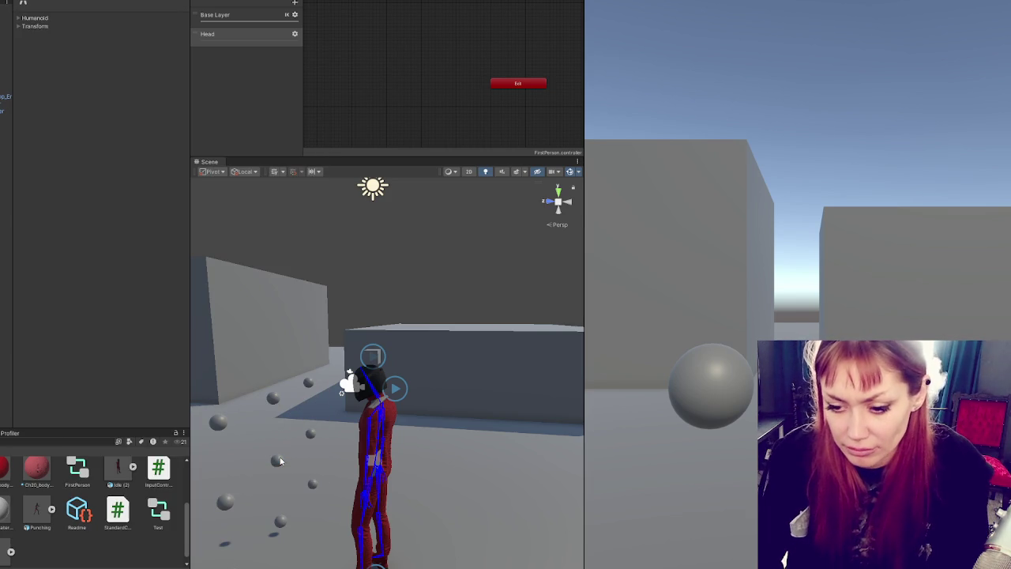
{"action": "key", "text": "Return"}
{"action": "left_click", "coordinate": [294, 34]}
{"action": "left_click", "coordinate": [423, 44]}
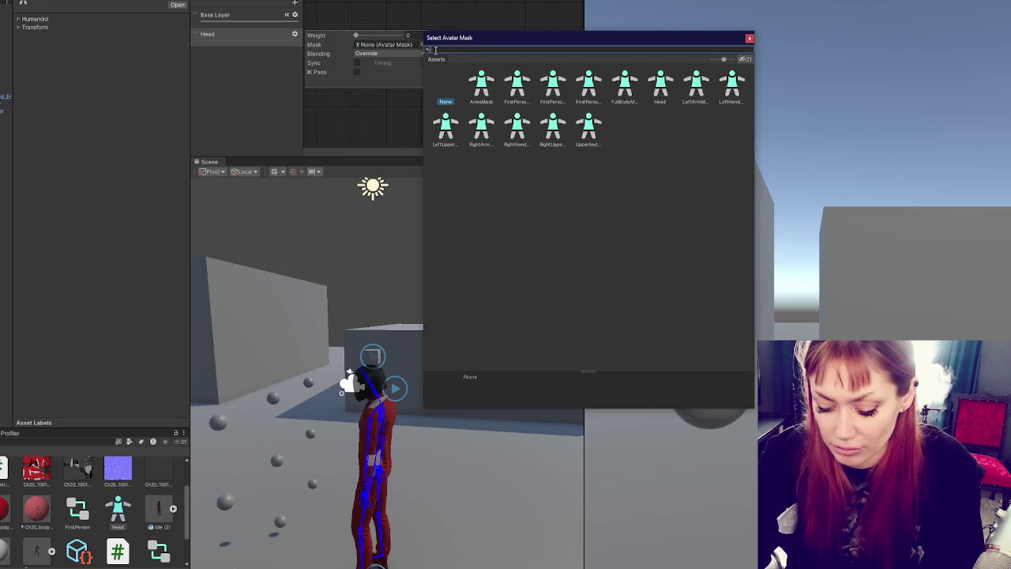
{"action": "type", "text": "head"}
{"action": "double_click", "coordinate": [483, 85]}
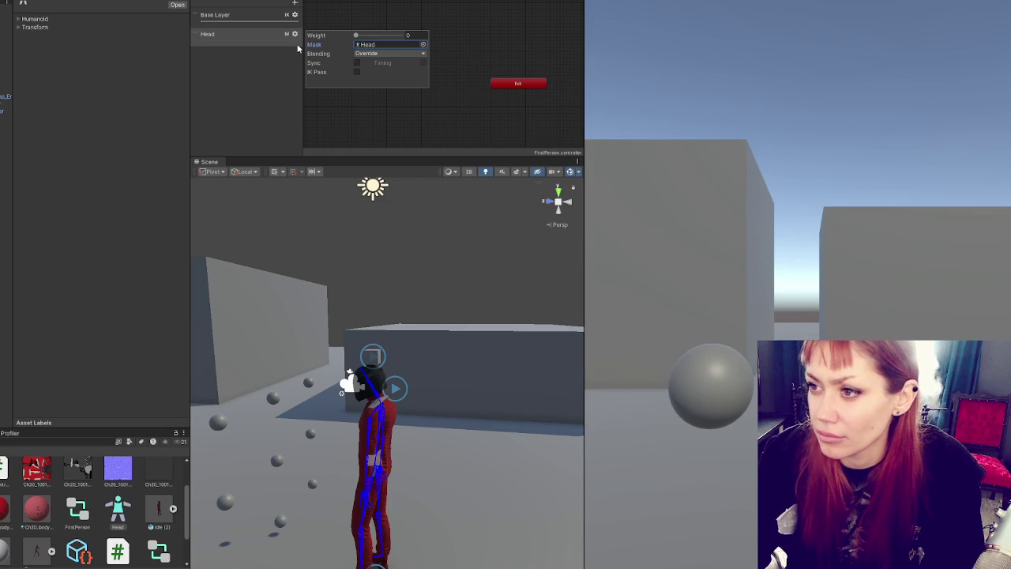
Step: In the Humanoid figure, disable every body part except the head
{"action": "left_click", "coordinate": [19, 27]}
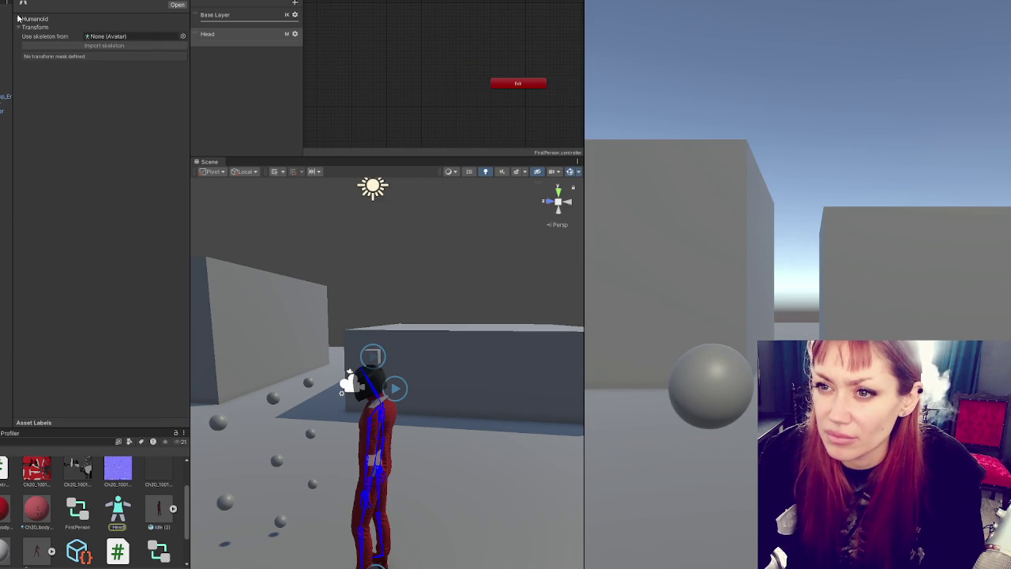
{"action": "left_click", "coordinate": [18, 18]}
{"action": "left_click", "coordinate": [110, 49]}
{"action": "left_click", "coordinate": [109, 47]}
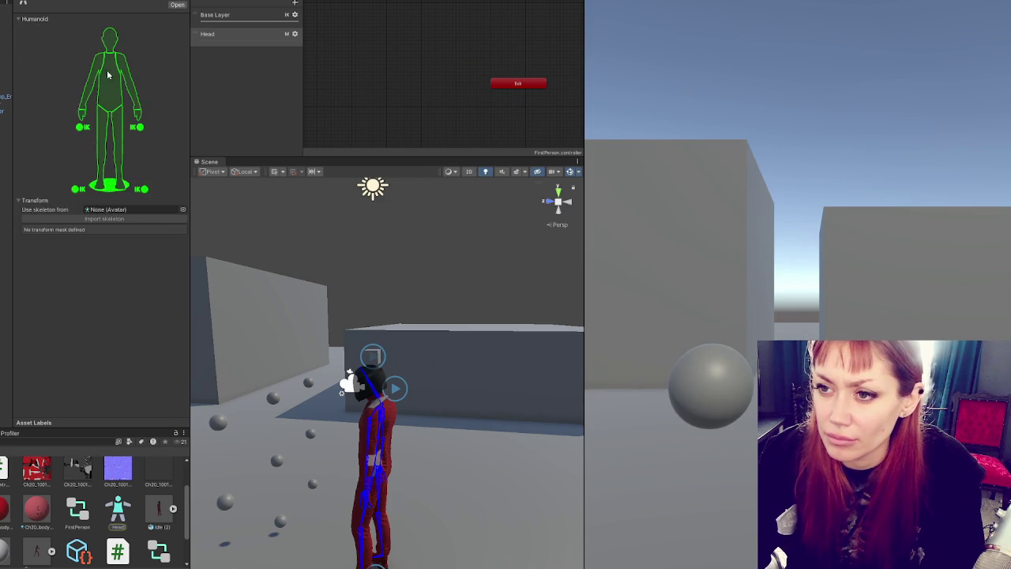
{"action": "left_click", "coordinate": [109, 75]}
{"action": "left_click", "coordinate": [96, 69]}
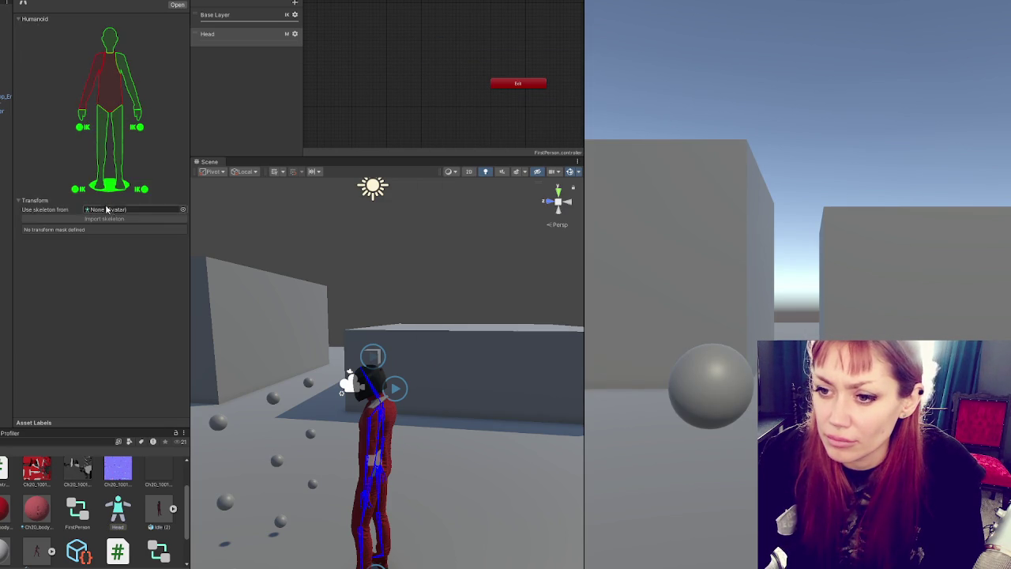
{"action": "left_click", "coordinate": [119, 181]}
{"action": "left_click", "coordinate": [112, 41]}
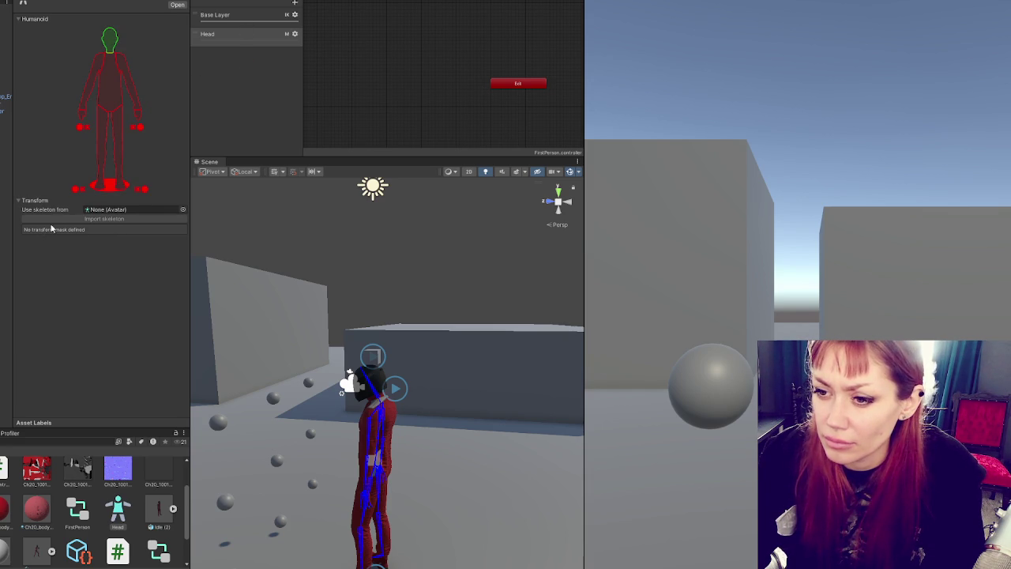
{"action": "left_click", "coordinate": [229, 41]}
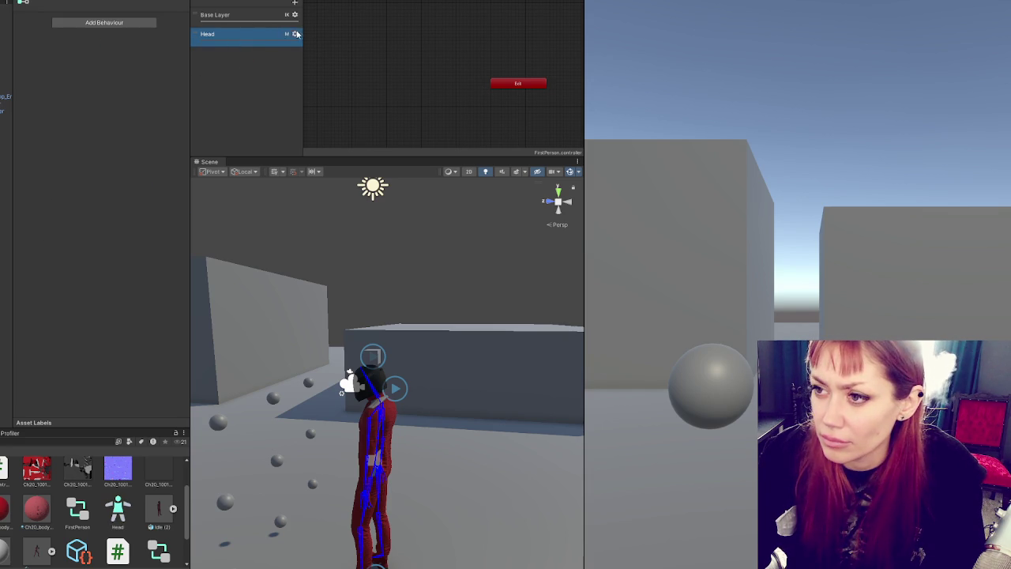
Step: Set the Head layer's weight to 1 and enable its IK Pass
{"action": "left_click", "coordinate": [295, 34]}
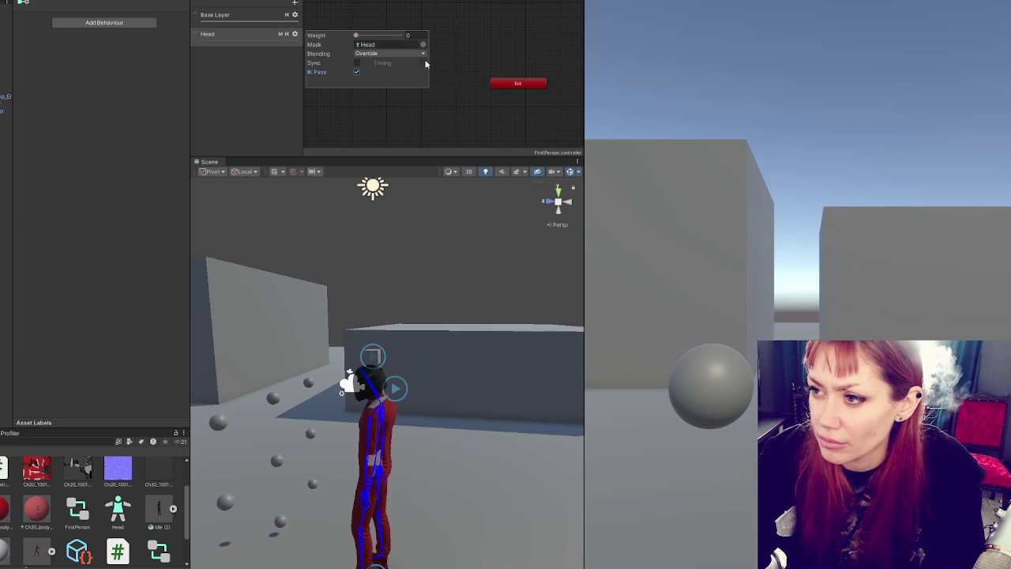
{"action": "left_click_drag", "start_coordinate": [356, 36], "coordinate": [427, 37]}
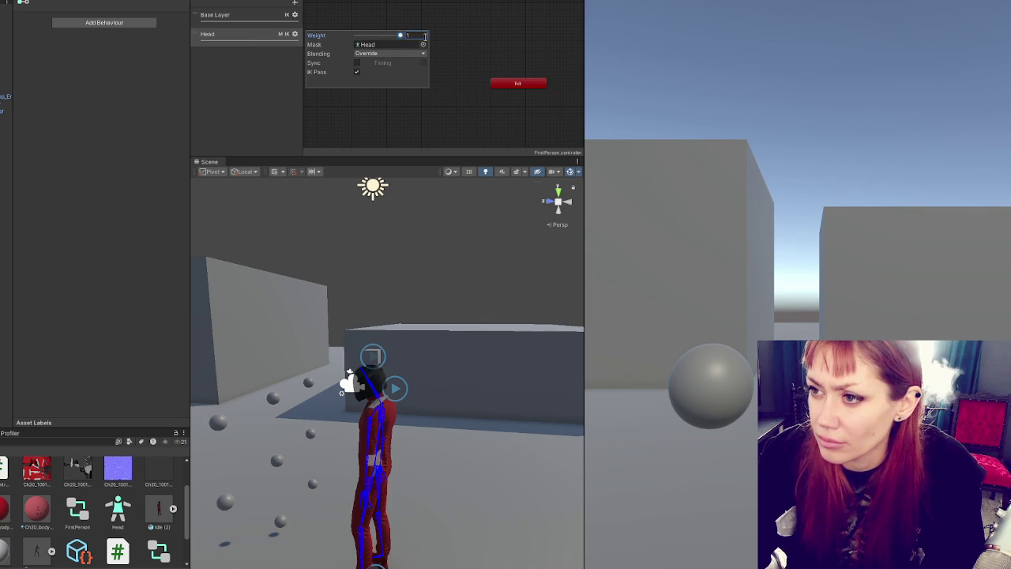
{"action": "left_click", "coordinate": [356, 72]}
Step: Turn off IK Pass on the Base Layer, then select the Rig object under Idle (2)
{"action": "left_click", "coordinate": [288, 15]}
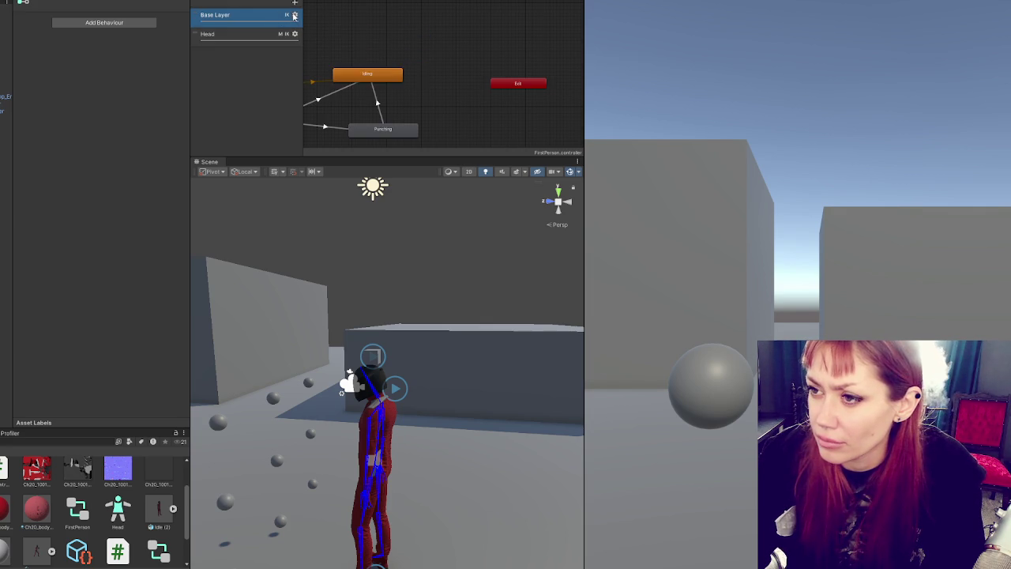
{"action": "left_click", "coordinate": [294, 15]}
{"action": "left_click", "coordinate": [356, 52]}
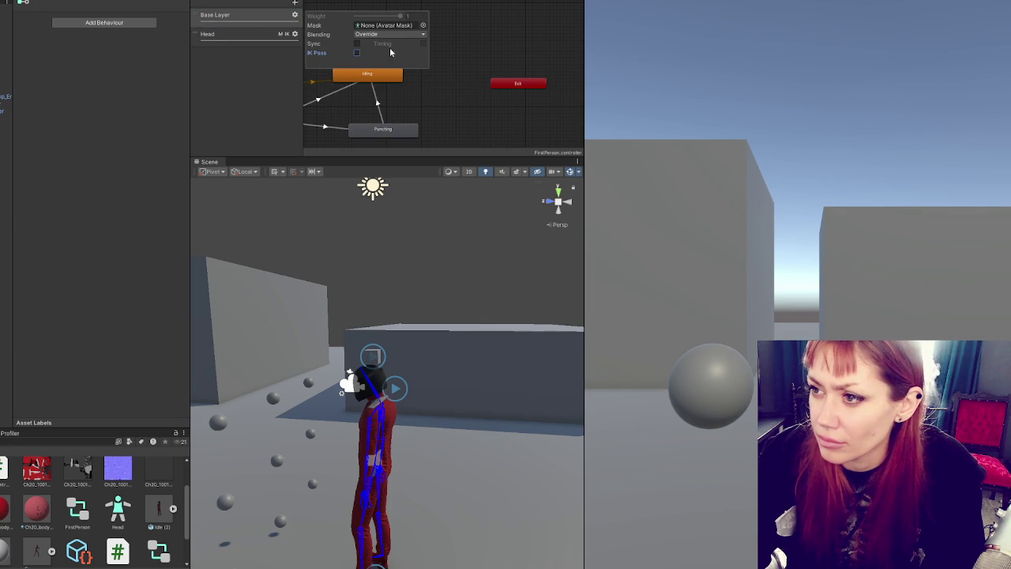
{"action": "left_click", "coordinate": [485, 22]}
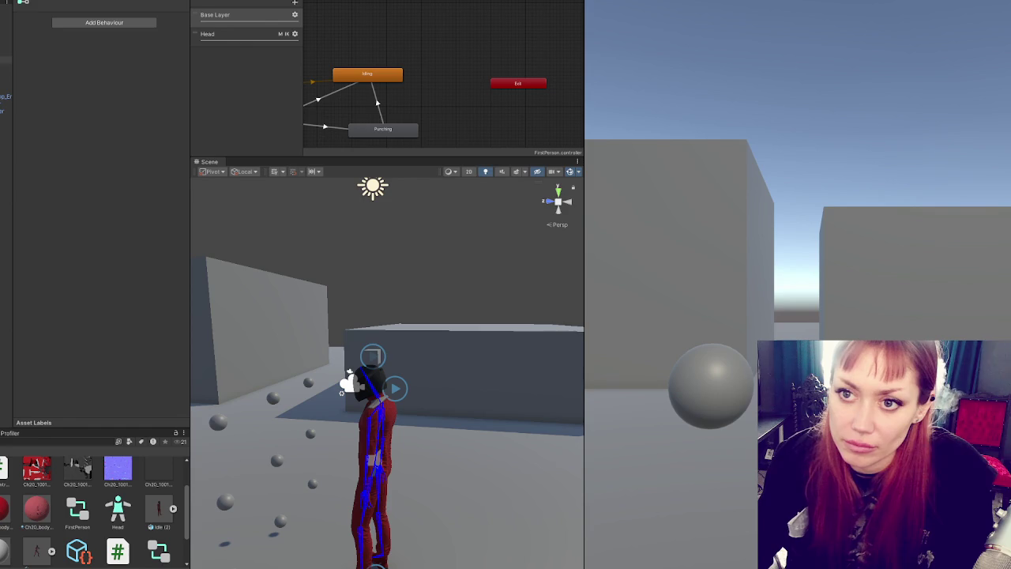
{"action": "left_click", "coordinate": [6, 38]}
{"action": "left_click", "coordinate": [6, 123]}
Step: Create an empty object under Rig with a Two Bone IK Constraint component
{"action": "right_click", "coordinate": [6, 138]}
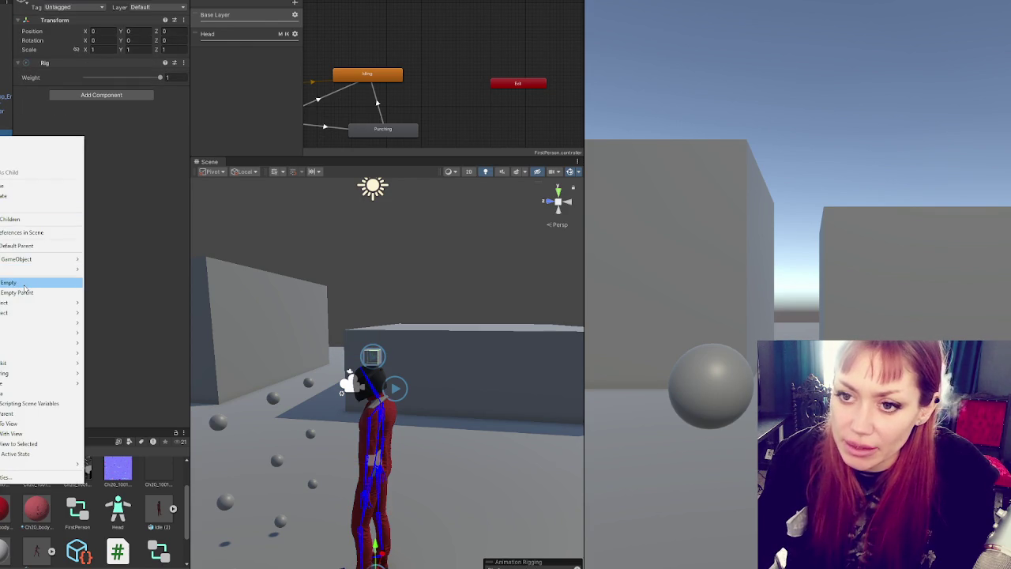
{"action": "left_click", "coordinate": [24, 288]}
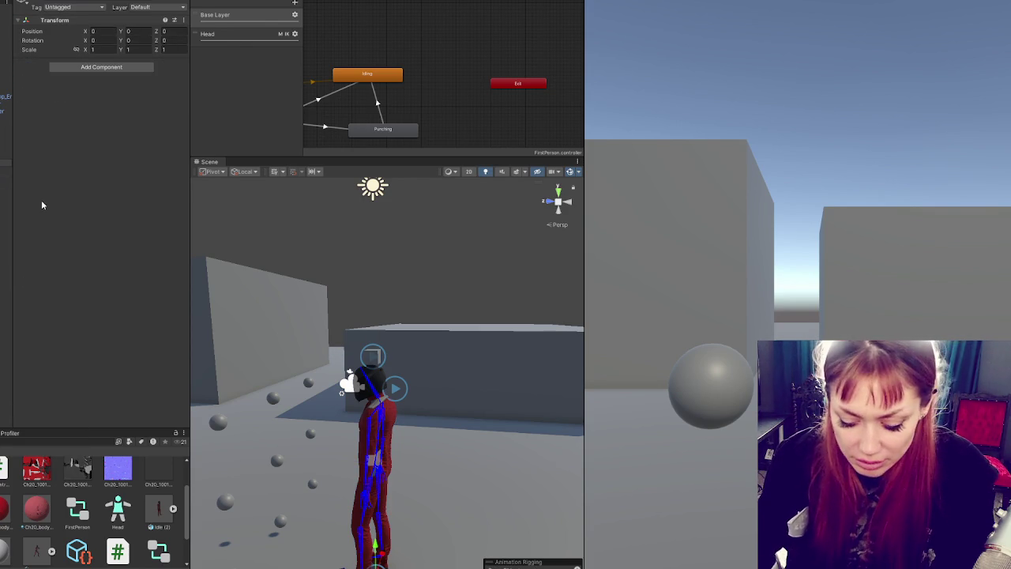
{"action": "left_click", "coordinate": [86, 67]}
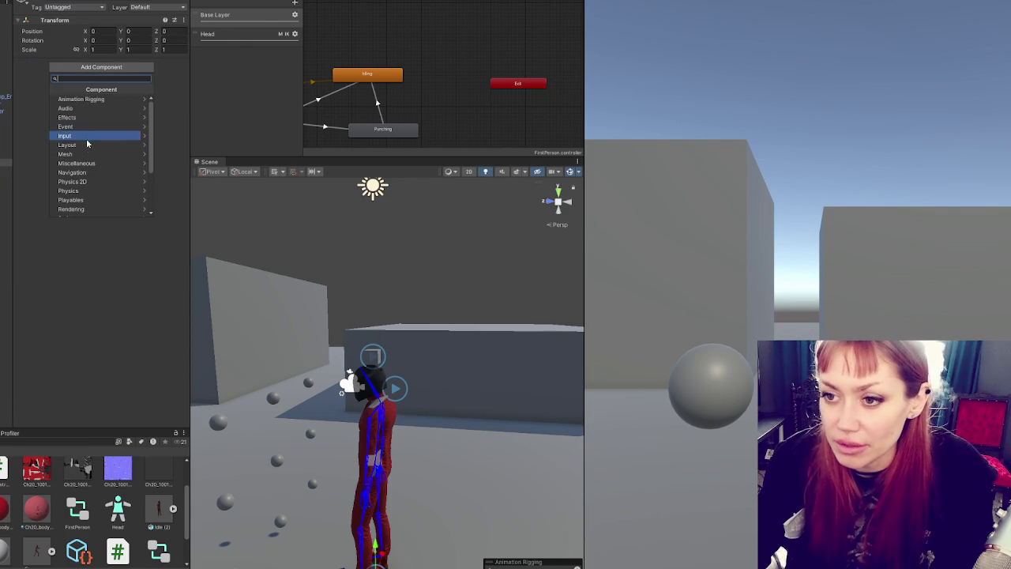
{"action": "scroll", "coordinate": [98, 119], "scroll_direction": "down", "scroll_amount": 3}
{"action": "scroll", "coordinate": [97, 154], "scroll_direction": "up", "scroll_amount": 3}
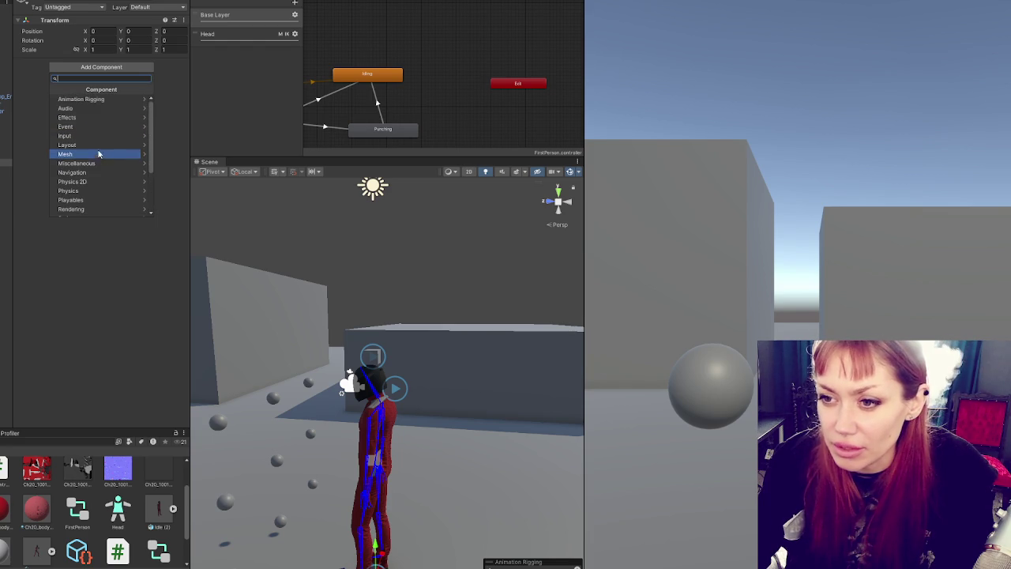
{"action": "left_click", "coordinate": [82, 100]}
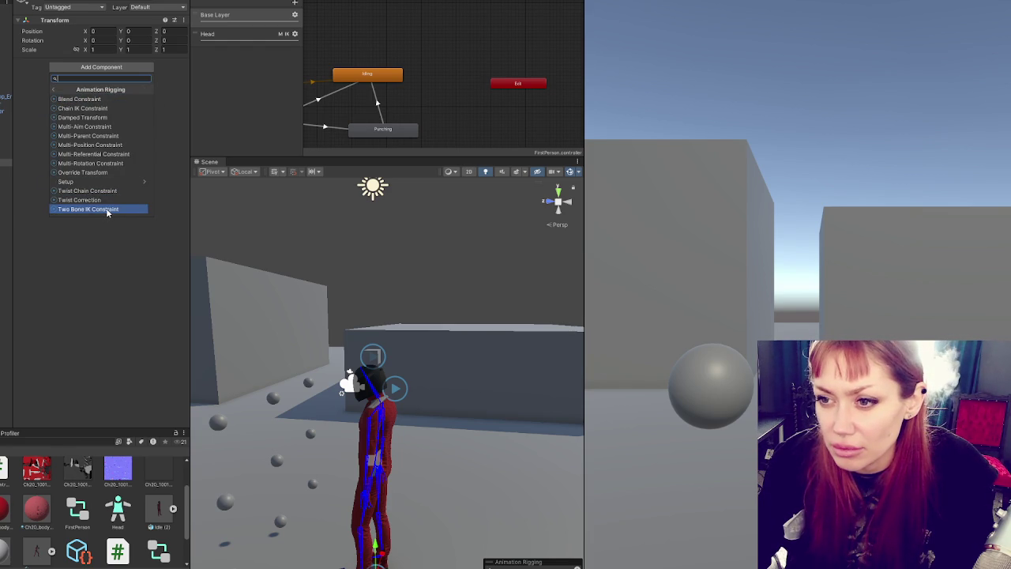
{"action": "left_click", "coordinate": [108, 209]}
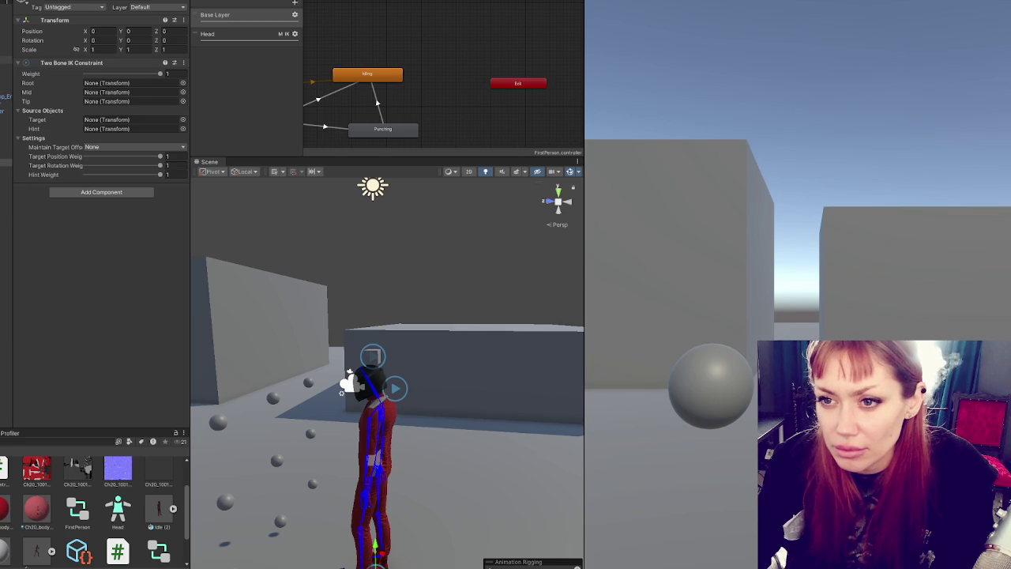
Step: Set the constraint's tip to RightHand and its root to RightArm
{"action": "left_click", "coordinate": [7, 124]}
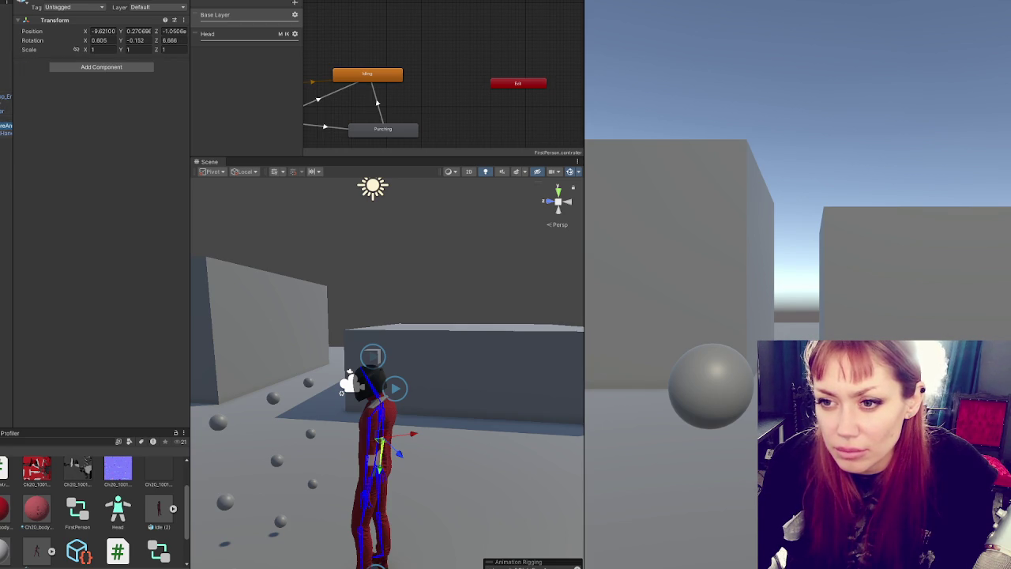
{"action": "left_click", "coordinate": [6, 133]}
{"action": "left_click", "coordinate": [6, 184]}
{"action": "mouse_move", "coordinate": [6, 133]}
{"action": "left_mouse_down"}
{"action": "mouse_move", "coordinate": [158, 95]}
{"action": "mouse_move", "coordinate": [142, 103]}
{"action": "mouse_move", "coordinate": [135, 92]}
{"action": "left_mouse_up"}
{"action": "left_click_drag", "start_coordinate": [7, 115], "coordinate": [135, 83]}
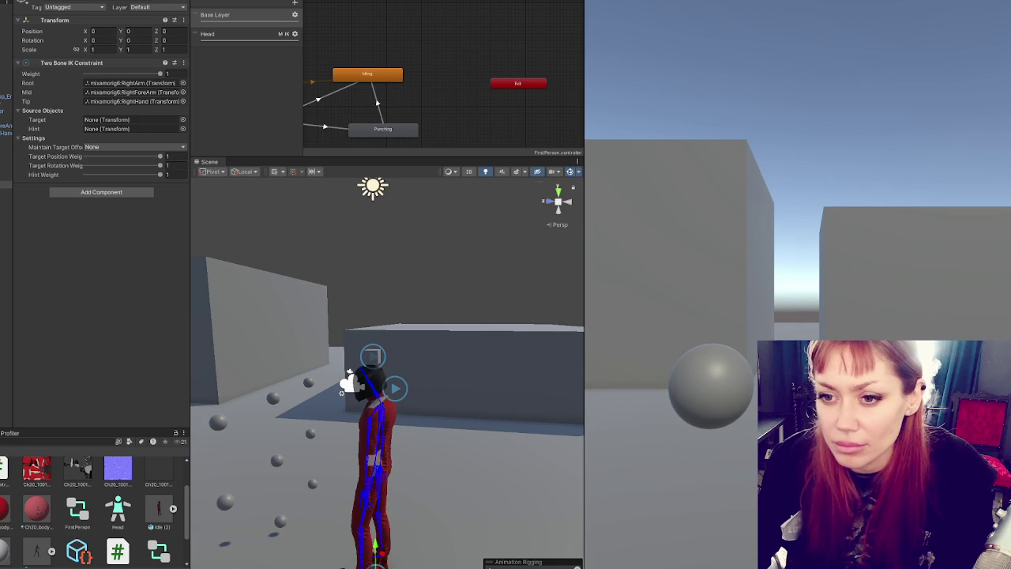
{"action": "left_click", "coordinate": [6, 162]}
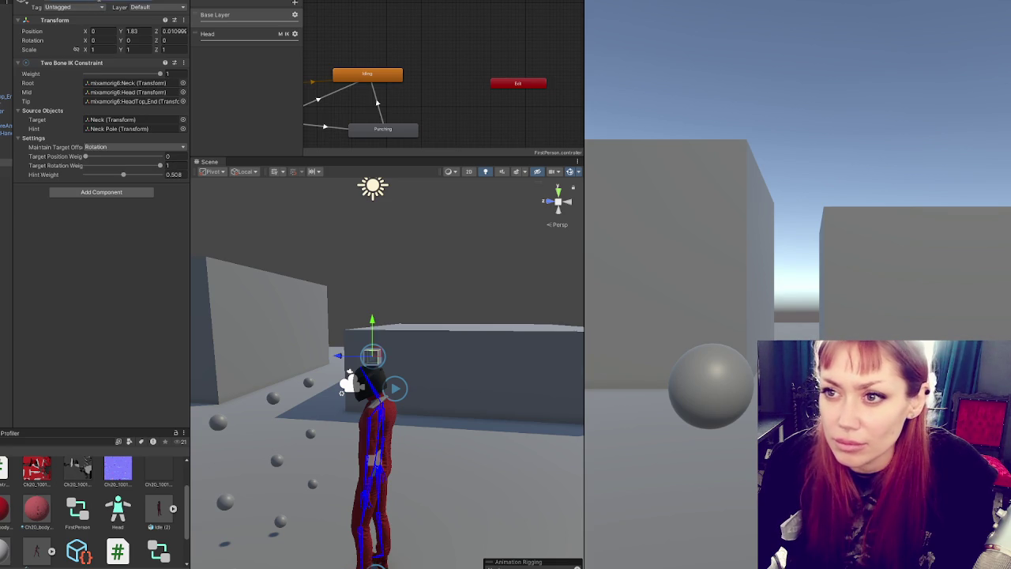
{"action": "left_click", "coordinate": [6, 185]}
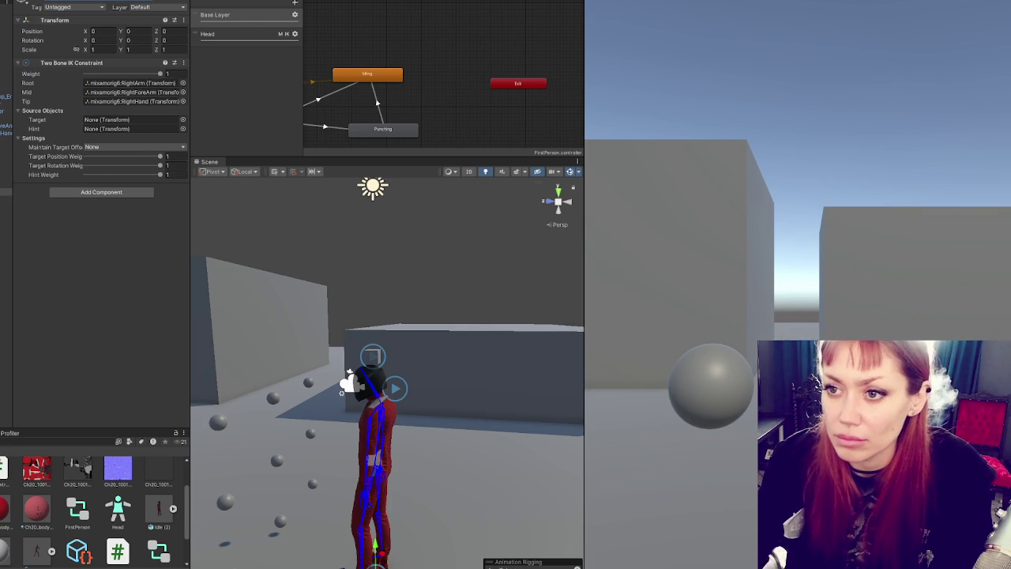
Step: Assign Arm Target as the constraint's target and Arm Pole as its hint
{"action": "right_click", "coordinate": [87, 69]}
{"action": "left_click", "coordinate": [134, 85]}
{"action": "key", "text": "ctrl+z"}
{"action": "left_click_drag", "start_coordinate": [59, 147], "coordinate": [119, 119]}
{"action": "left_click_drag", "start_coordinate": [6, 192], "coordinate": [136, 129]}
{"action": "mouse_move", "coordinate": [442, 474]}
{"action": "left_mouse_down"}
{"action": "mouse_move", "coordinate": [474, 485]}
{"action": "mouse_move", "coordinate": [489, 370]}
{"action": "mouse_move", "coordinate": [378, 308]}
{"action": "left_mouse_up"}
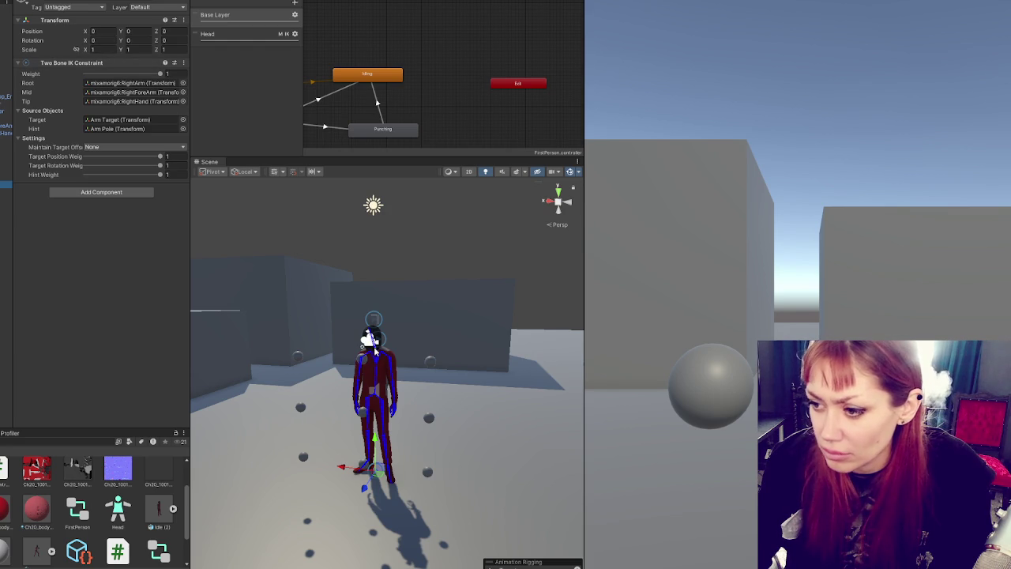
Step: Move Arm Target out to shoulder height and raise Arm Pole to chest height
{"action": "scroll", "coordinate": [369, 340], "scroll_direction": "up", "scroll_amount": 5}
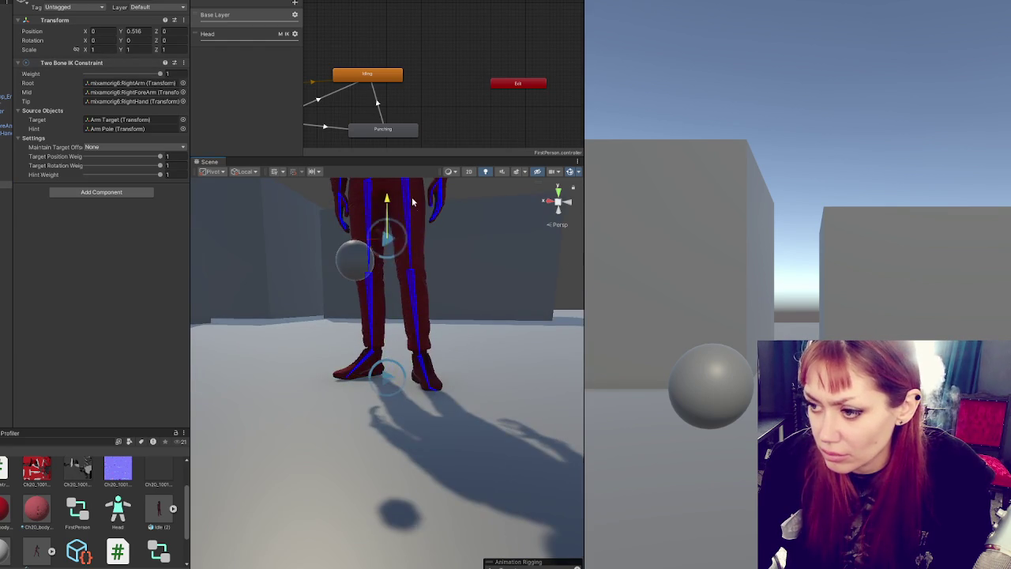
{"action": "scroll", "coordinate": [413, 209], "scroll_direction": "down", "scroll_amount": 5}
{"action": "mouse_move", "coordinate": [397, 441]}
{"action": "left_mouse_down"}
{"action": "mouse_move", "coordinate": [315, 430]}
{"action": "mouse_move", "coordinate": [266, 461]}
{"action": "mouse_move", "coordinate": [311, 479]}
{"action": "left_mouse_up"}
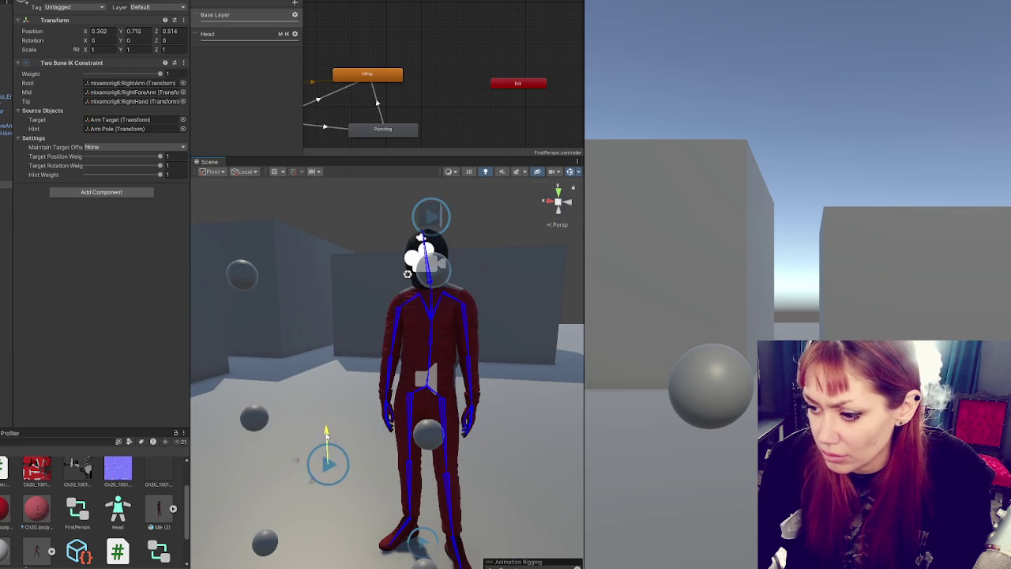
{"action": "left_click_drag", "start_coordinate": [326, 433], "coordinate": [324, 373]}
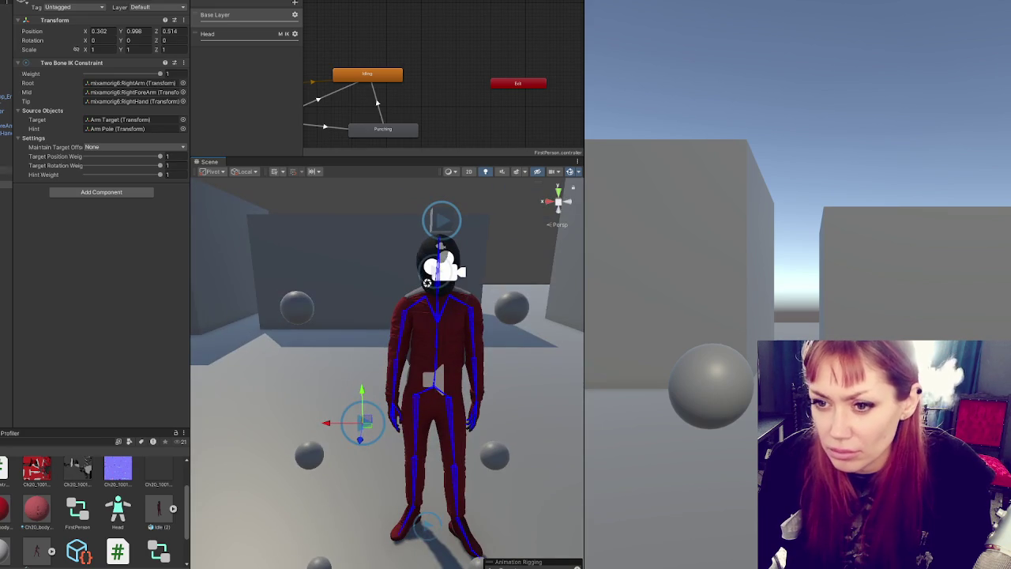
{"action": "left_click", "coordinate": [5, 191]}
{"action": "mouse_move", "coordinate": [396, 532]}
{"action": "left_mouse_down"}
{"action": "mouse_move", "coordinate": [385, 505]}
{"action": "mouse_move", "coordinate": [392, 332]}
{"action": "mouse_move", "coordinate": [446, 336]}
{"action": "left_mouse_up"}
{"action": "left_click_drag", "start_coordinate": [389, 348], "coordinate": [389, 263]}
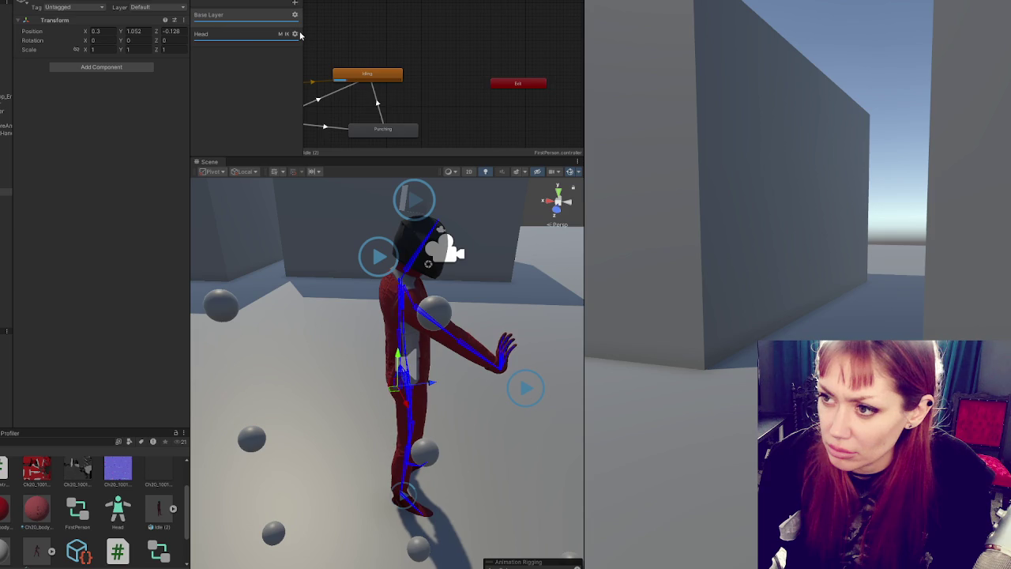
Step: Remove the Head layer from the Animator Layers panel with its context-menu Delete
{"action": "left_click", "coordinate": [242, 40]}
{"action": "right_click", "coordinate": [247, 36]}
{"action": "left_click", "coordinate": [277, 72]}
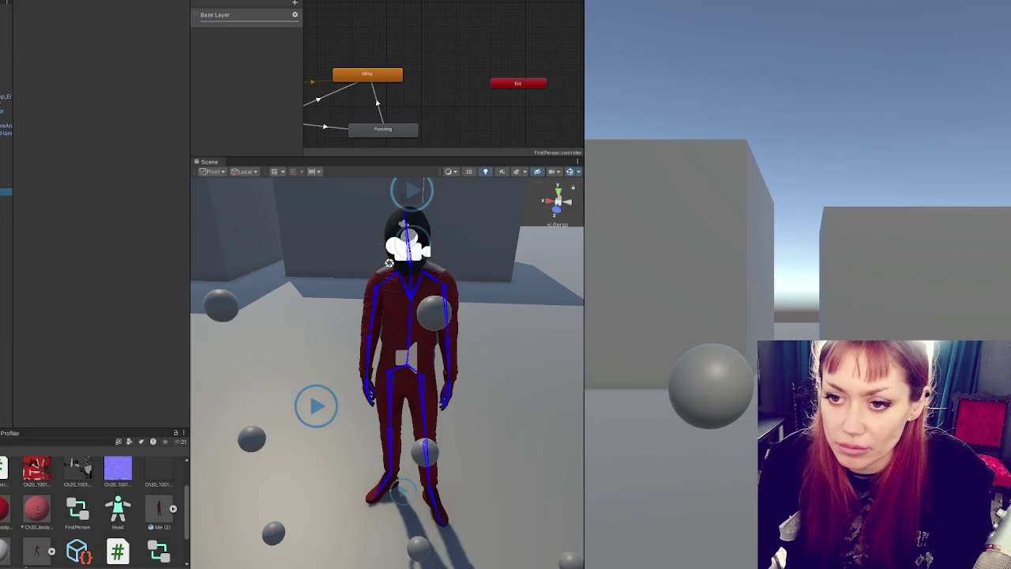
Step: Give the neck constraint target offset None and bones Spine2, Neck and Head
{"action": "left_click", "coordinate": [6, 185]}
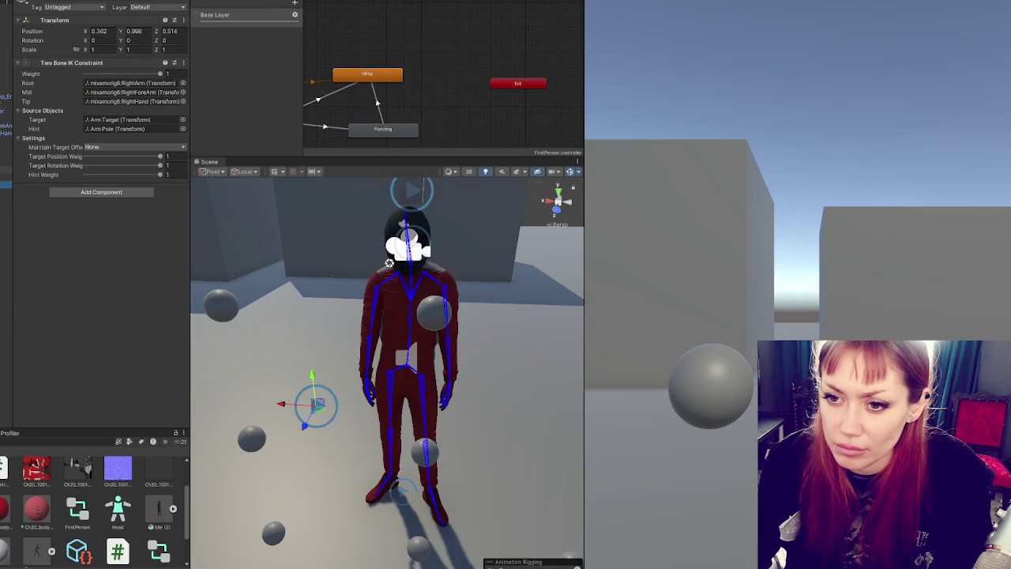
{"action": "left_click", "coordinate": [7, 163]}
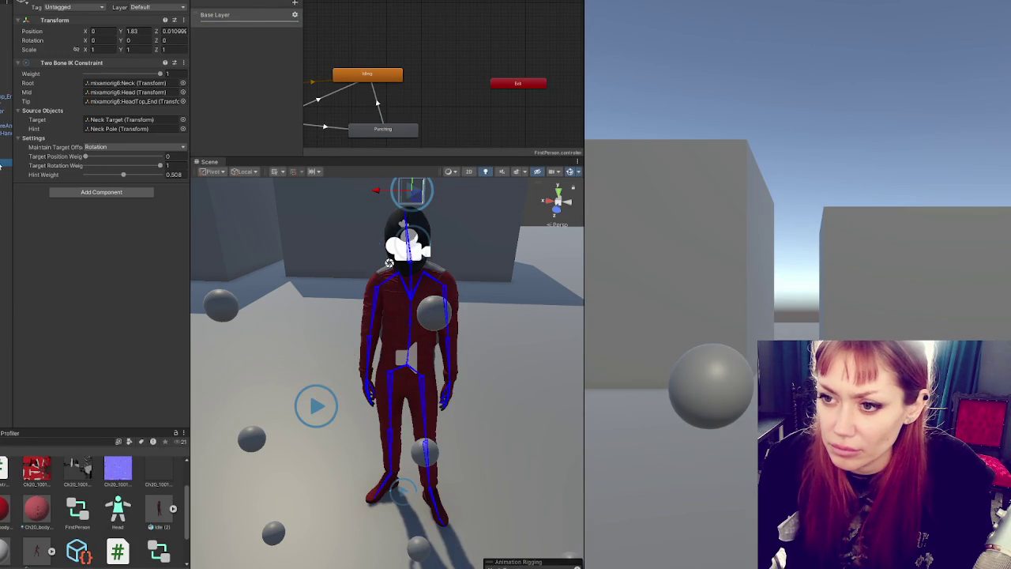
{"action": "left_click", "coordinate": [142, 147]}
{"action": "left_click", "coordinate": [138, 155]}
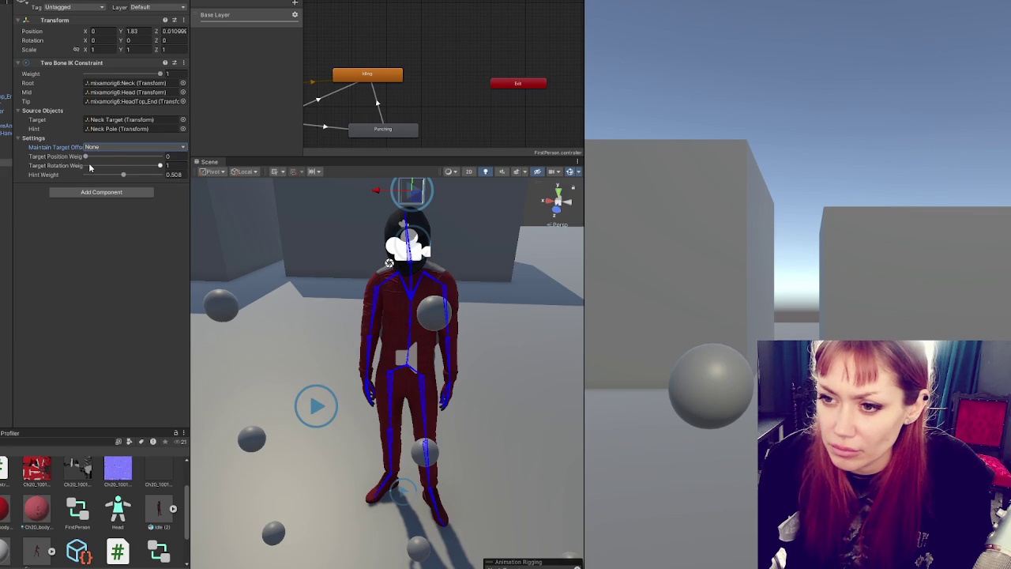
{"action": "left_click", "coordinate": [6, 185]}
{"action": "left_click", "coordinate": [6, 162]}
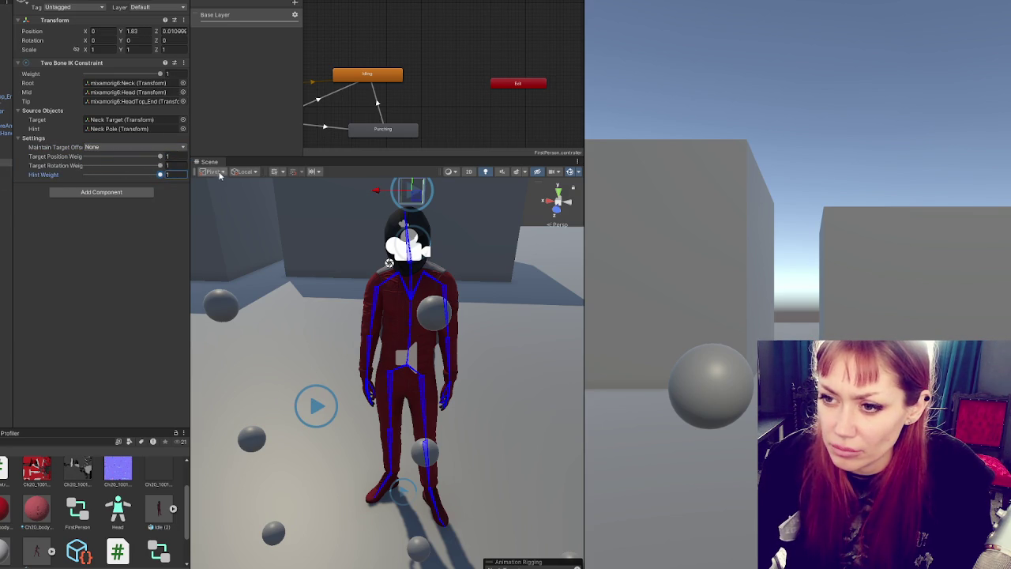
{"action": "left_click", "coordinate": [7, 185]}
{"action": "left_click", "coordinate": [7, 163]}
{"action": "mouse_move", "coordinate": [85, 92]}
{"action": "left_mouse_down"}
{"action": "mouse_move", "coordinate": [129, 105]}
{"action": "mouse_move", "coordinate": [126, 93]}
{"action": "left_mouse_up"}
{"action": "left_click_drag", "start_coordinate": [7, 75], "coordinate": [147, 83]}
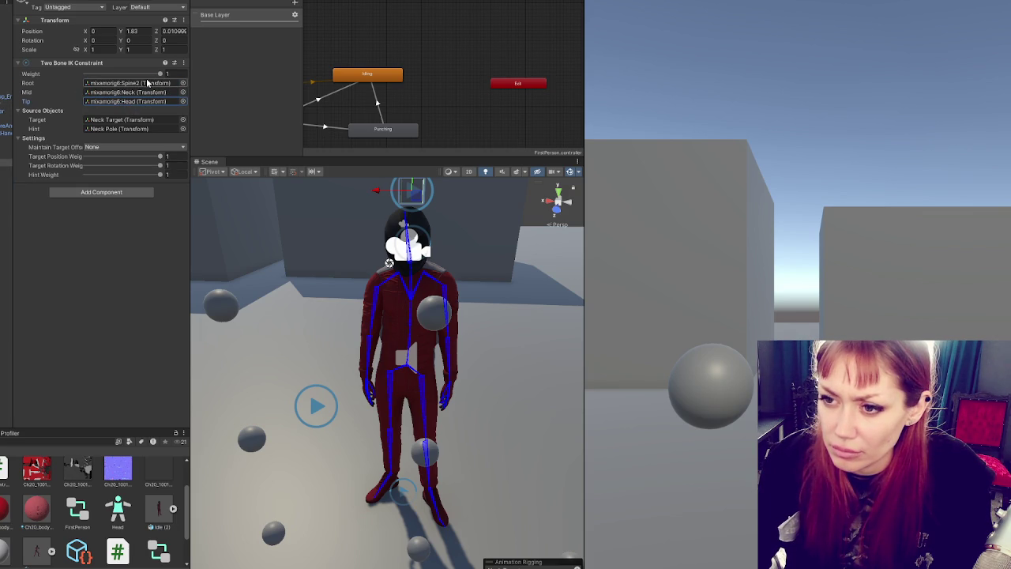
Step: Rechain the RightArm constraint to Spine2, Neck and Head, then play-test
{"action": "left_click", "coordinate": [7, 184]}
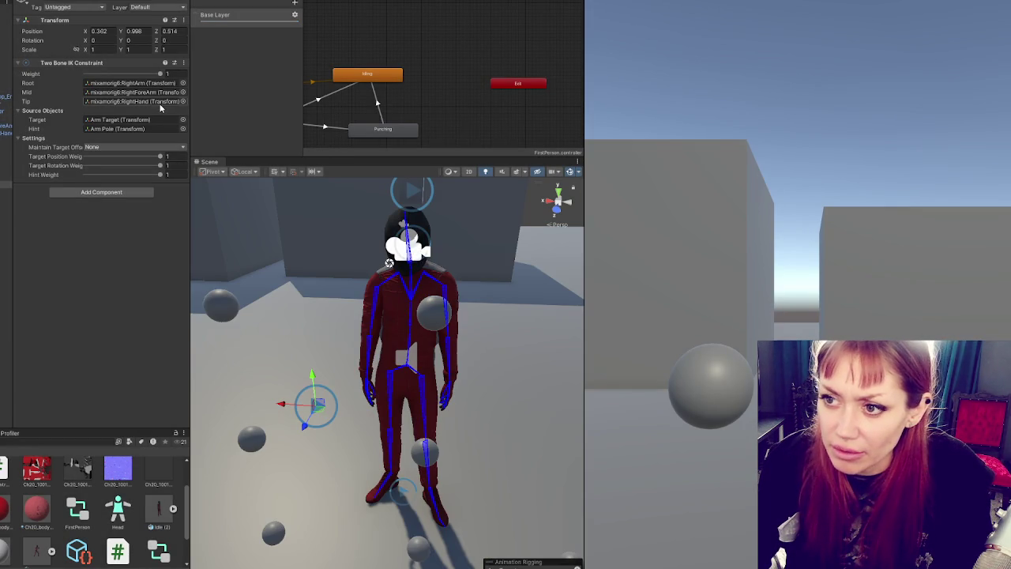
{"action": "left_click_drag", "start_coordinate": [82, 107], "coordinate": [124, 106]}
{"action": "left_click_drag", "start_coordinate": [6, 82], "coordinate": [126, 92]}
{"action": "left_click_drag", "start_coordinate": [6, 67], "coordinate": [126, 83]}
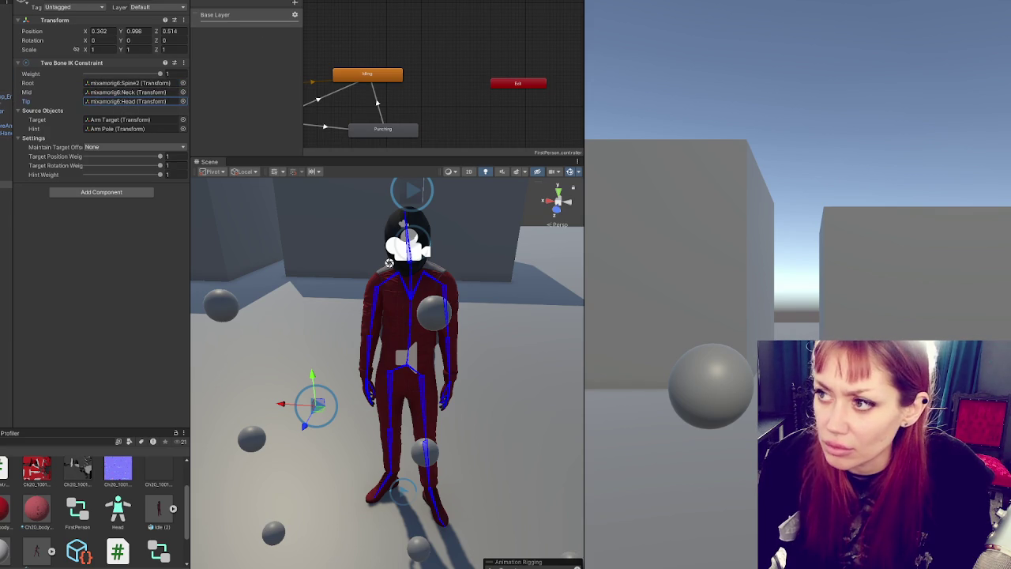
{"action": "key", "text": "ctrl+p"}
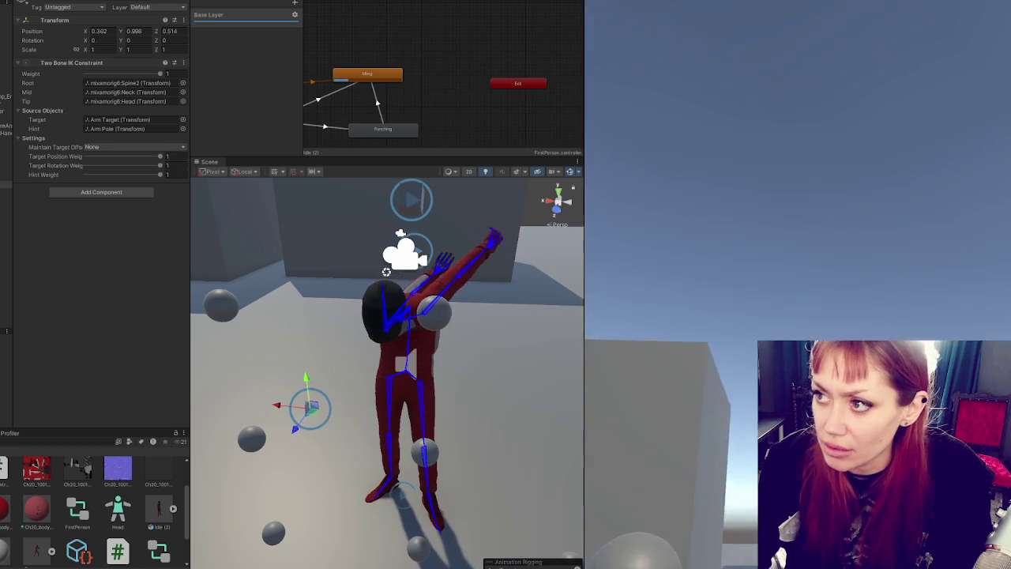
Step: Restore the arm constraint to Arm Target with RightArm, RightForeArm and RightHand bones
{"action": "key", "text": "ctrl+p"}
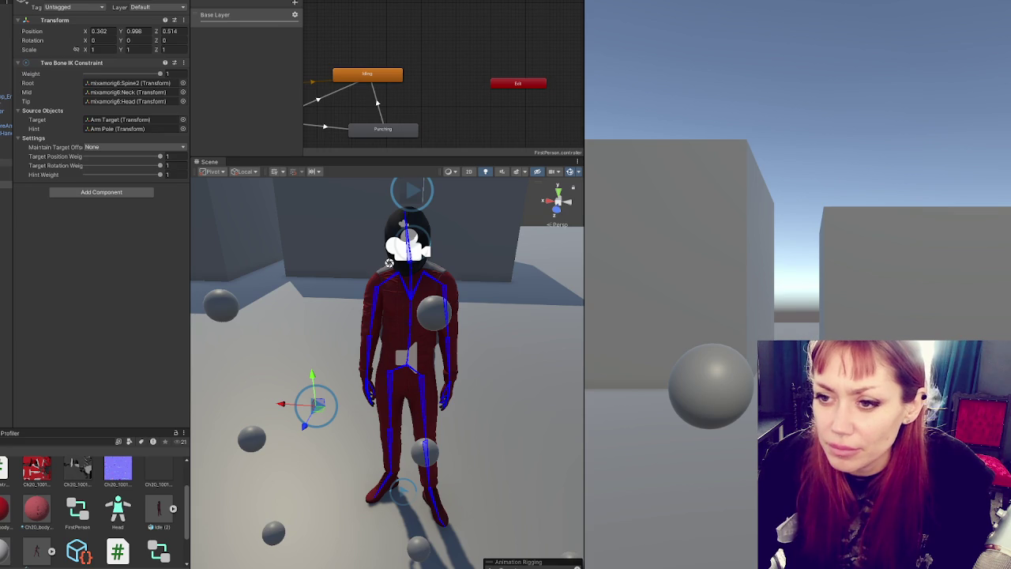
{"action": "left_click_drag", "start_coordinate": [6, 190], "coordinate": [118, 119]}
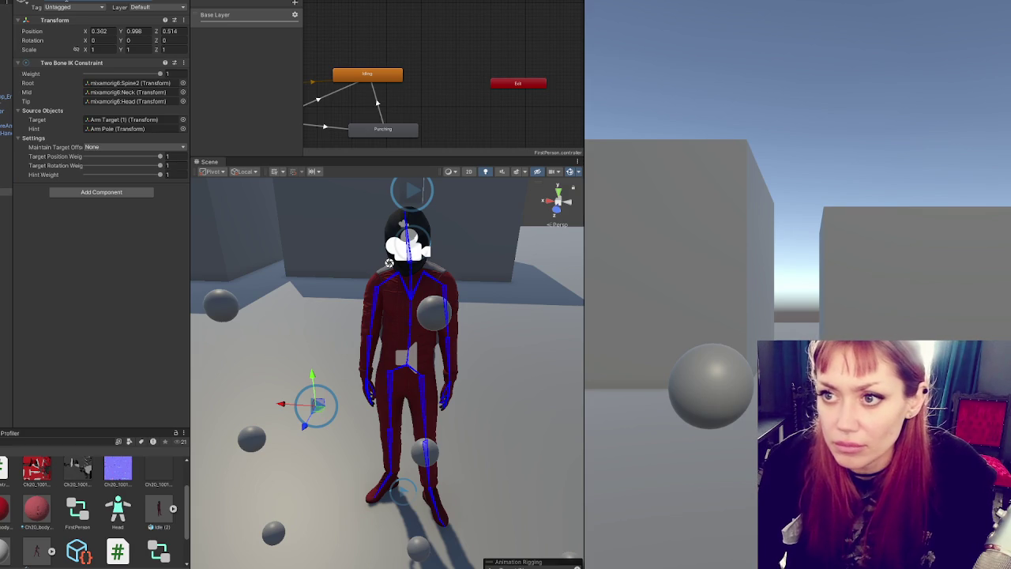
{"action": "left_click_drag", "start_coordinate": [6, 130], "coordinate": [119, 120]}
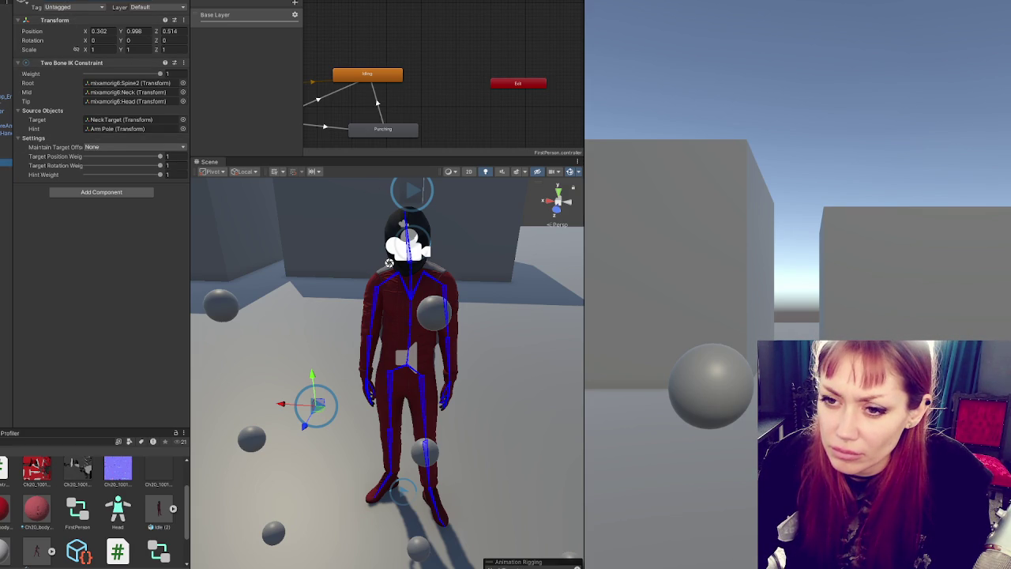
{"action": "key", "text": "ctrl+z"}
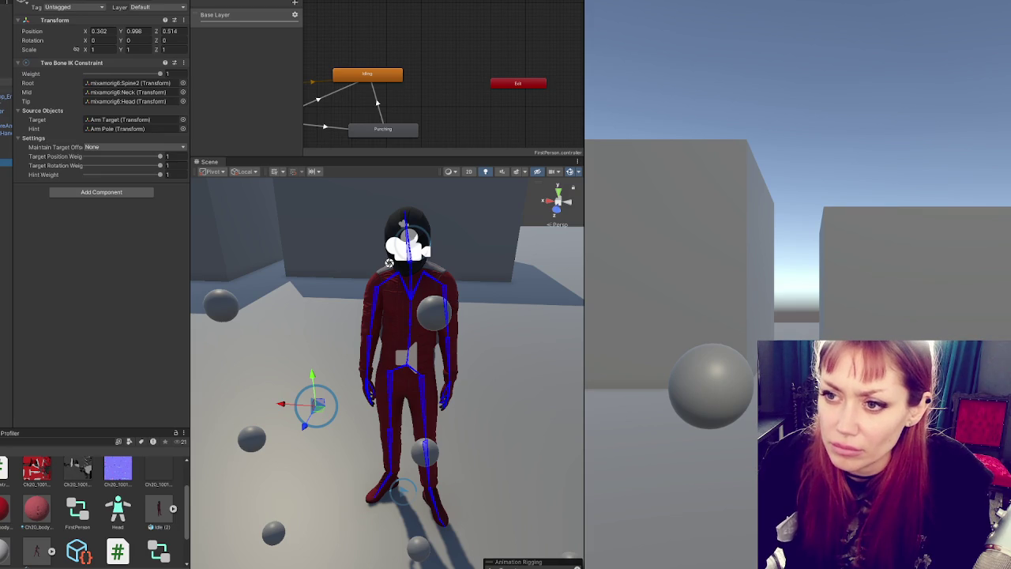
{"action": "left_click_drag", "start_coordinate": [4, 162], "coordinate": [118, 101]}
{"action": "left_click_drag", "start_coordinate": [5, 118], "coordinate": [127, 93]}
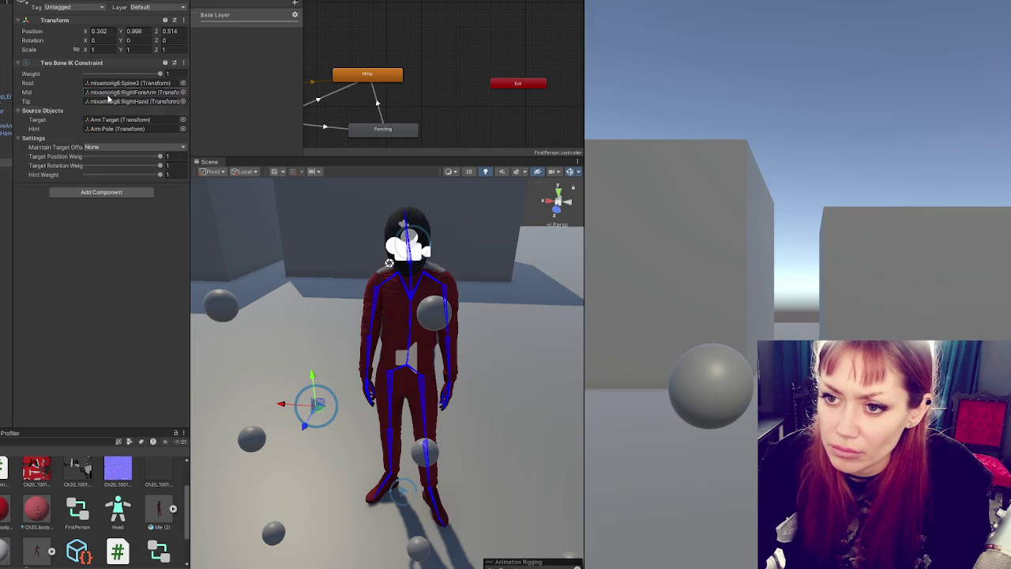
{"action": "left_click_drag", "start_coordinate": [5, 119], "coordinate": [126, 83]}
Step: Move the neck target to the character's other side, play-test, and open StandardCharControls.cs from the console error
{"action": "left_click", "coordinate": [6, 175]}
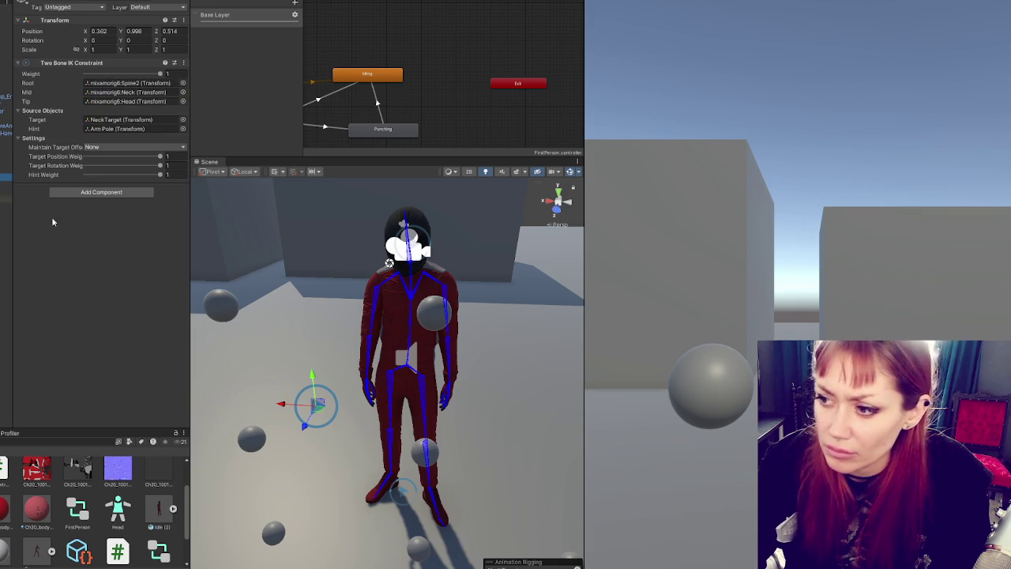
{"action": "left_click_drag", "start_coordinate": [284, 410], "coordinate": [458, 416]}
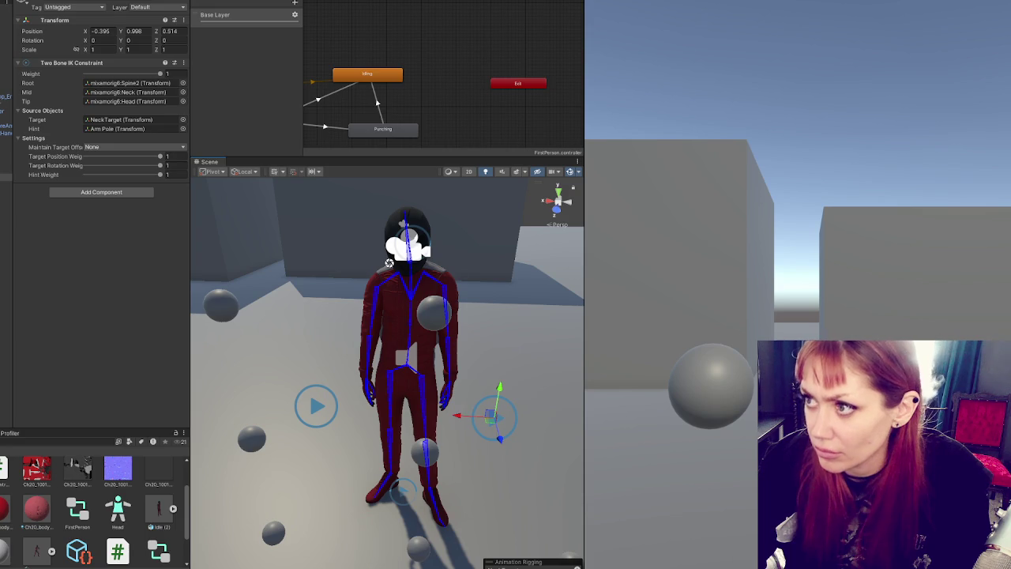
{"action": "key", "text": "ctrl+p"}
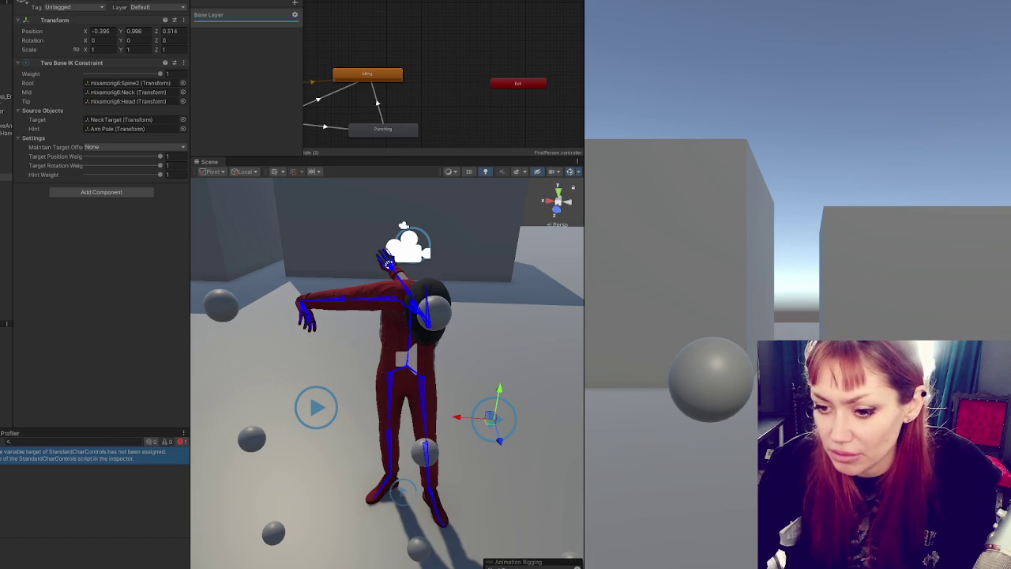
{"action": "key", "text": "ctrl+p"}
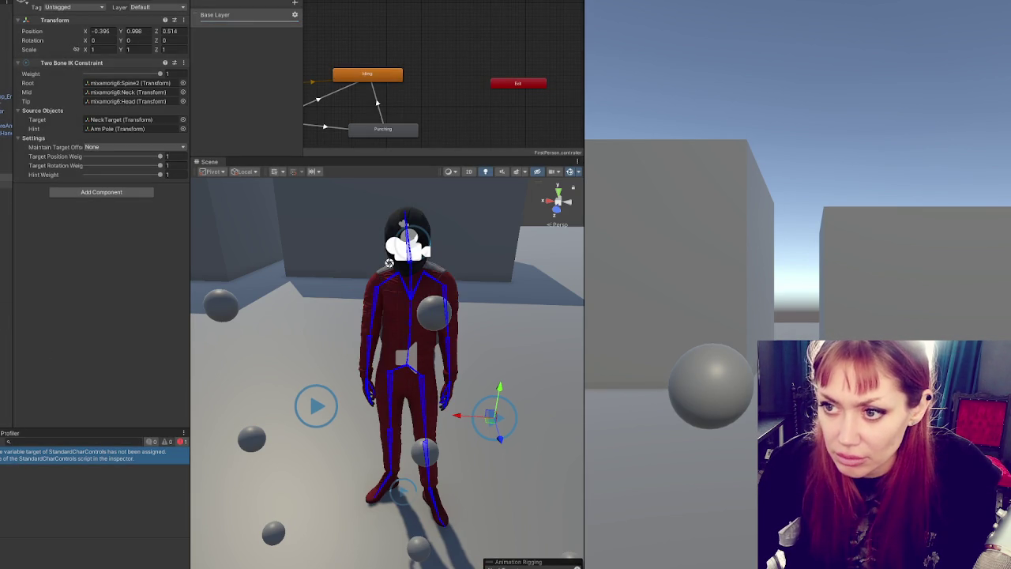
{"action": "double_click", "coordinate": [94, 454]}
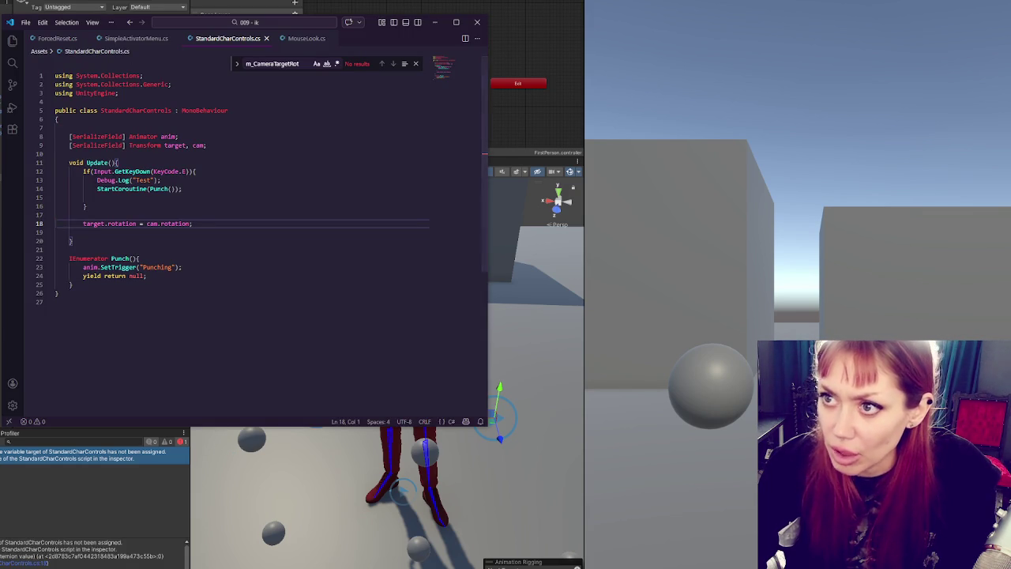
Step: Assign NeckTarget to the Standard Char Controls script's Target field
{"action": "left_click", "coordinate": [228, 453]}
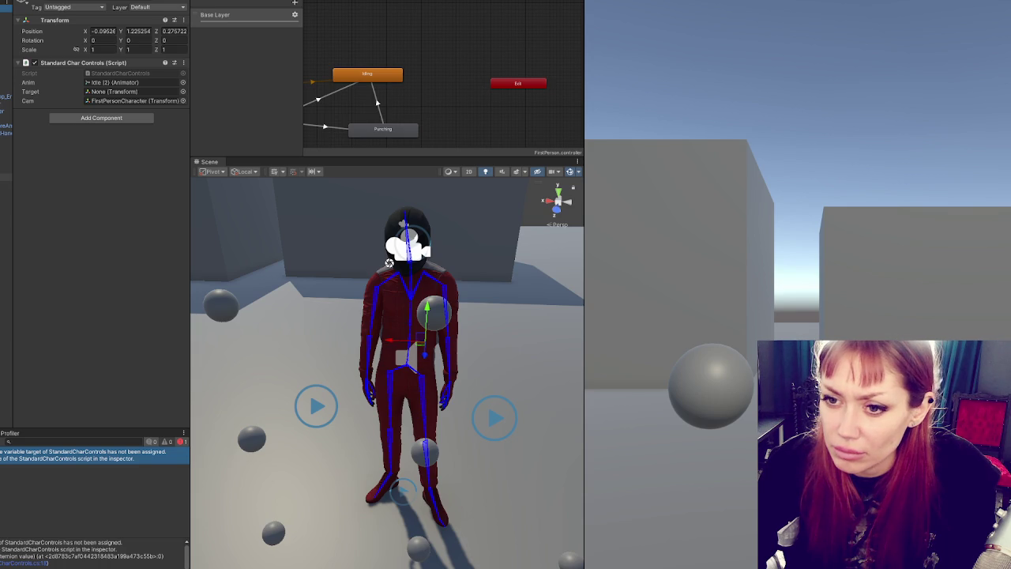
{"action": "mouse_move", "coordinate": [6, 177]}
{"action": "left_mouse_down"}
{"action": "mouse_move", "coordinate": [118, 83]}
{"action": "mouse_move", "coordinate": [128, 92]}
{"action": "left_mouse_up"}
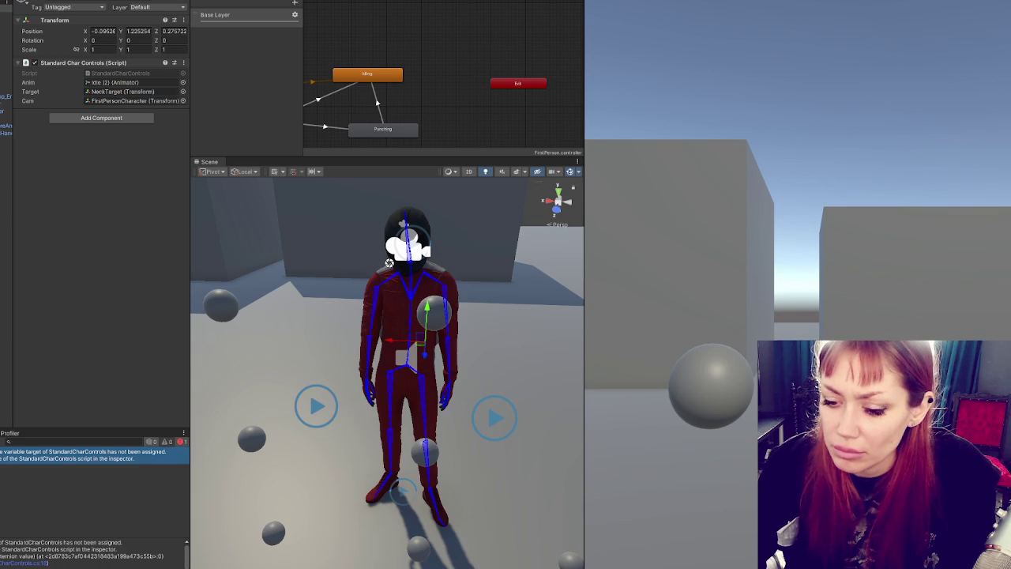
{"action": "key", "text": "alt+Tab"}
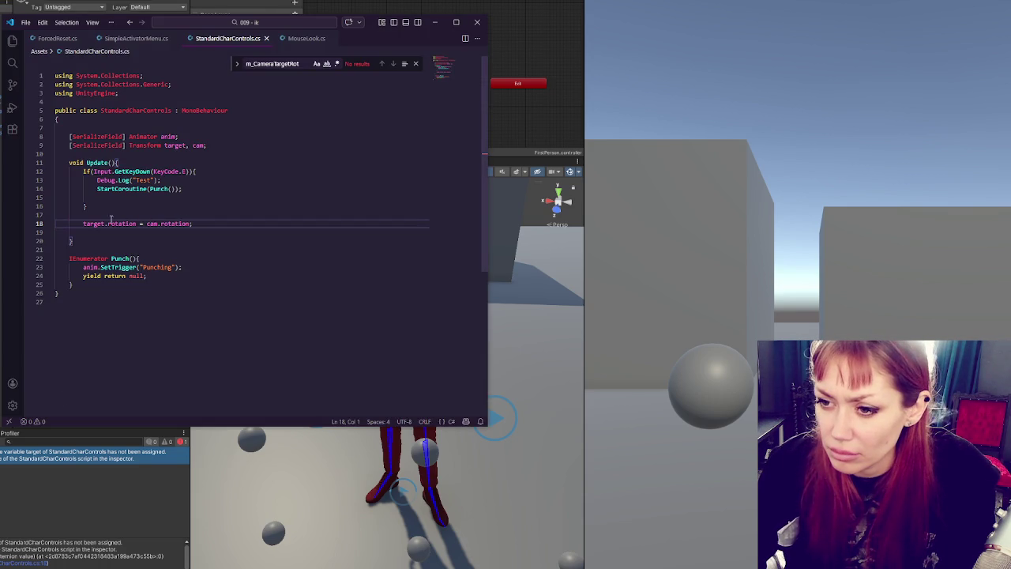
Step: Paste and undo a duplicate camera-rotation line in VS Code, then play-test in Unity
{"action": "left_click_drag", "start_coordinate": [83, 223], "coordinate": [193, 224]}
{"action": "key", "text": "ctrl+c"}
{"action": "left_click", "coordinate": [193, 215]}
{"action": "key", "text": "ctrl+v"}
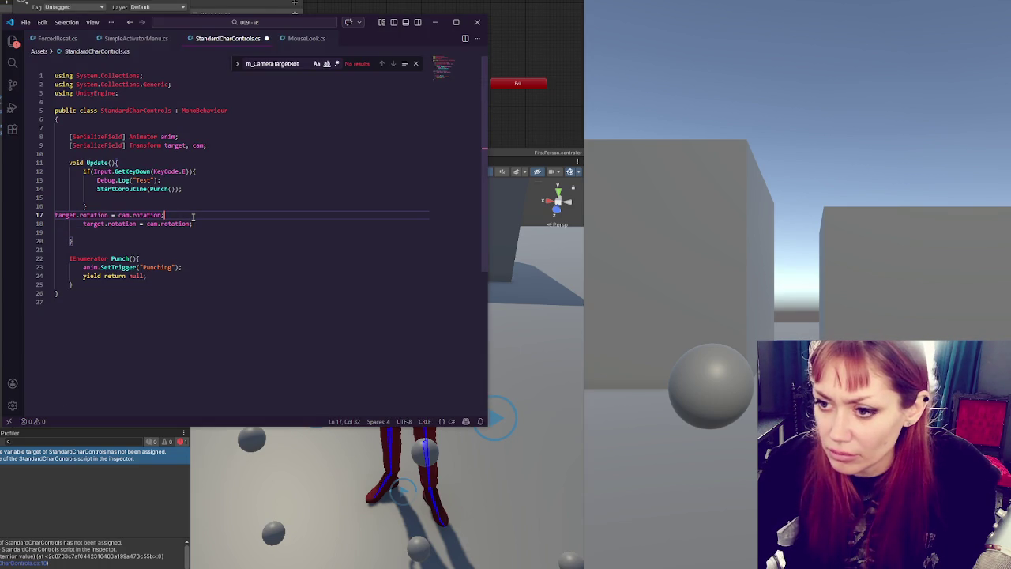
{"action": "key", "text": "ctrl+z"}
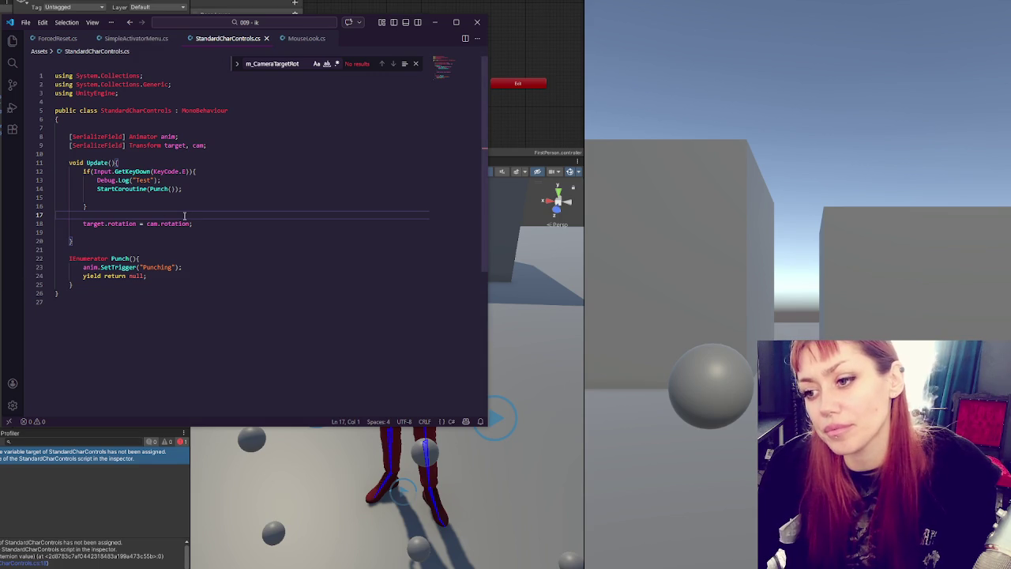
{"action": "key", "text": "alt+Tab"}
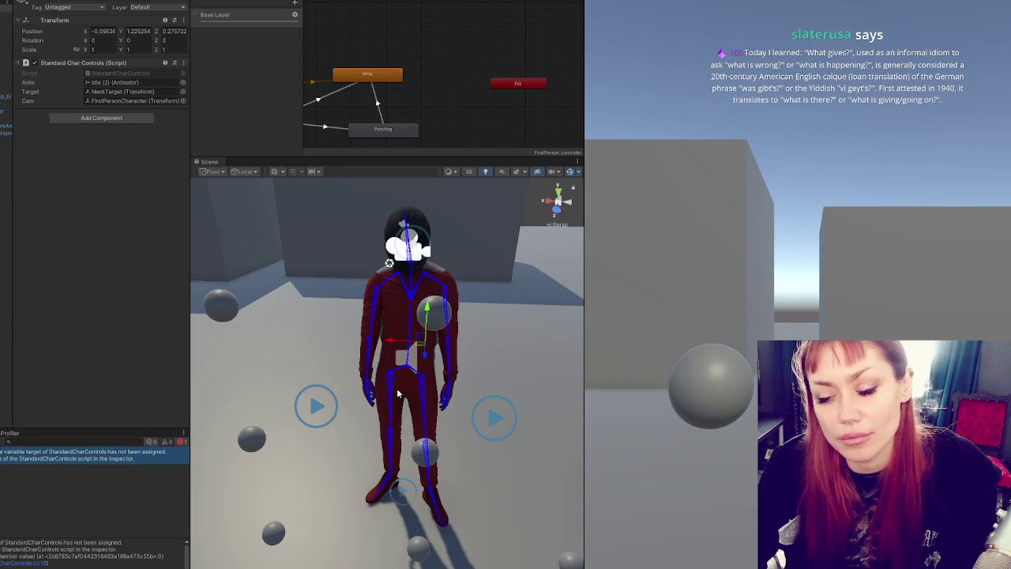
{"action": "key", "text": "ctrl+p"}
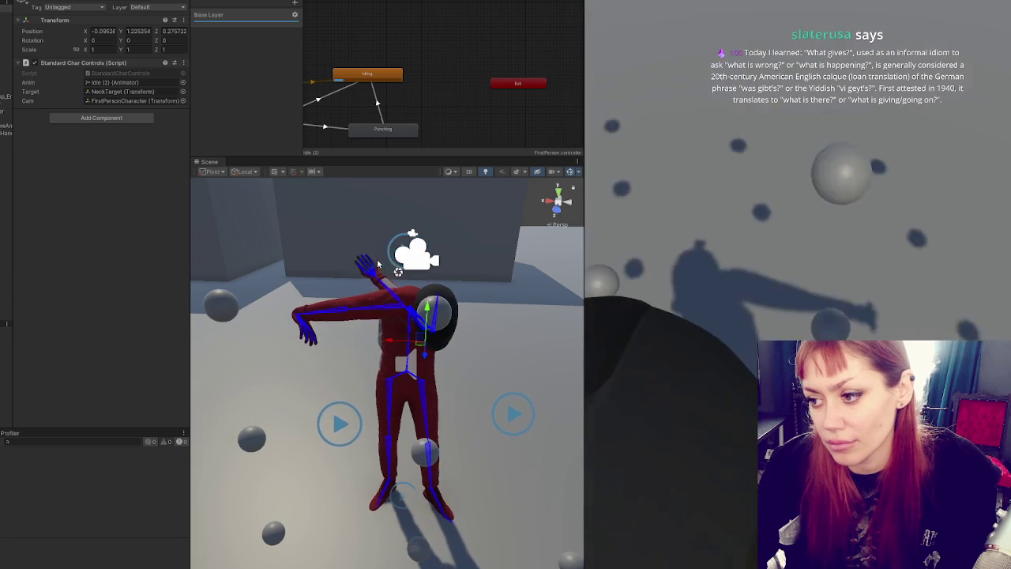
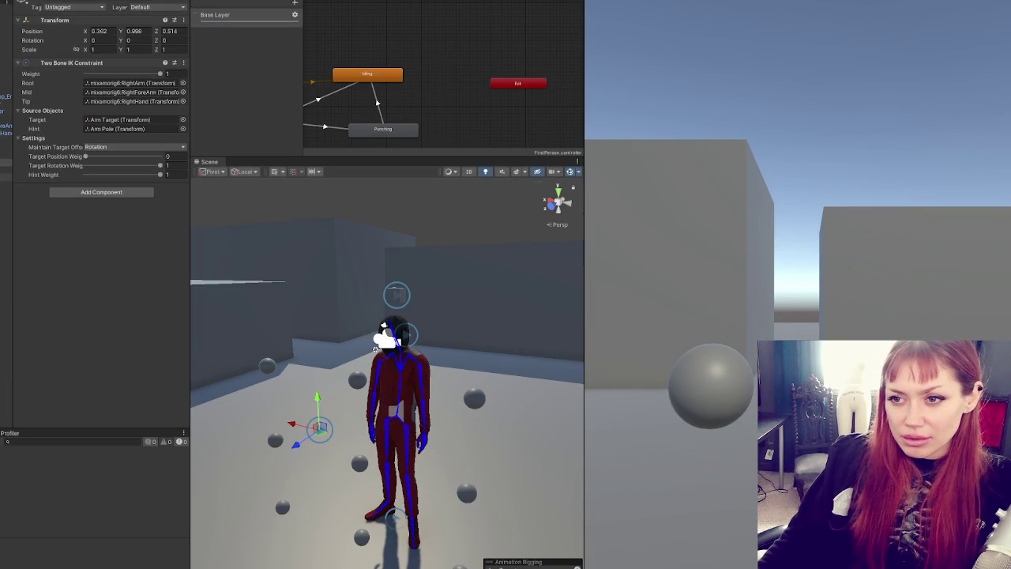
Step: Set the neck Two Bone IK to maintain Rotation offset with Target Position Weight 0, then enter play mode
{"action": "left_click", "coordinate": [6, 177]}
{"action": "left_click", "coordinate": [125, 147]}
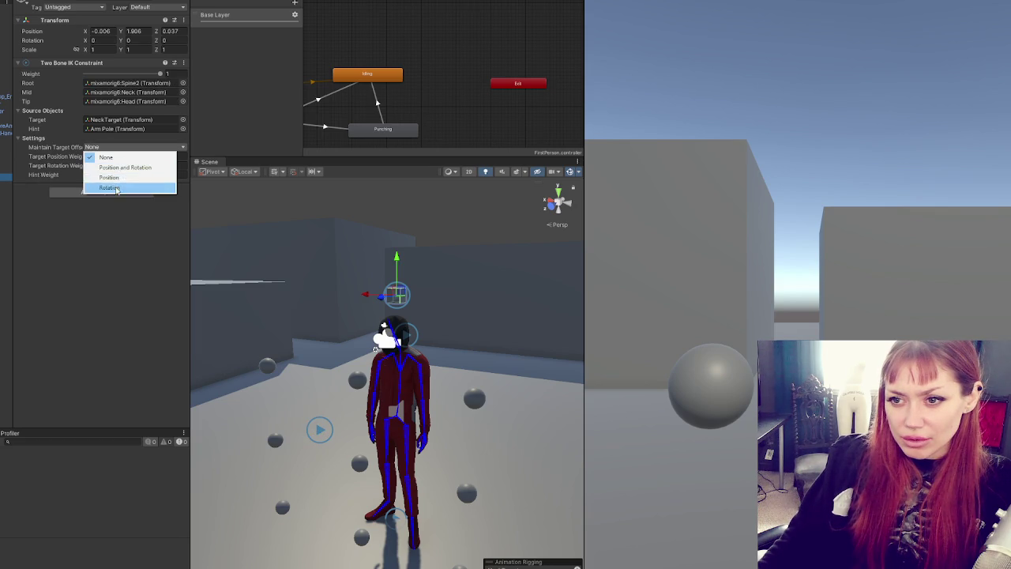
{"action": "left_click", "coordinate": [117, 187]}
{"action": "mouse_move", "coordinate": [143, 157]}
{"action": "left_mouse_down"}
{"action": "mouse_move", "coordinate": [49, 155]}
{"action": "mouse_move", "coordinate": [106, 95]}
{"action": "left_mouse_up"}
{"action": "left_click", "coordinate": [6, 9]}
{"action": "key", "text": "ctrl+p"}
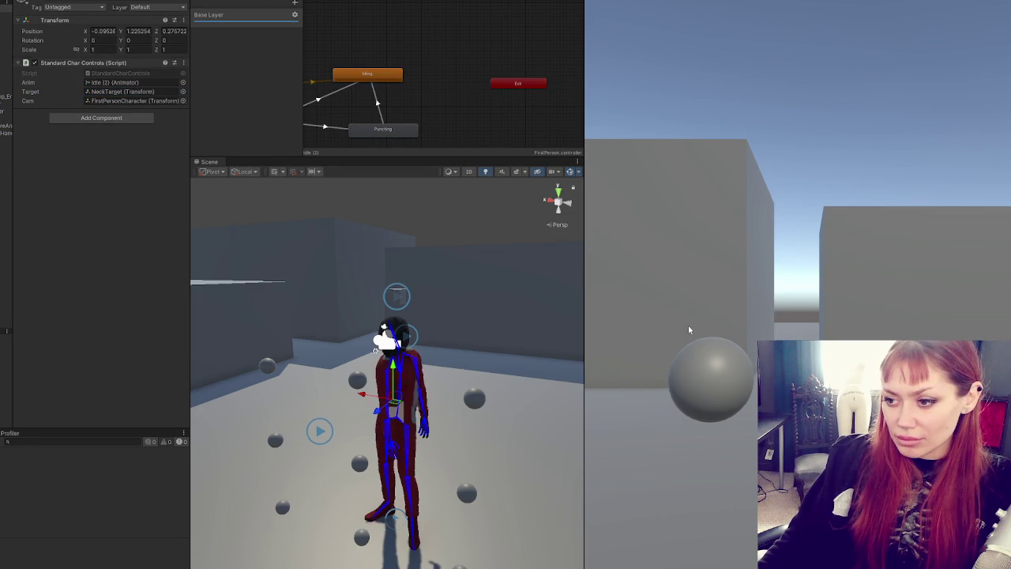
{"action": "mouse_move", "coordinate": [762, 134]}
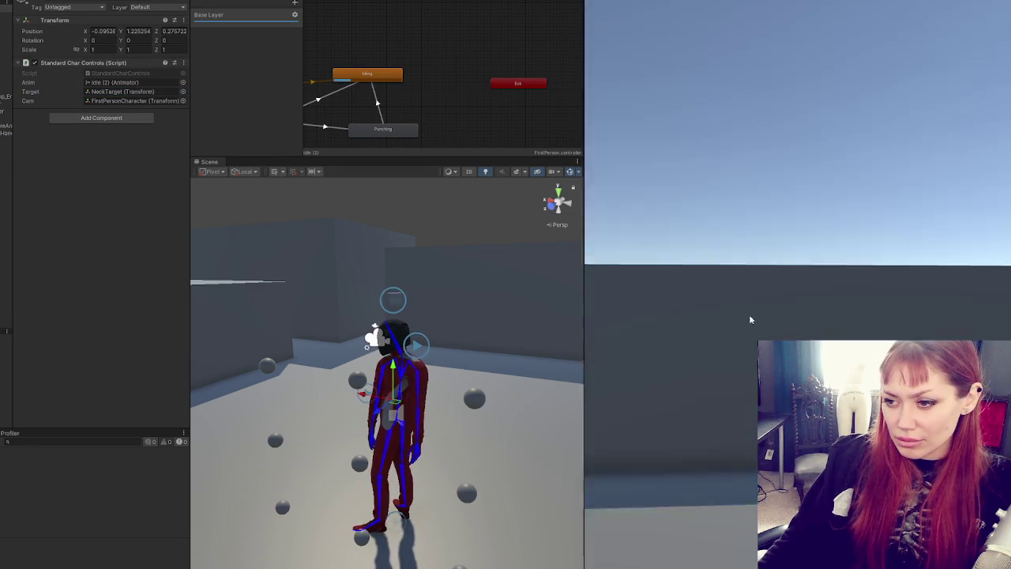
{"action": "key", "text": "w"}
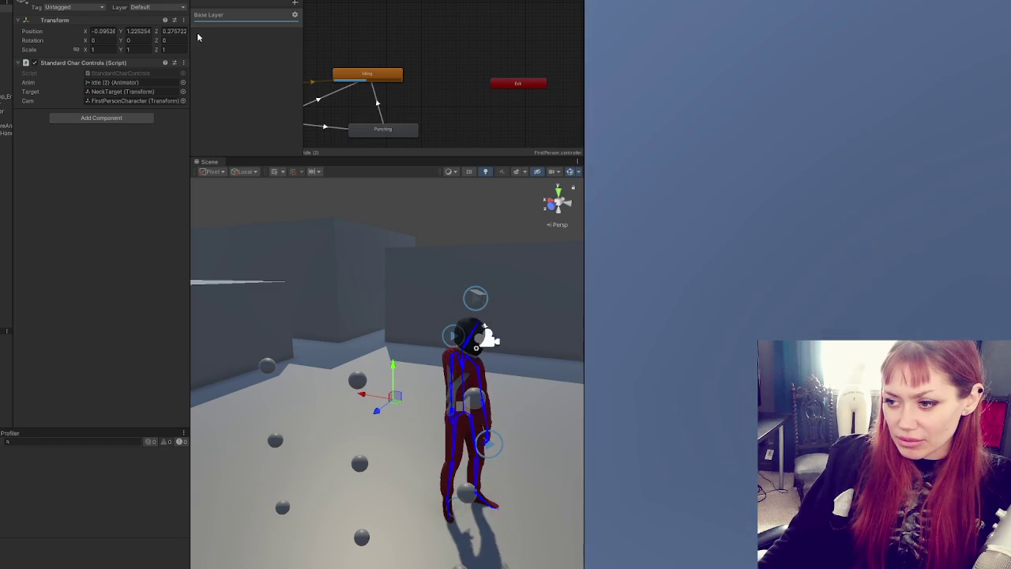
{"action": "key", "text": "w"}
{"action": "key", "text": "w"}
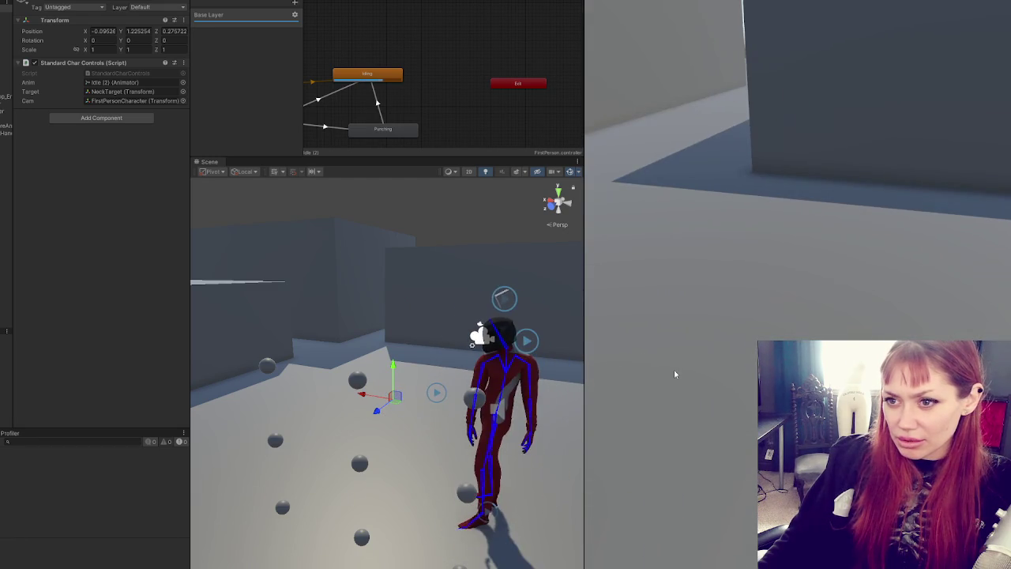
{"action": "key", "text": "w"}
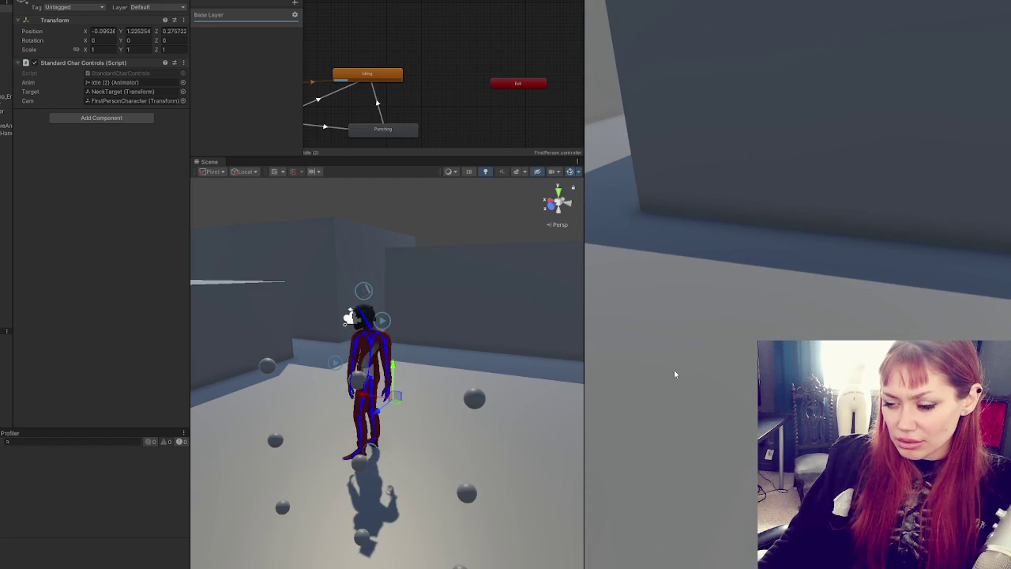
{"action": "key", "text": "w"}
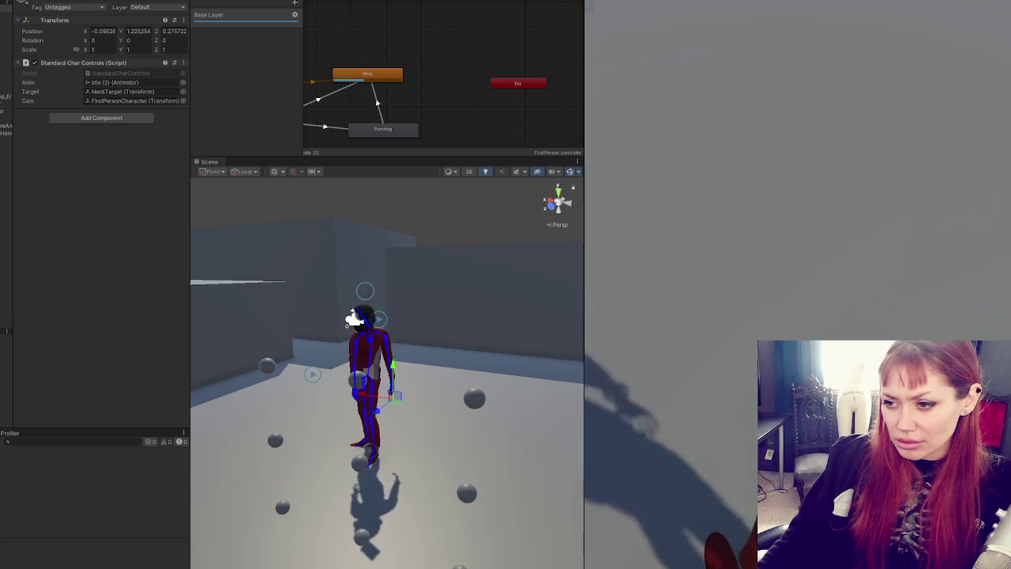
{"action": "key", "text": "w"}
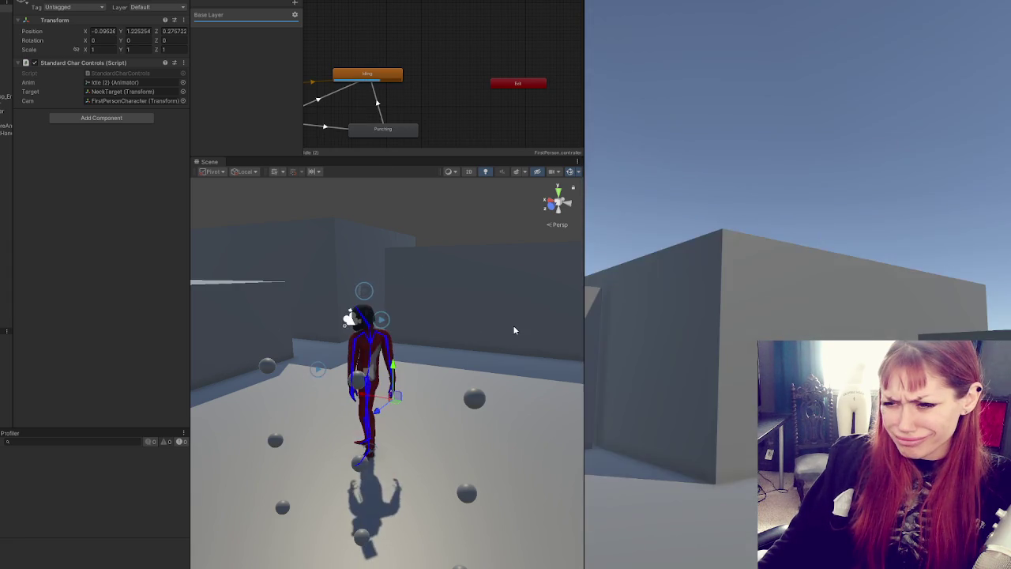
{"action": "key", "text": "w"}
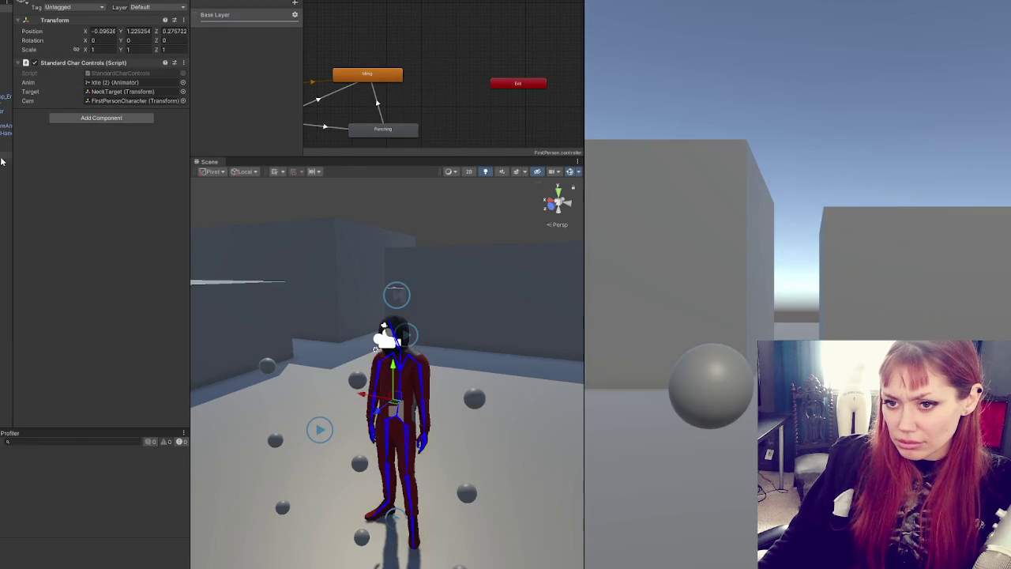
{"action": "left_click", "coordinate": [4, 170]}
{"action": "left_click", "coordinate": [4, 177]}
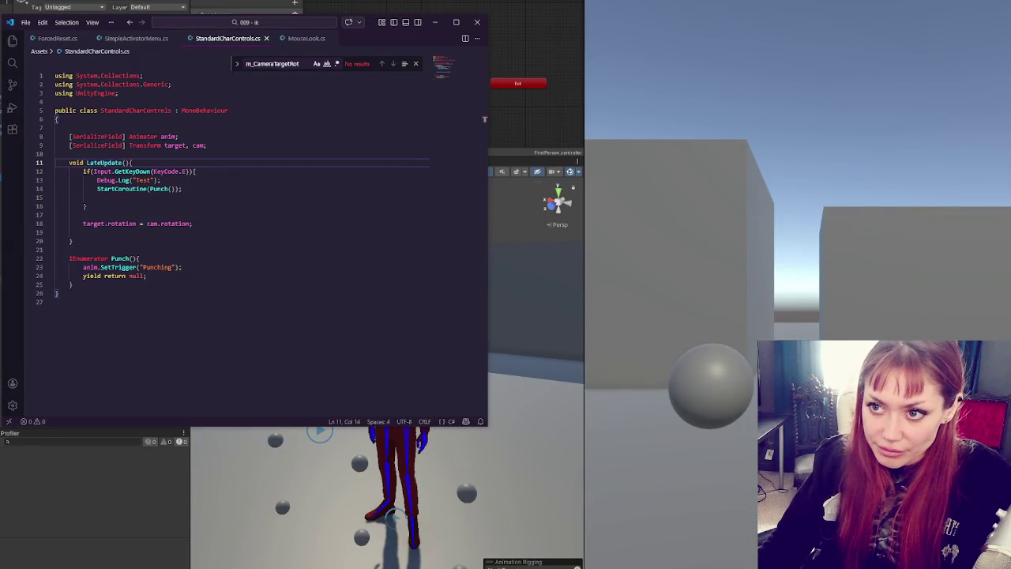
Step: Close ForcedReset.cs and SimpleActivatorMenu.cs, leave MouseLook.cs showing, and return to Unity
{"action": "left_click", "coordinate": [82, 38]}
{"action": "left_click", "coordinate": [111, 38]}
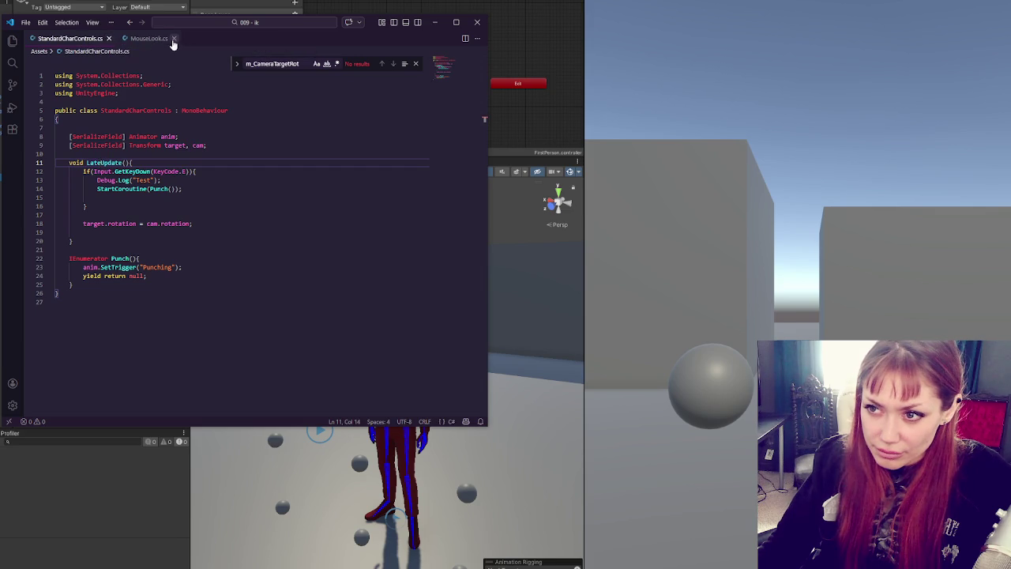
{"action": "left_click", "coordinate": [154, 38]}
{"action": "key", "text": "alt+Tab"}
{"action": "left_click", "coordinate": [397, 442]}
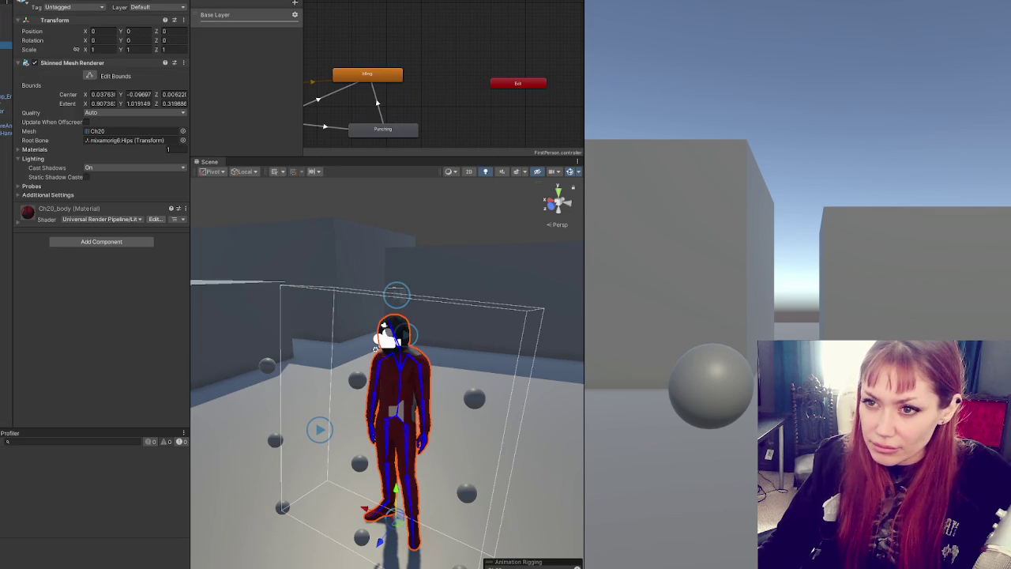
Step: Select FirstPersonCharacter in the Hierarchy and expand its Character Controller settings
{"action": "left_click", "coordinate": [465, 474]}
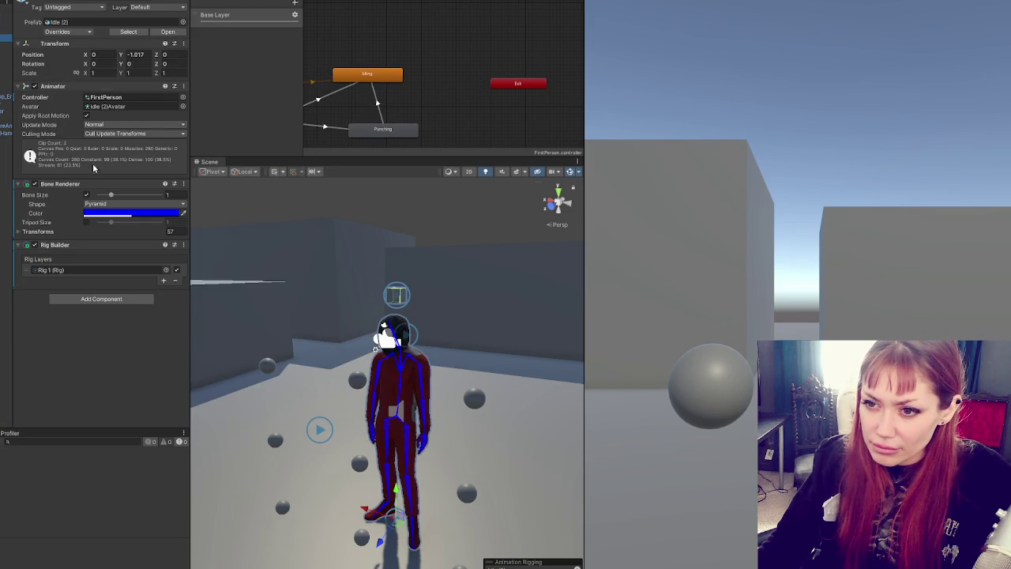
{"action": "left_click", "coordinate": [6, 52]}
{"action": "left_click", "coordinate": [6, 29]}
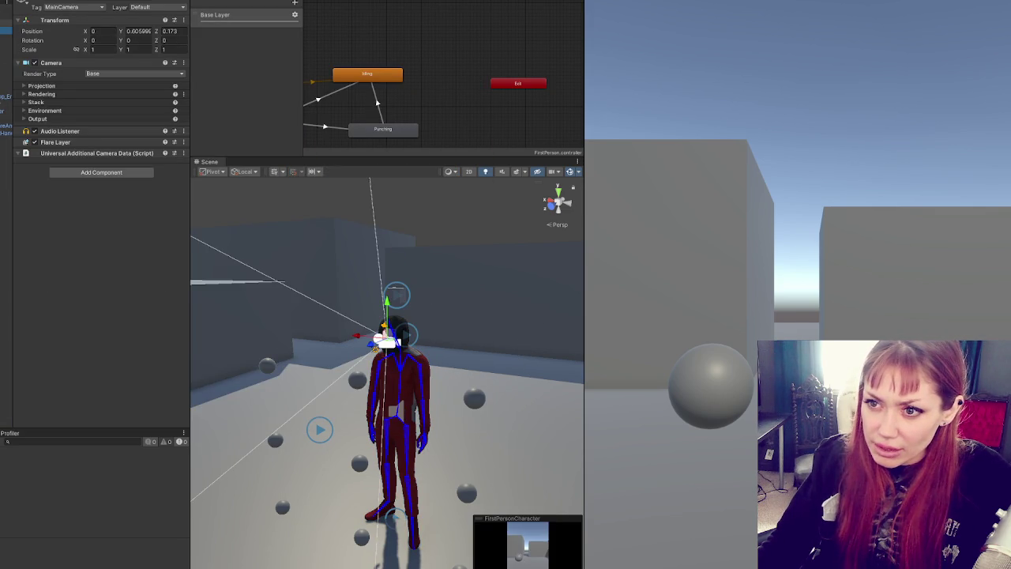
{"action": "left_click", "coordinate": [6, 19]}
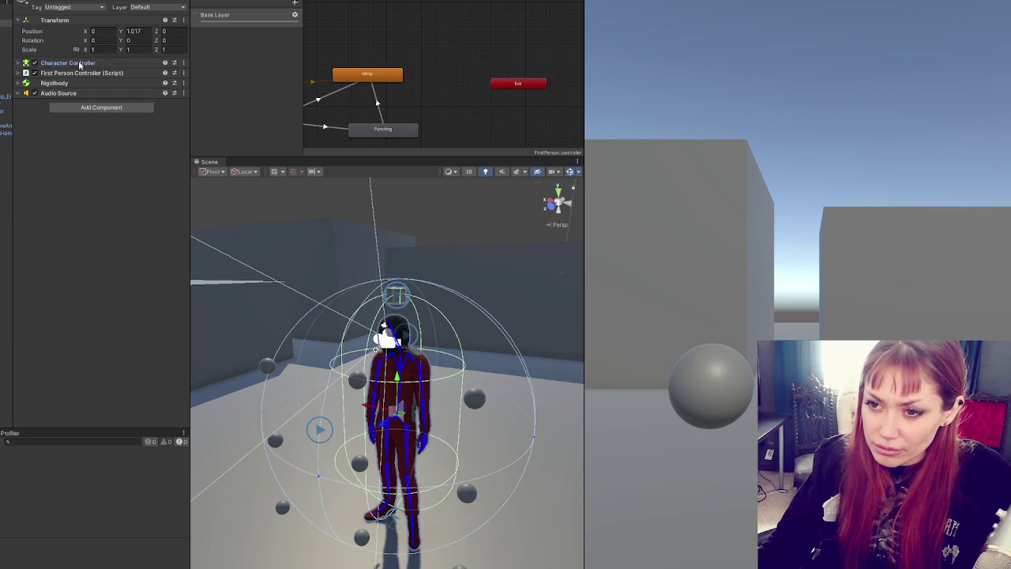
{"action": "left_click", "coordinate": [90, 63]}
Step: Search the project assets for 'controller' and open the FirstPersonController script
{"action": "left_click", "coordinate": [39, 428]}
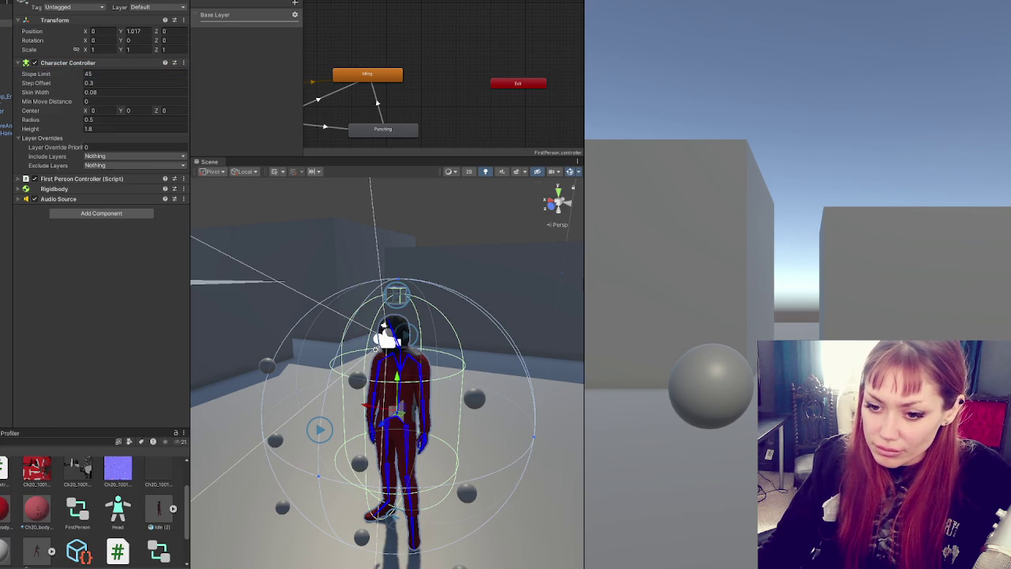
{"action": "left_click", "coordinate": [41, 441]}
{"action": "type", "text": "controller"}
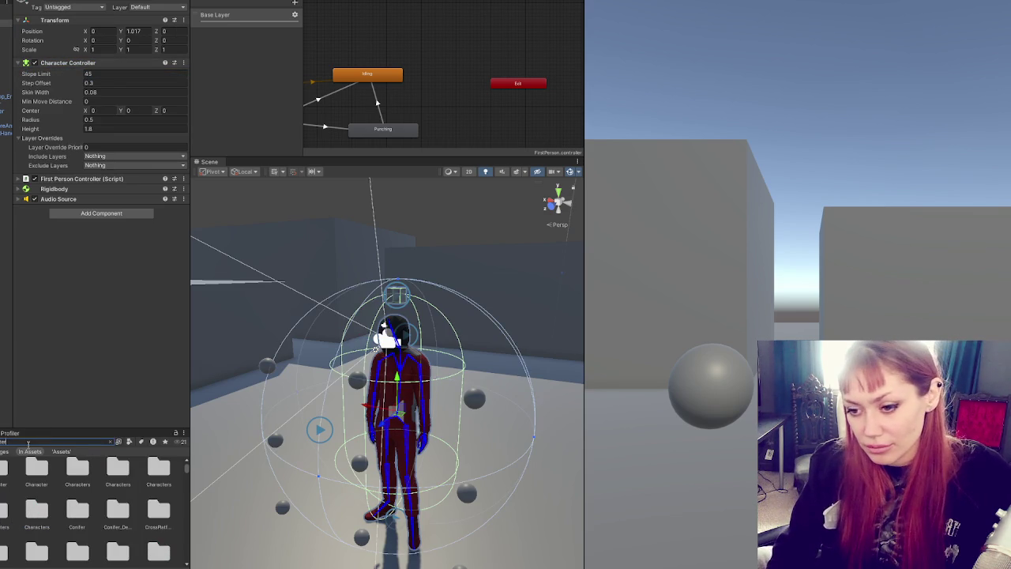
{"action": "key", "text": "ctrl+a"}
{"action": "type", "text": "character con"}
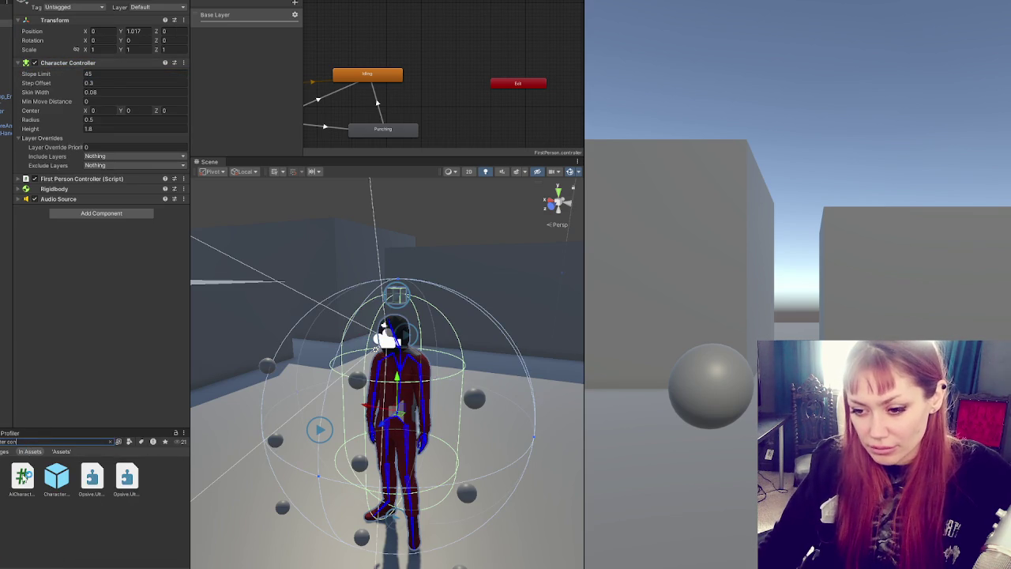
{"action": "key", "text": "ctrl+a"}
{"action": "type", "text": "controller"}
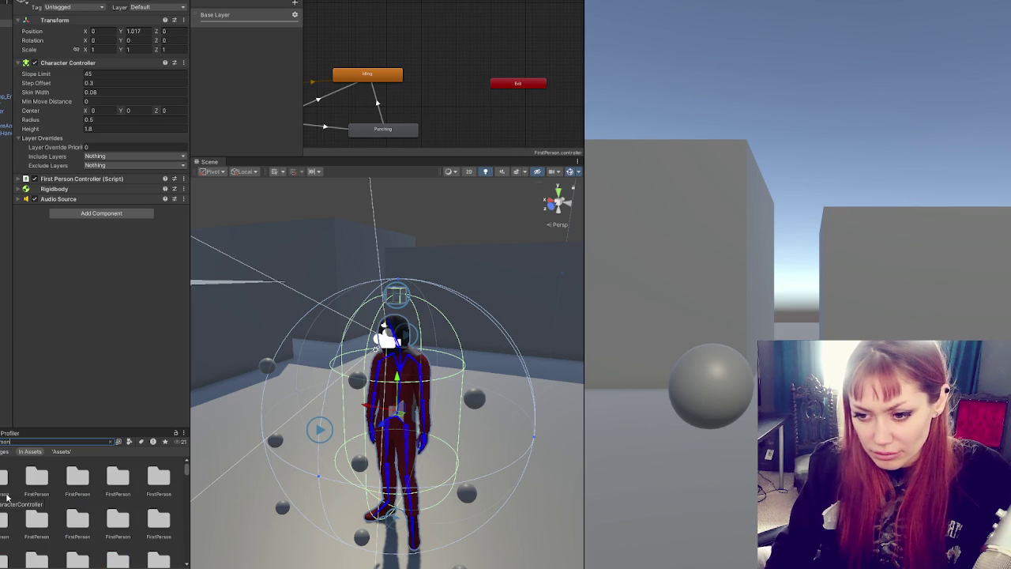
{"action": "type", "text": "con"}
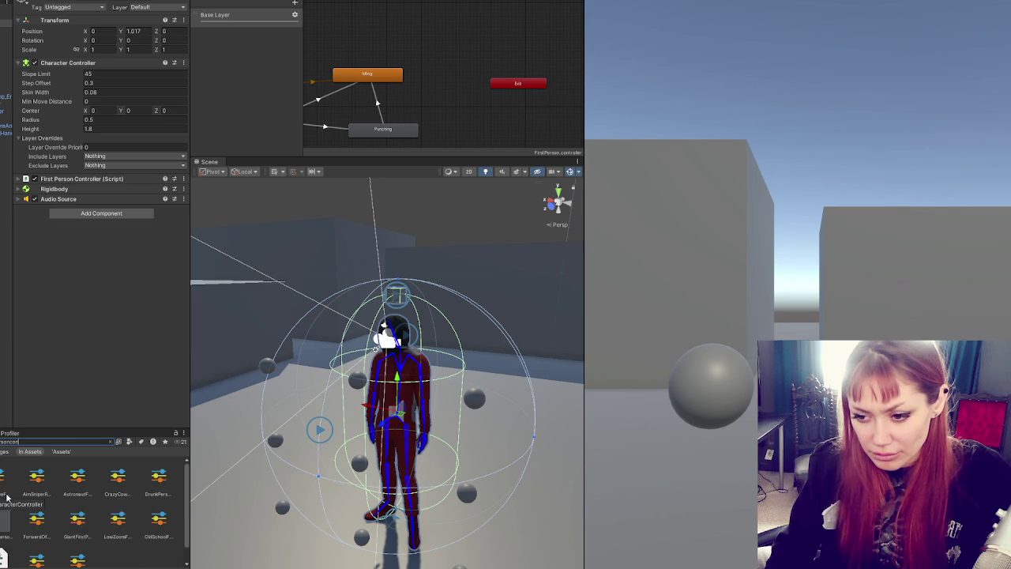
{"action": "double_click", "coordinate": [6, 497]}
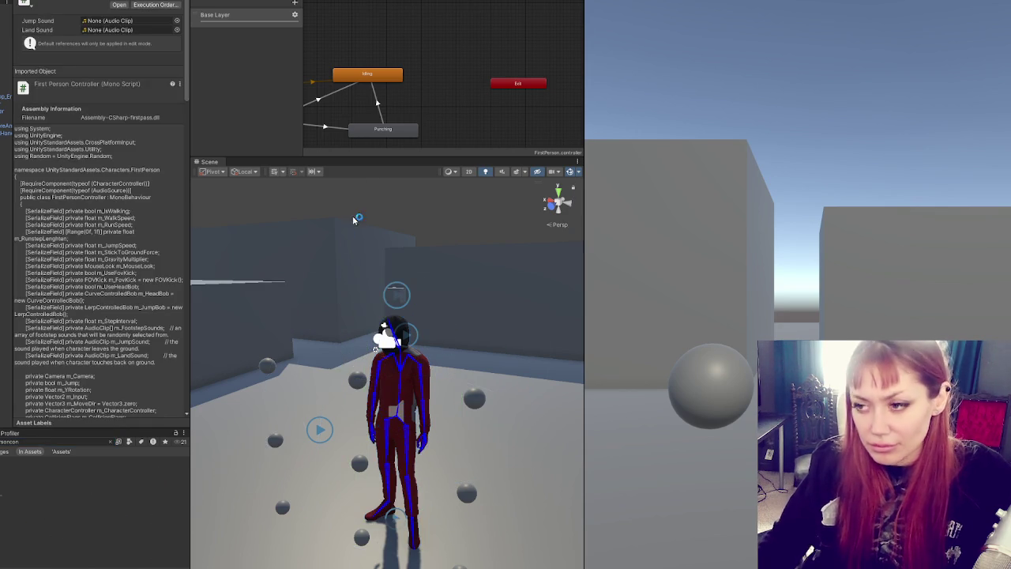
Step: Widen the code editor and search FirstPersonController.cs for m_MouseLook occurrences
{"action": "scroll", "coordinate": [338, 164], "scroll_direction": "down", "scroll_amount": 2}
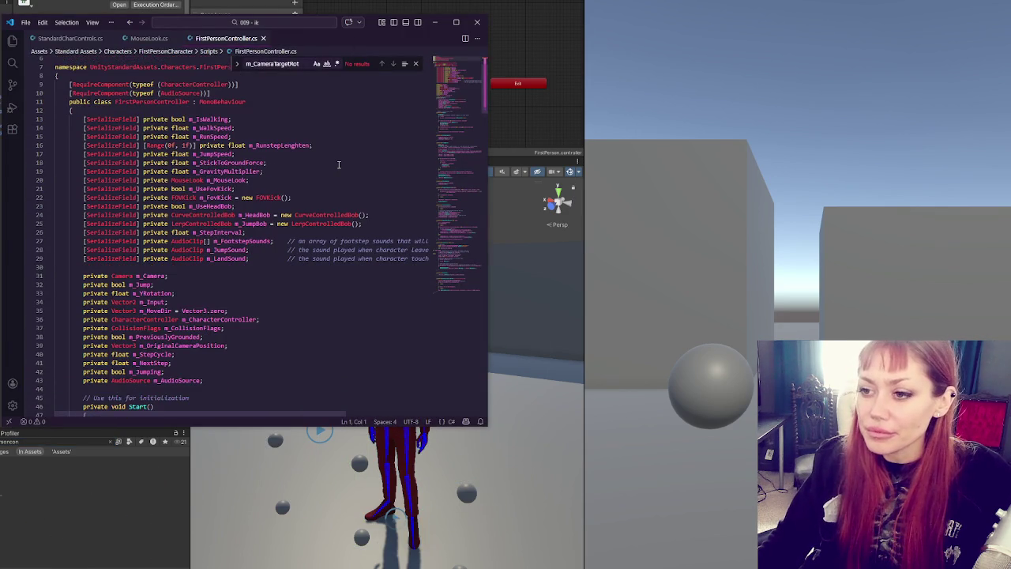
{"action": "left_click_drag", "start_coordinate": [488, 184], "coordinate": [707, 184]}
{"action": "left_click", "coordinate": [395, 163]}
{"action": "scroll", "coordinate": [395, 163], "scroll_direction": "down", "scroll_amount": 3}
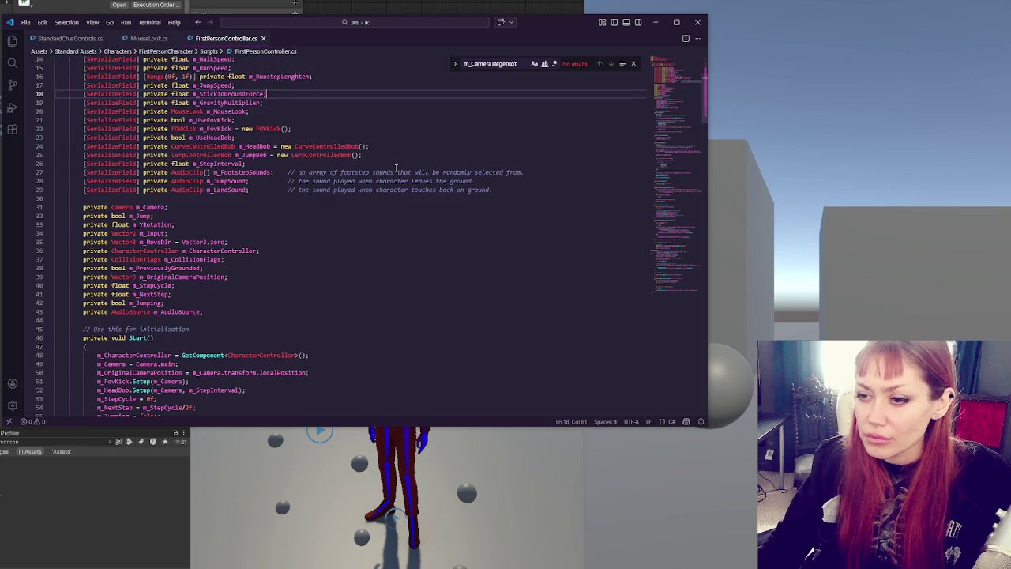
{"action": "scroll", "coordinate": [403, 178], "scroll_direction": "down", "scroll_amount": 4}
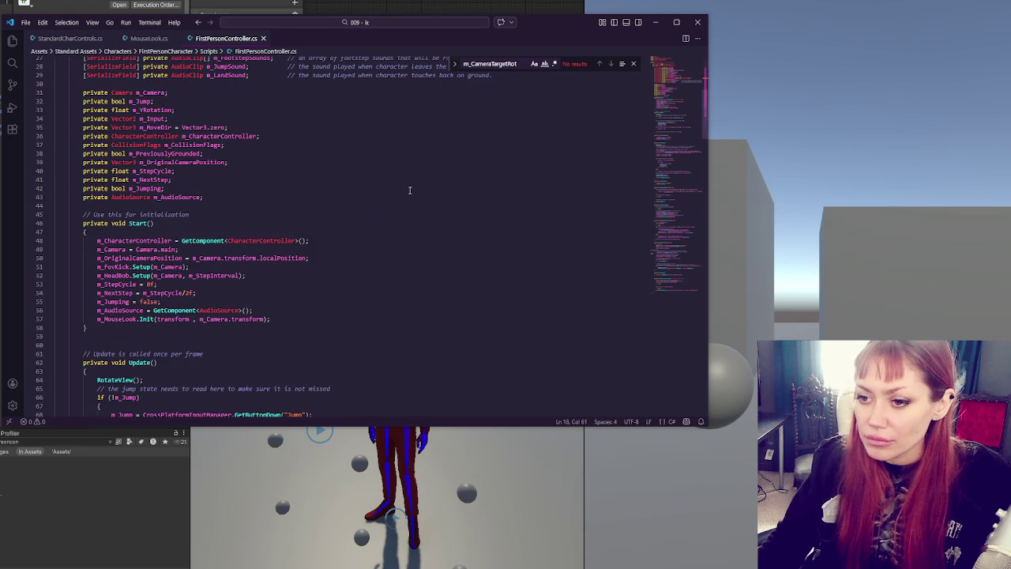
{"action": "scroll", "coordinate": [410, 189], "scroll_direction": "down", "scroll_amount": 4}
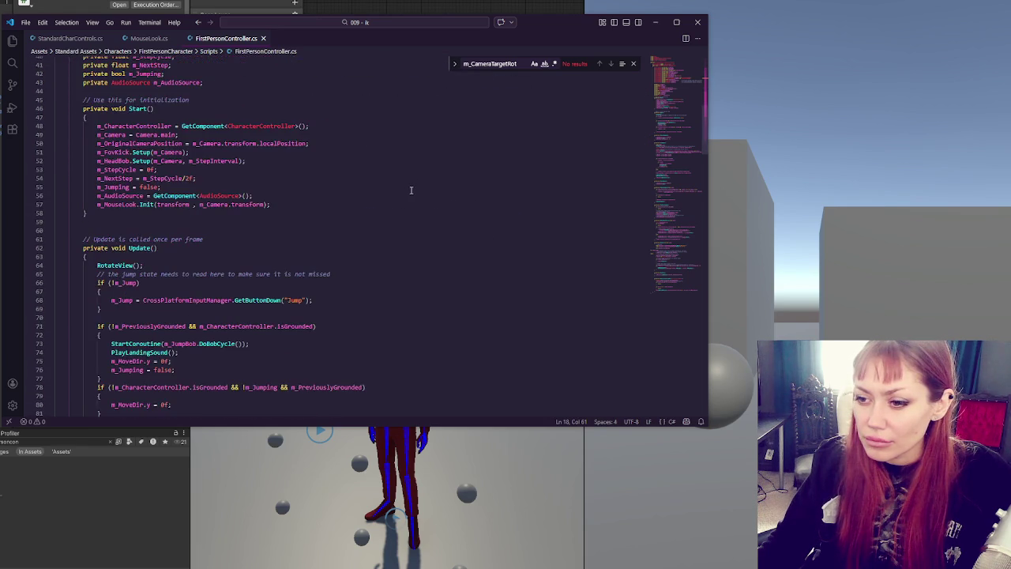
{"action": "double_click", "coordinate": [116, 203]}
{"action": "key", "text": "ctrl+f"}
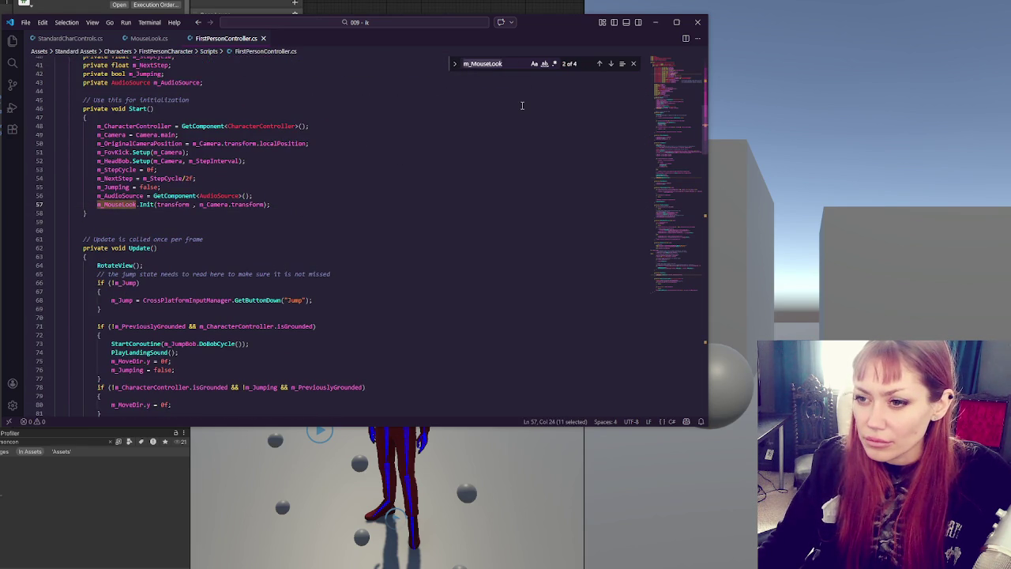
{"action": "left_click", "coordinate": [610, 63]}
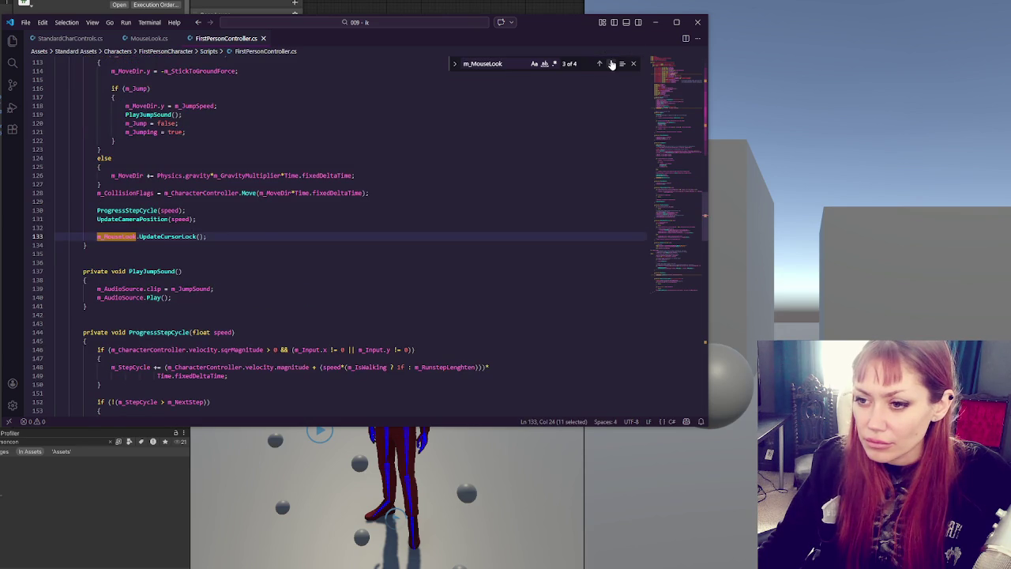
{"action": "left_click", "coordinate": [598, 64]}
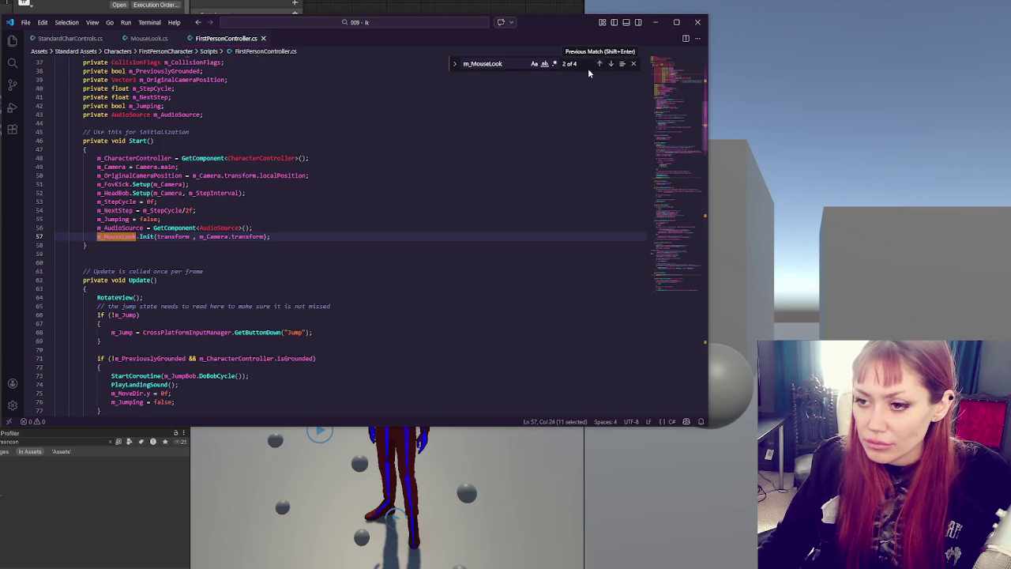
{"action": "scroll", "coordinate": [332, 150], "scroll_direction": "up", "scroll_amount": 10}
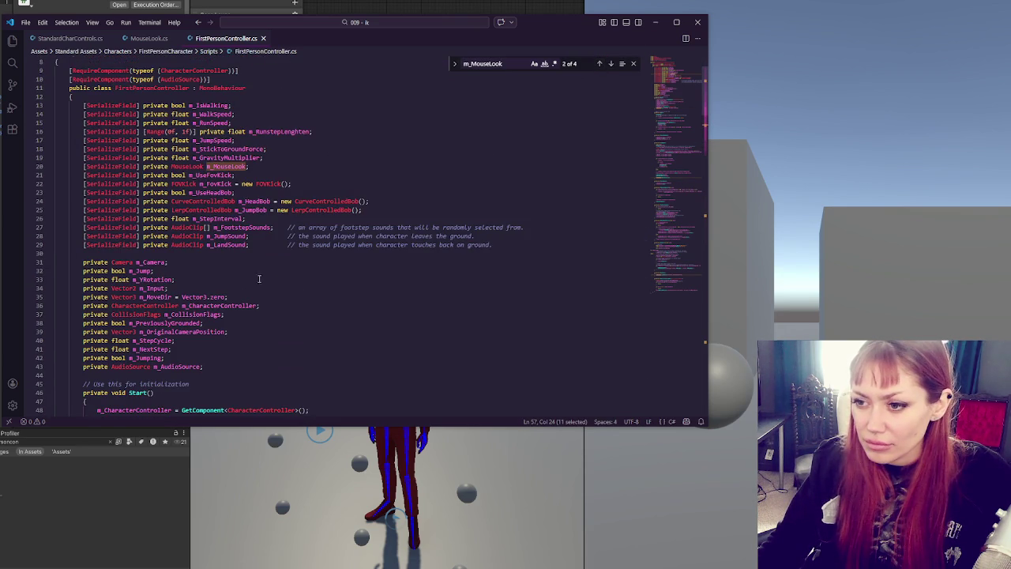
Step: Add a '[SerializeField] Transform head;' field below the audio clip fields
{"action": "left_click", "coordinate": [549, 244]}
{"action": "key", "text": "Return"}
{"action": "key", "text": "Return"}
{"action": "type", "text": "[S"}
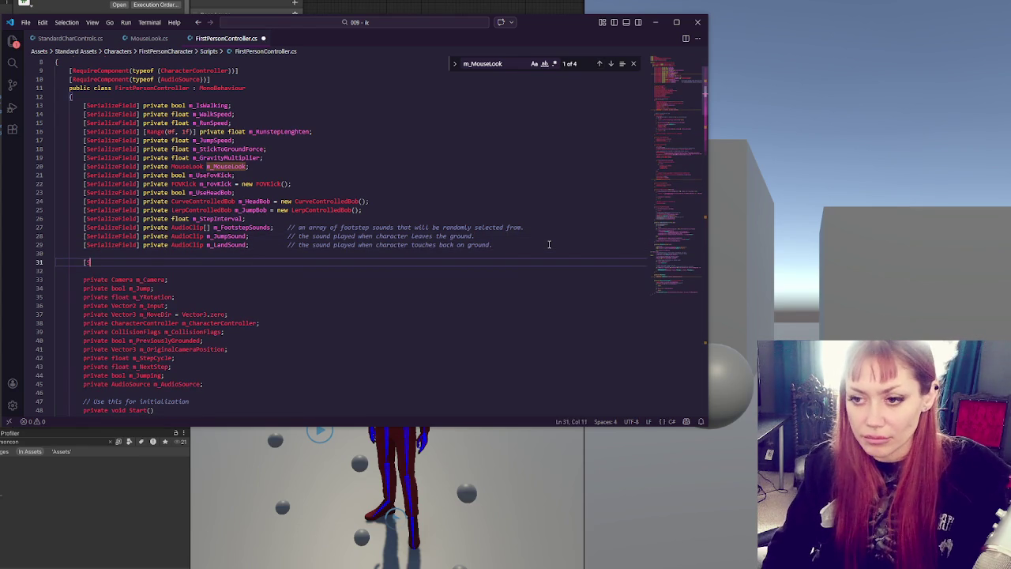
{"action": "type", "text": "erializeF"}
{"action": "type", "text": "lizeField]"}
{"action": "type", "text": "Transform head;"}
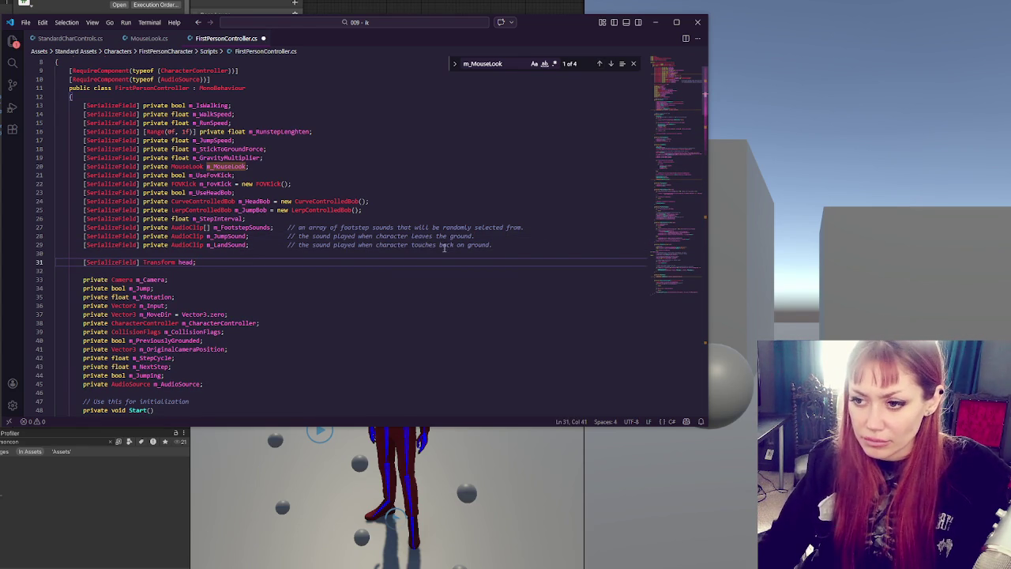
{"action": "double_click", "coordinate": [186, 261]}
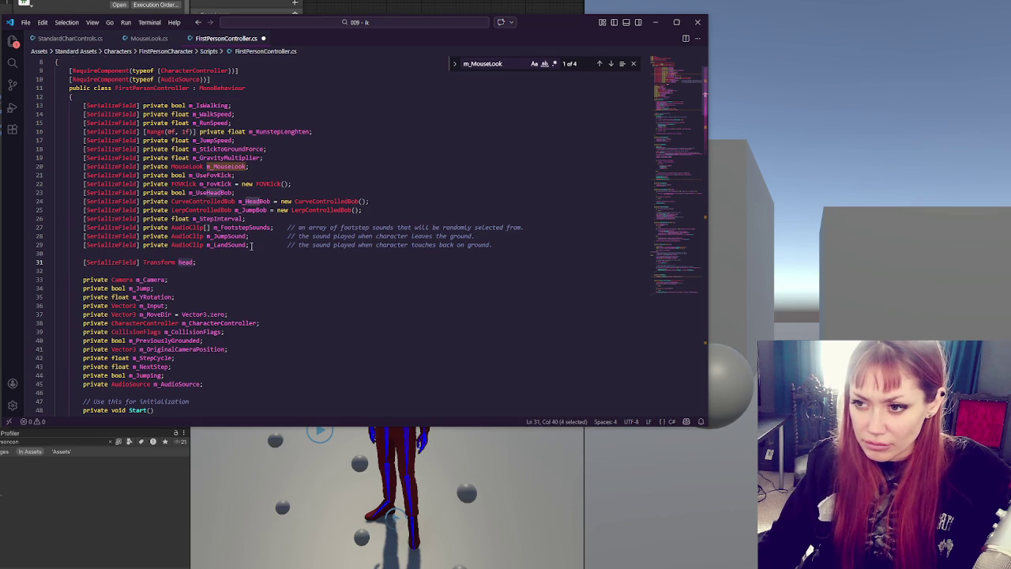
Step: Duplicate the m_MouseLook.Init line, comment out the original, and change transform to head in the copy
{"action": "scroll", "coordinate": [218, 259], "scroll_direction": "down", "scroll_amount": 4}
{"action": "scroll", "coordinate": [156, 269], "scroll_direction": "down", "scroll_amount": 4}
{"action": "left_click", "coordinate": [270, 276]}
{"action": "key", "text": "shift+alt+Up"}
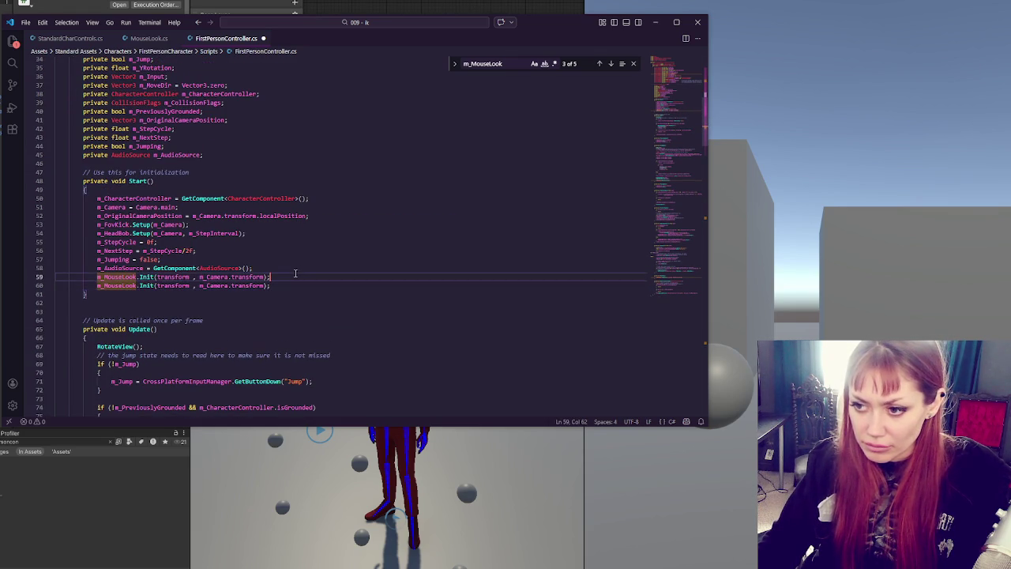
{"action": "key", "text": "ctrl+slash"}
{"action": "double_click", "coordinate": [173, 286]}
{"action": "type", "text": "head"}
{"action": "left_click", "coordinate": [302, 276]}
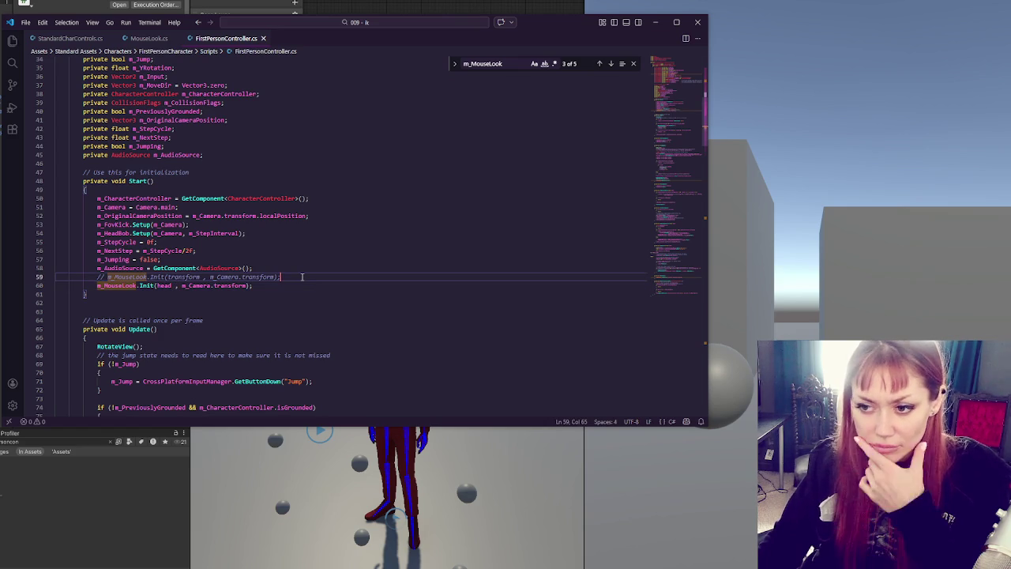
{"action": "left_click", "coordinate": [465, 473]}
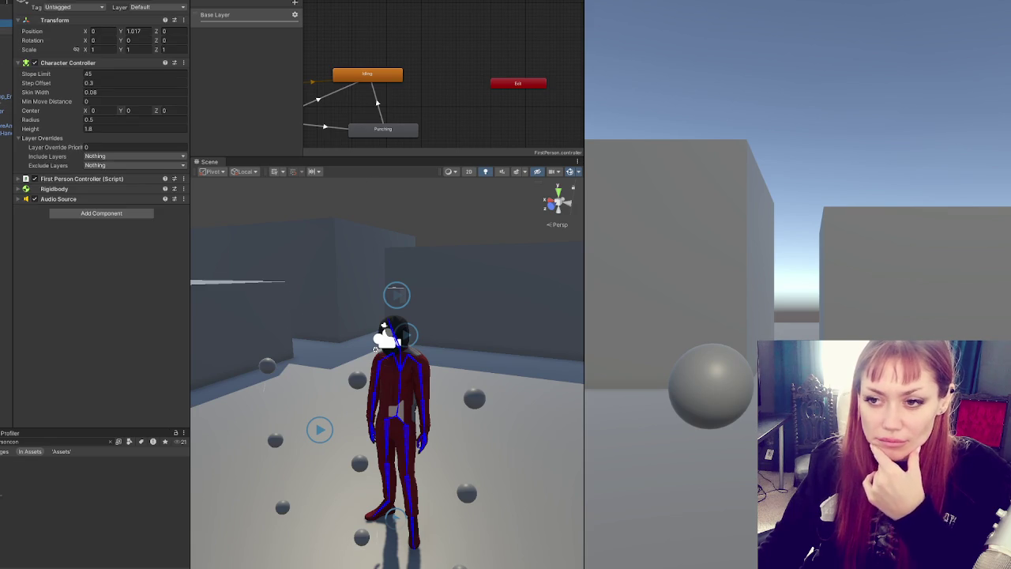
Step: Assign NeckTarget to the First Person Controller's Head field and test mouse look in play mode
{"action": "left_click", "coordinate": [82, 180]}
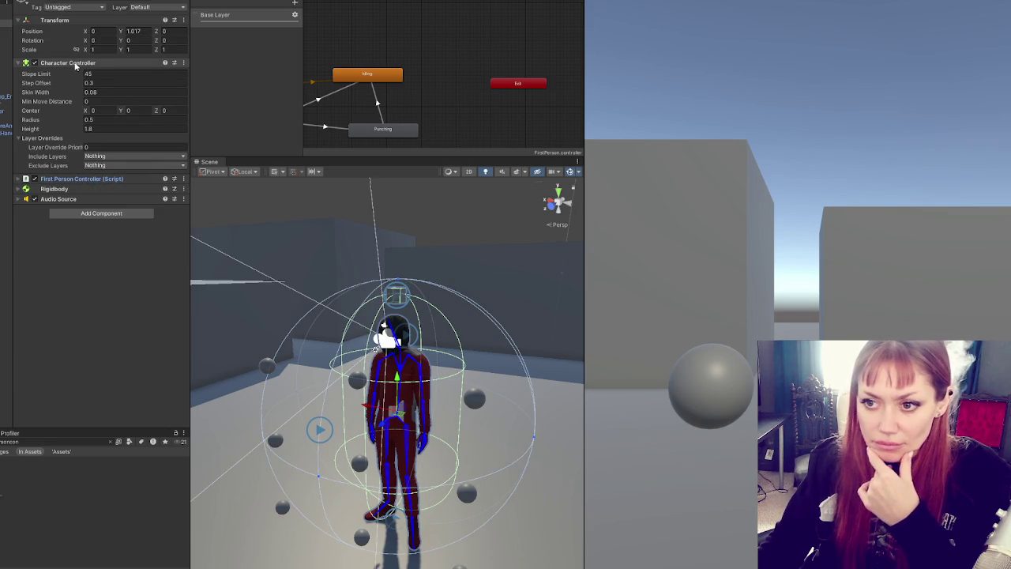
{"action": "left_click", "coordinate": [82, 178]}
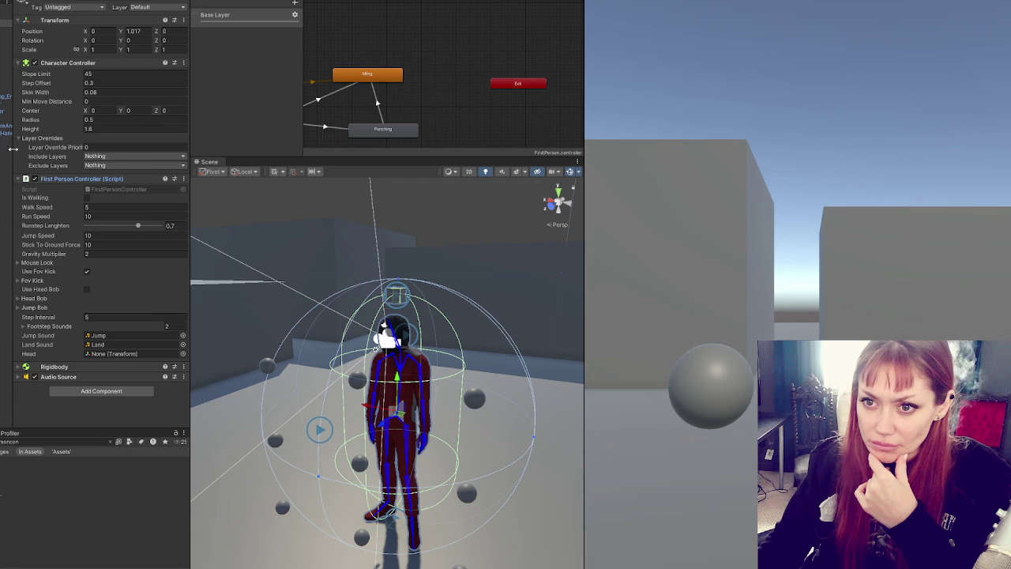
{"action": "mouse_move", "coordinate": [6, 90]}
{"action": "left_mouse_down"}
{"action": "mouse_move", "coordinate": [71, 348]}
{"action": "mouse_move", "coordinate": [126, 353]}
{"action": "left_mouse_up"}
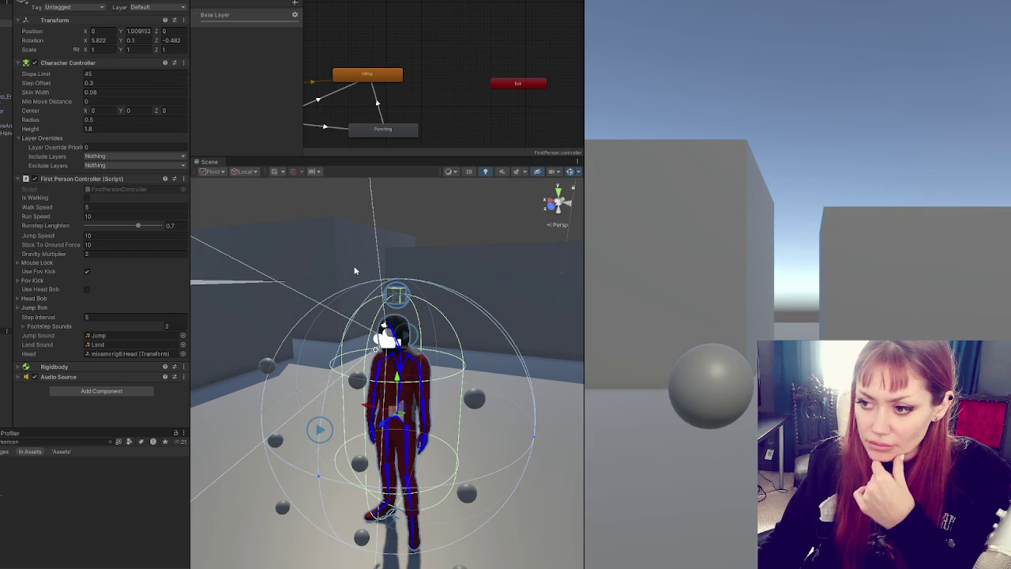
{"action": "left_click", "coordinate": [822, 232]}
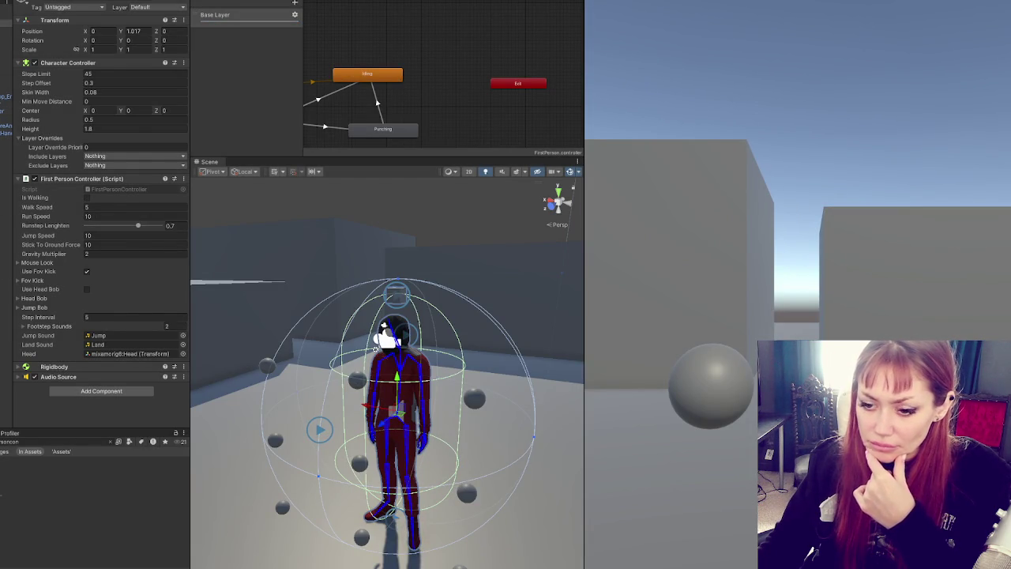
{"action": "key", "text": "alt+Tab"}
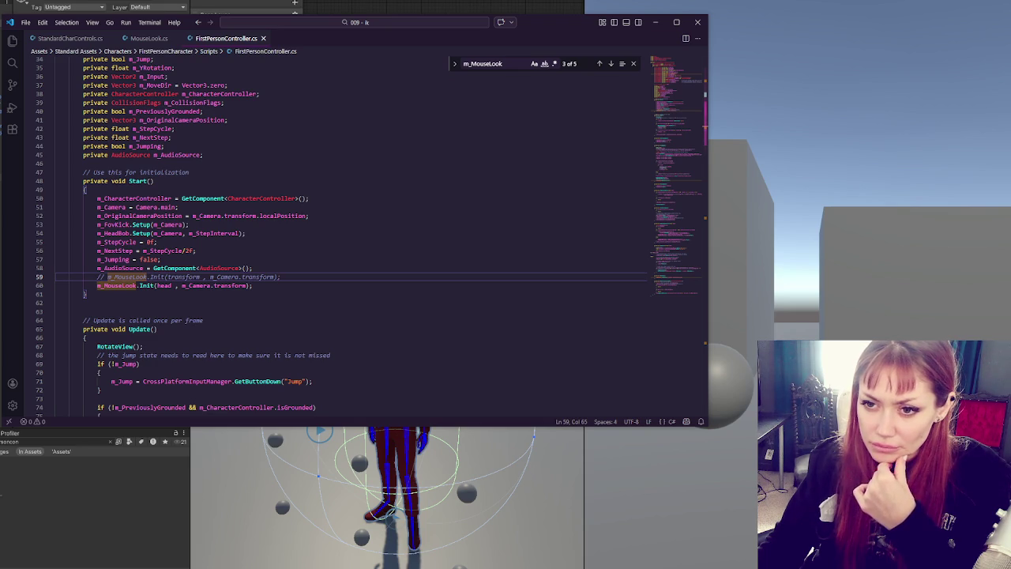
{"action": "key", "text": "alt+Tab"}
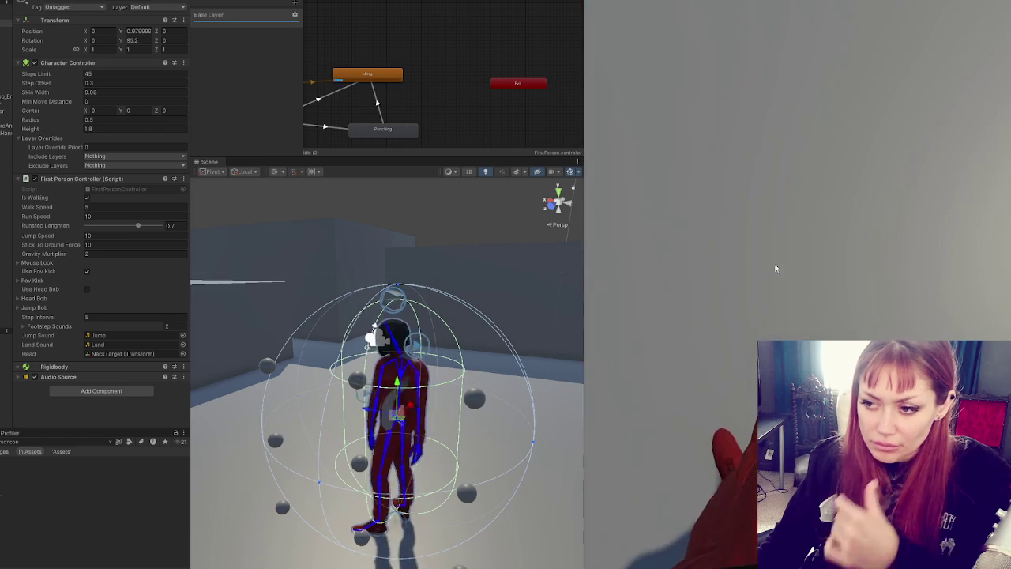
{"action": "left_click", "coordinate": [588, 149]}
Step: Inspect the rig's head IK constraint, neck pole and Standard Char Controls objects
{"action": "left_click", "coordinate": [5, 165]}
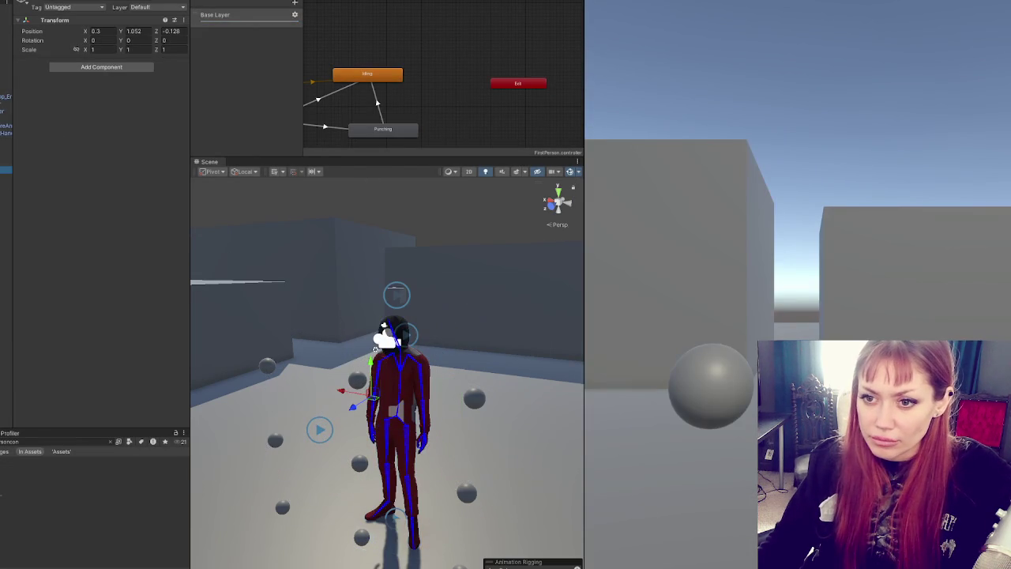
{"action": "left_click", "coordinate": [6, 184]}
{"action": "left_click", "coordinate": [6, 175]}
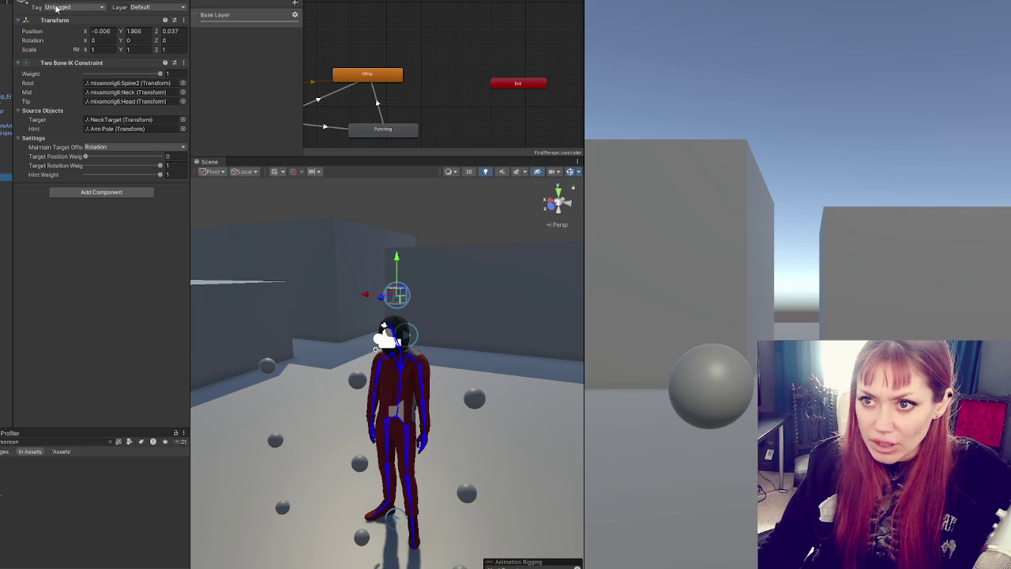
{"action": "left_click", "coordinate": [5, 189]}
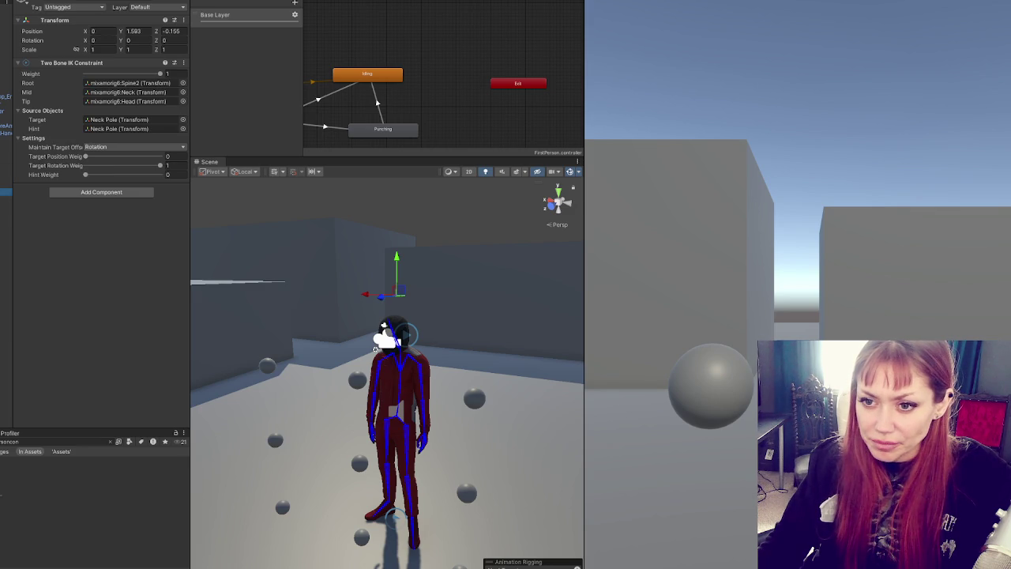
{"action": "left_click", "coordinate": [5, 23]}
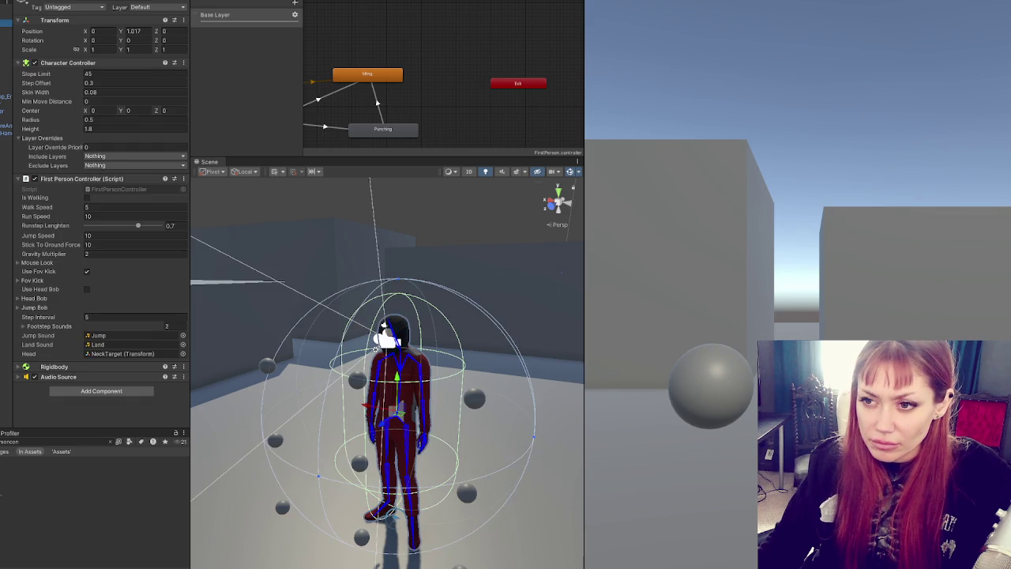
{"action": "left_click", "coordinate": [5, 32]}
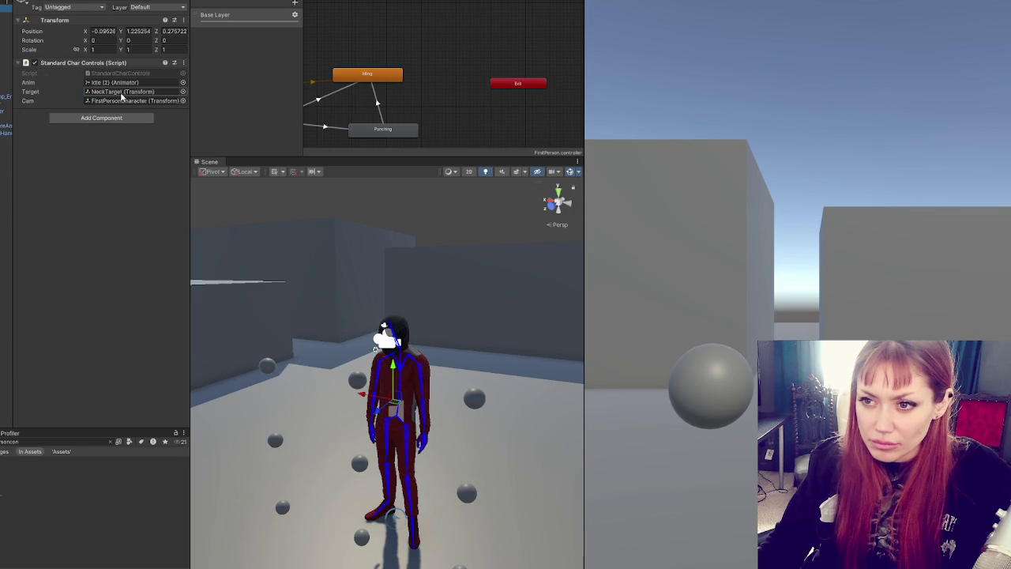
{"action": "key", "text": "alt+Tab"}
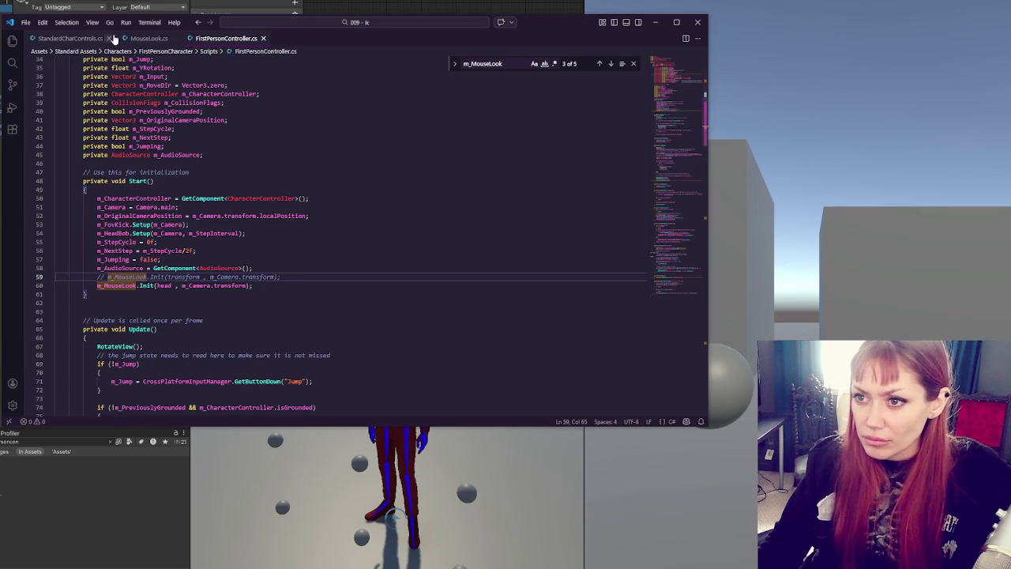
Step: Comment out the target rotation line in StandardCharControls.cs
{"action": "left_click", "coordinate": [79, 37]}
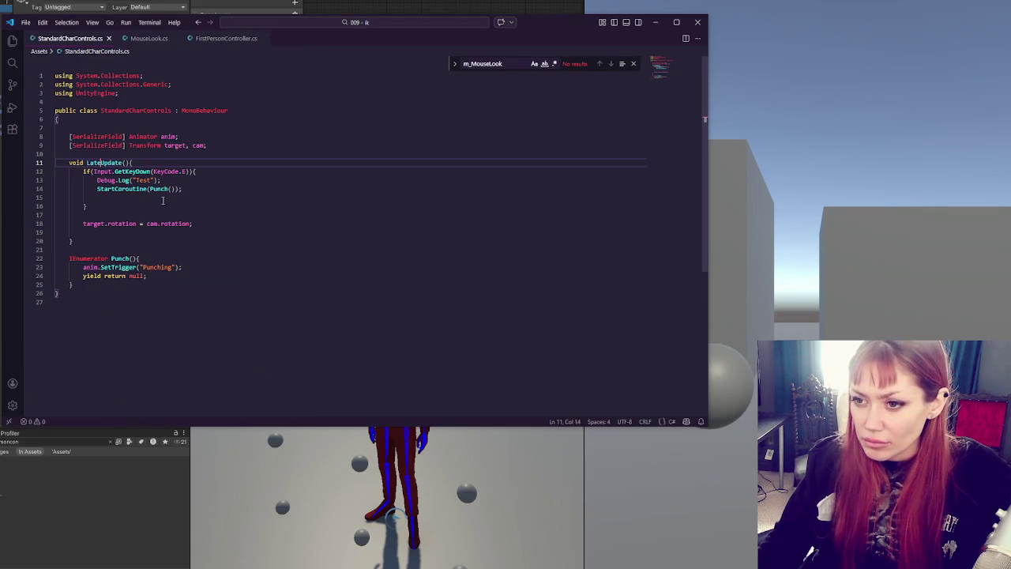
{"action": "left_click", "coordinate": [117, 225]}
{"action": "key", "text": "ctrl+slash"}
Step: In RotateView, duplicate the LookRotation call using head, comment out the transform version, and save
{"action": "left_click", "coordinate": [215, 39]}
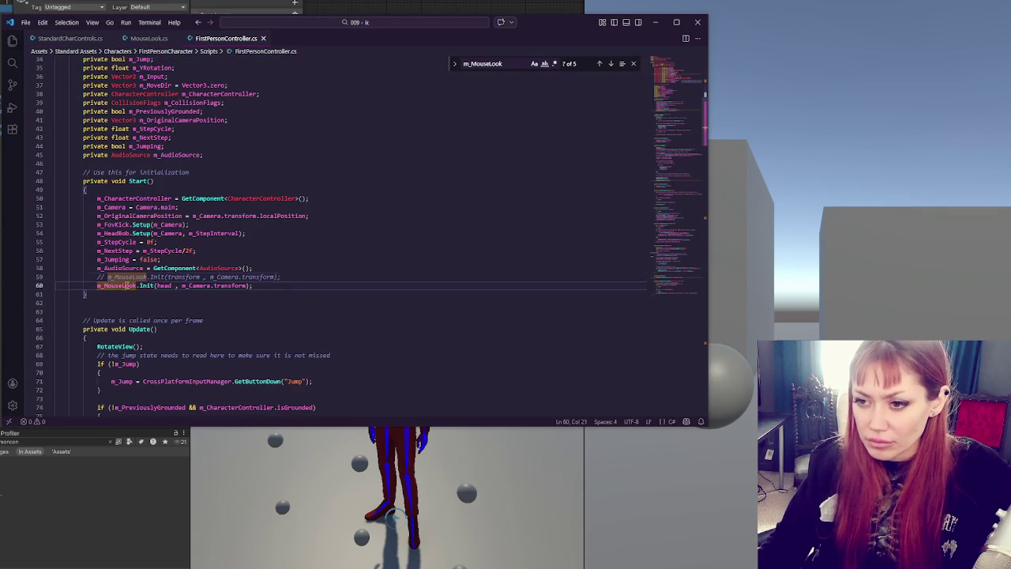
{"action": "key", "text": "Return"}
{"action": "left_click", "coordinate": [611, 67]}
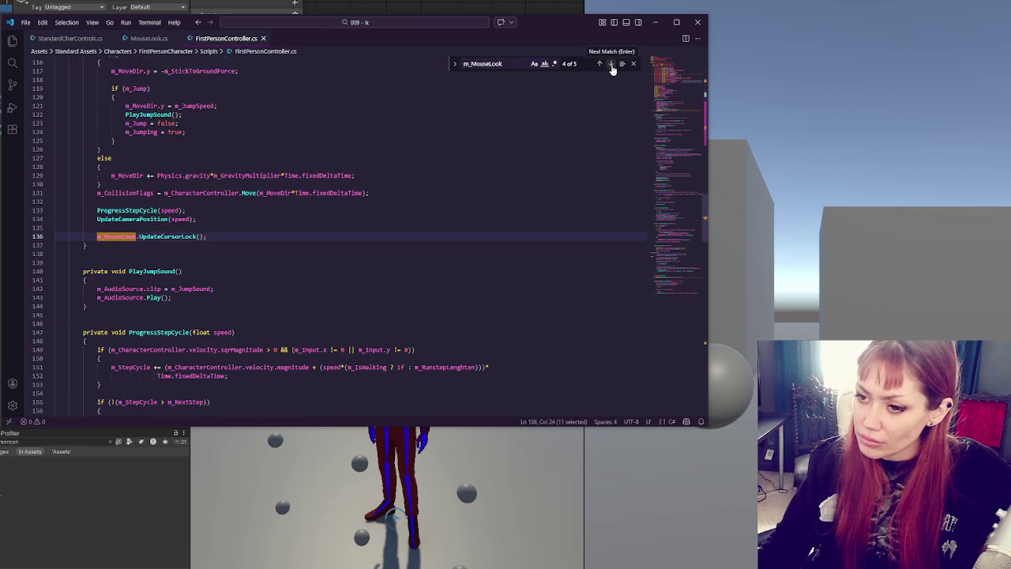
{"action": "left_click", "coordinate": [611, 66]}
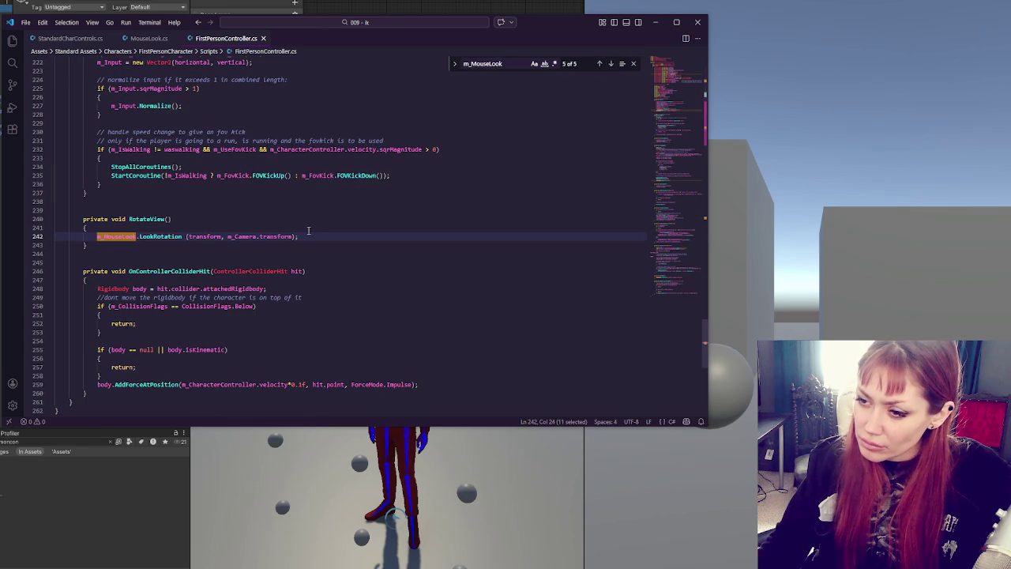
{"action": "key", "text": "shift+alt+Right"}
{"action": "key", "text": "shift+alt+Right"}
{"action": "key", "text": "shift+alt+Right"}
{"action": "key", "text": "ctrl+c"}
{"action": "key", "text": "End"}
{"action": "key", "text": "Return"}
{"action": "key", "text": "ctrl+v"}
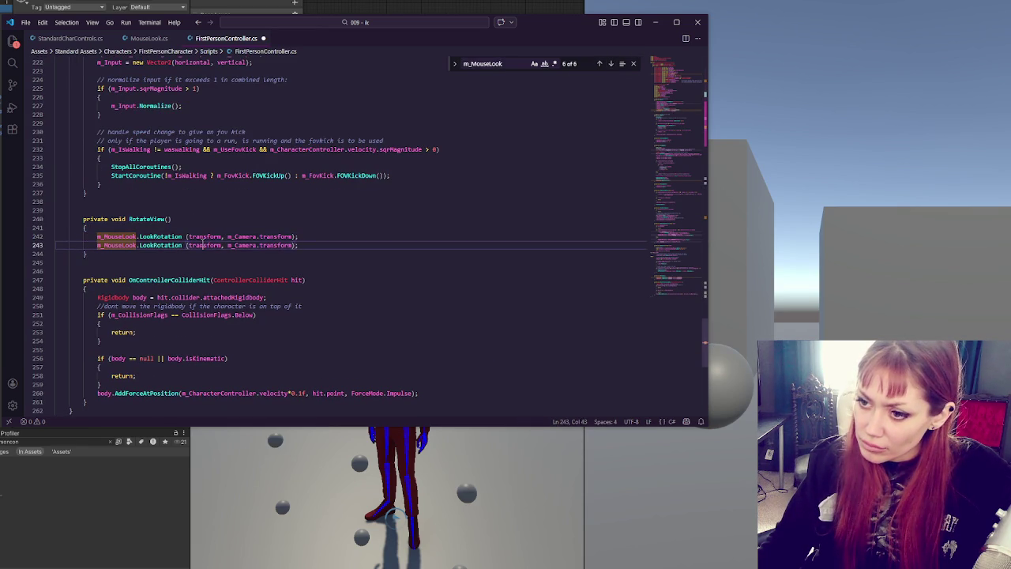
{"action": "double_click", "coordinate": [203, 245]}
{"action": "type", "text": "head"}
{"action": "left_click", "coordinate": [335, 237]}
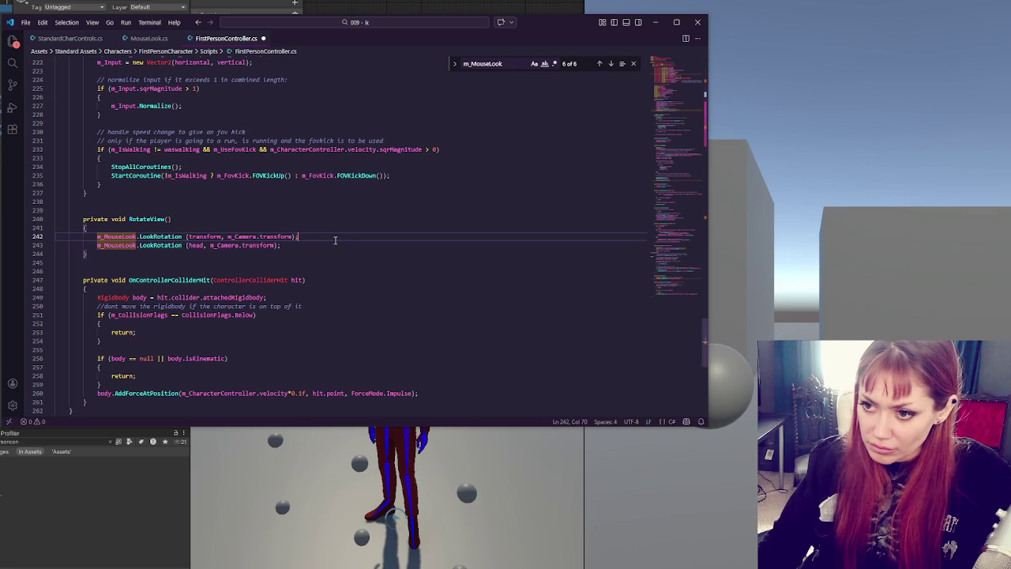
{"action": "key", "text": "ctrl+slash"}
{"action": "key", "text": "ctrl+s"}
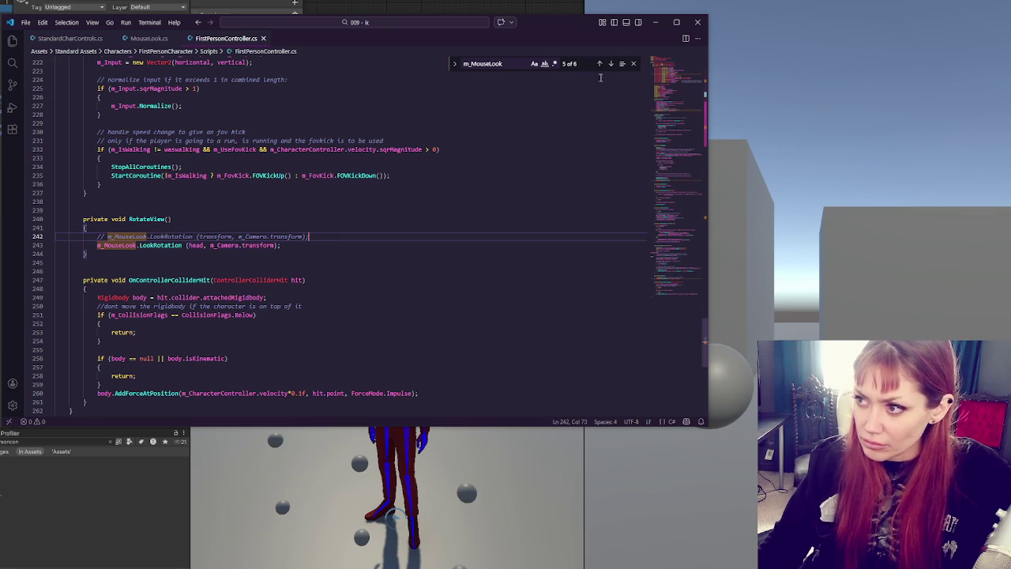
Step: Step through m_MouseLook matches to the UpdateCursorLock call and search for it in MouseLook.cs
{"action": "left_click", "coordinate": [610, 64]}
{"action": "left_click", "coordinate": [610, 64]}
{"action": "left_click", "coordinate": [610, 64]}
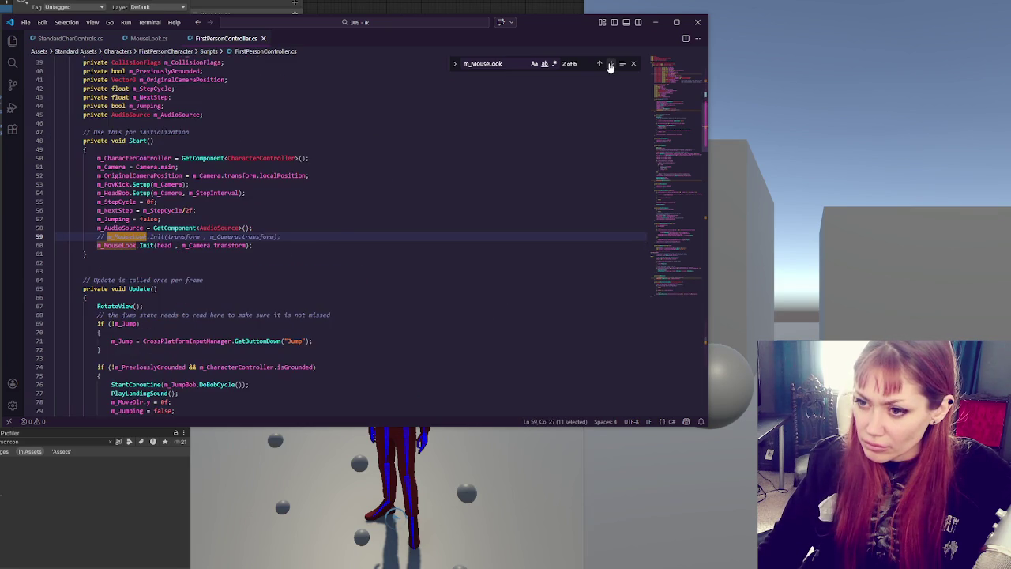
{"action": "left_click", "coordinate": [609, 64]}
{"action": "left_click", "coordinate": [610, 64]}
{"action": "left_click", "coordinate": [609, 64]}
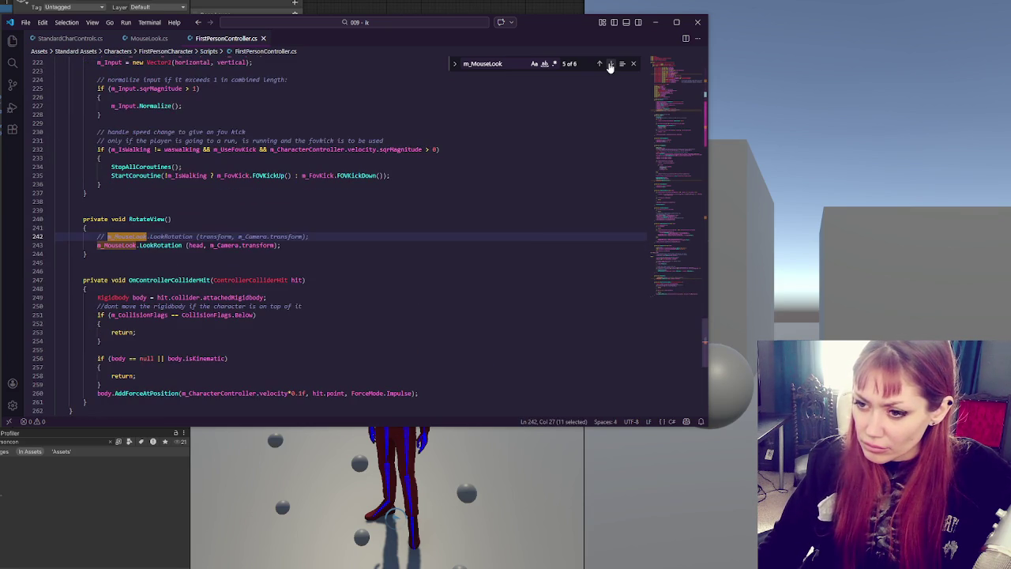
{"action": "left_click", "coordinate": [610, 64]}
{"action": "left_click", "coordinate": [609, 64]}
{"action": "left_click", "coordinate": [609, 64]}
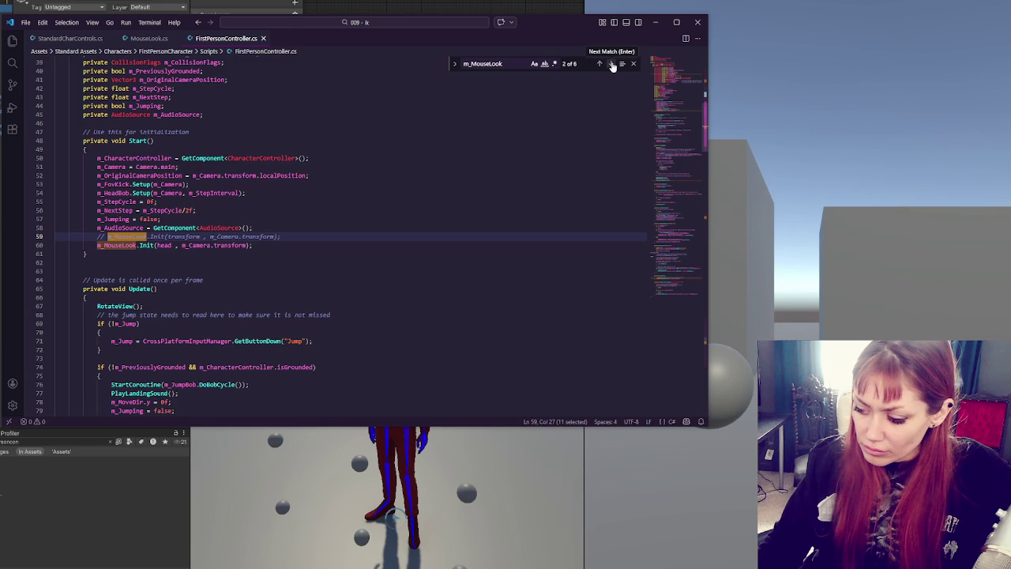
{"action": "left_click", "coordinate": [612, 66]}
{"action": "left_click", "coordinate": [611, 66]}
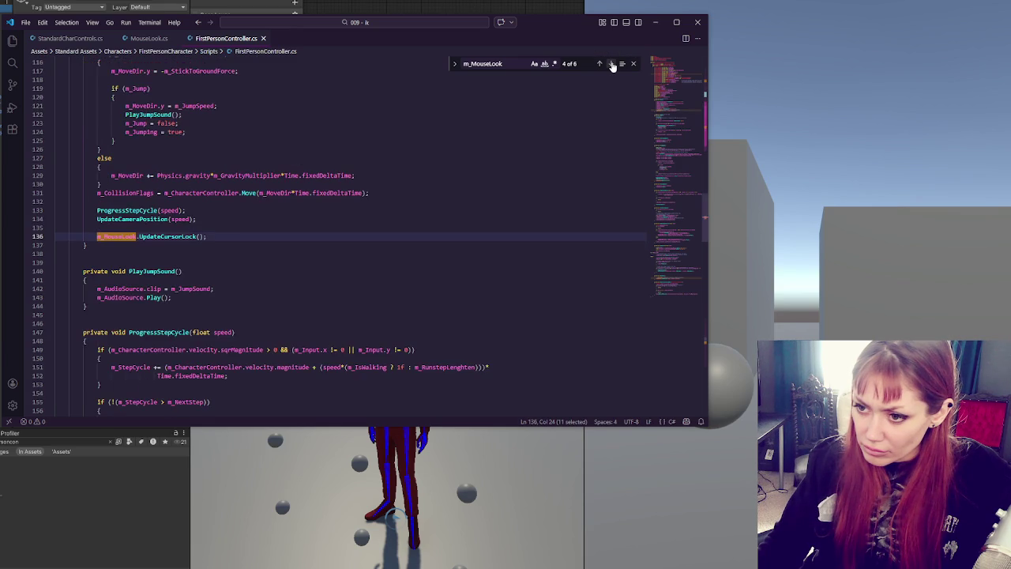
{"action": "double_click", "coordinate": [175, 236]}
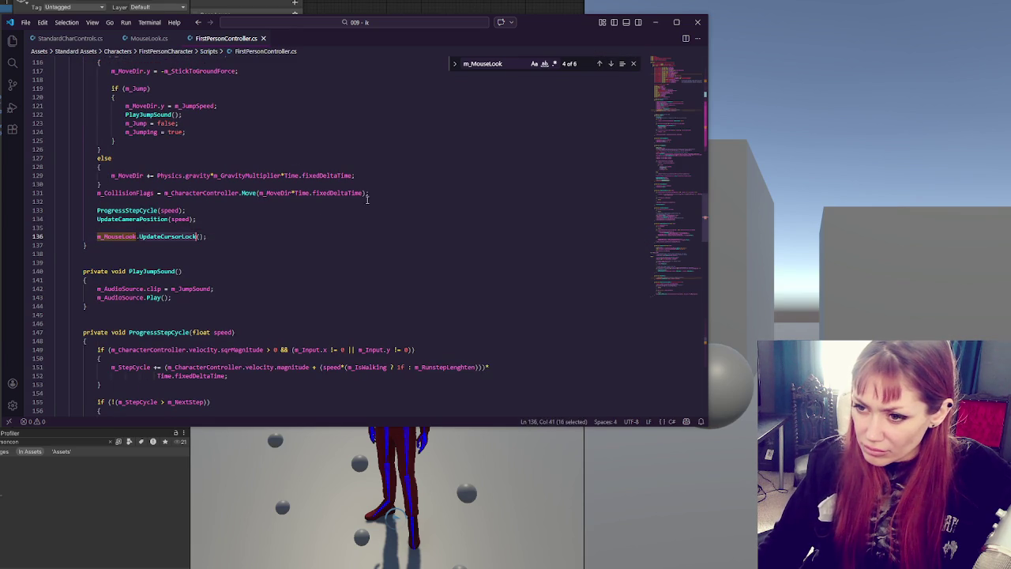
{"action": "key", "text": "ctrl+f"}
{"action": "left_click", "coordinate": [148, 38]}
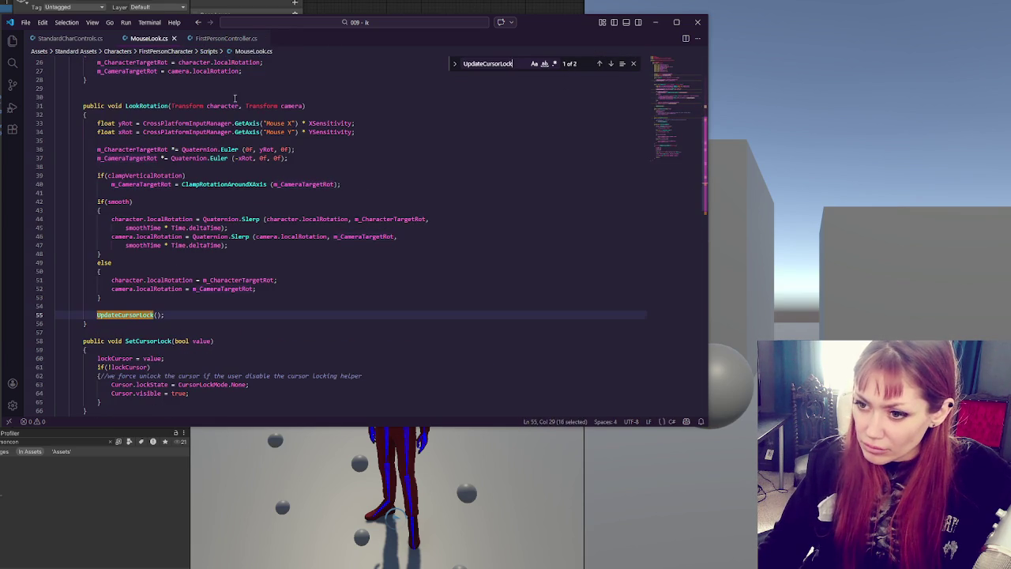
Step: Review UpdateCursorLock and LookRotation in MouseLook.cs, highlighting localRotation and character uses
{"action": "left_click", "coordinate": [613, 64]}
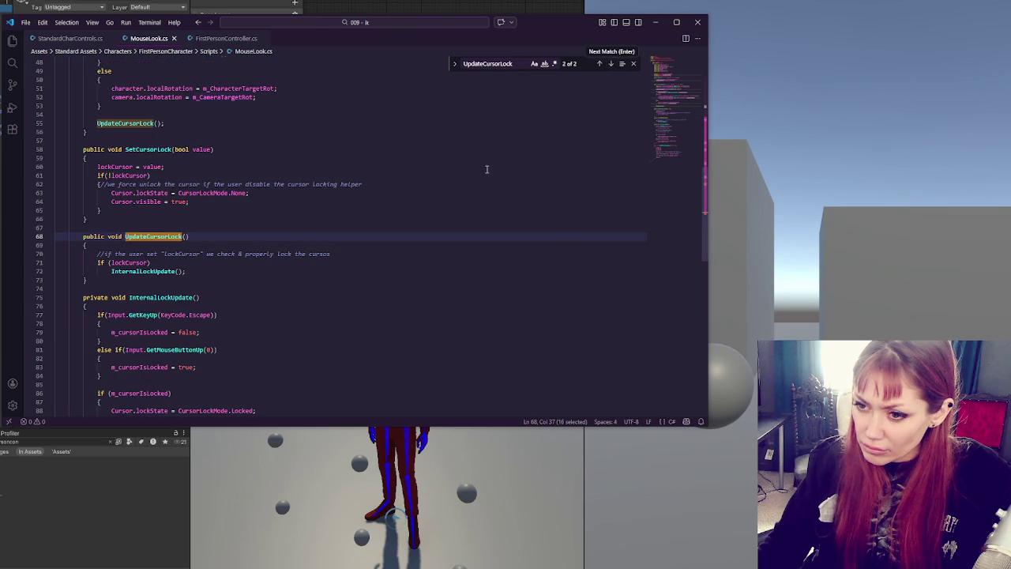
{"action": "scroll", "coordinate": [221, 280], "scroll_direction": "down", "scroll_amount": 8}
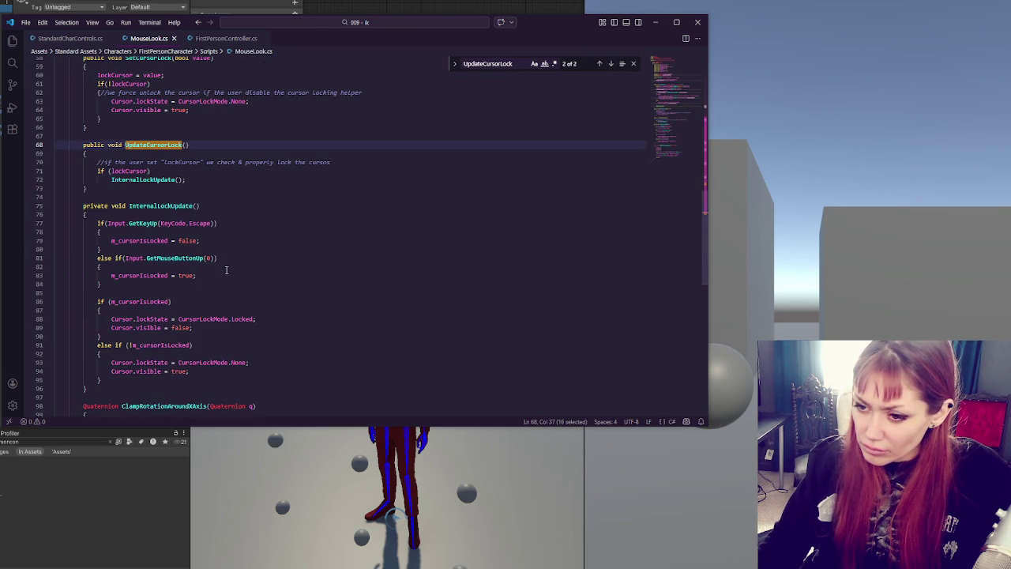
{"action": "scroll", "coordinate": [229, 269], "scroll_direction": "down", "scroll_amount": 3}
{"action": "scroll", "coordinate": [237, 260], "scroll_direction": "up", "scroll_amount": 10}
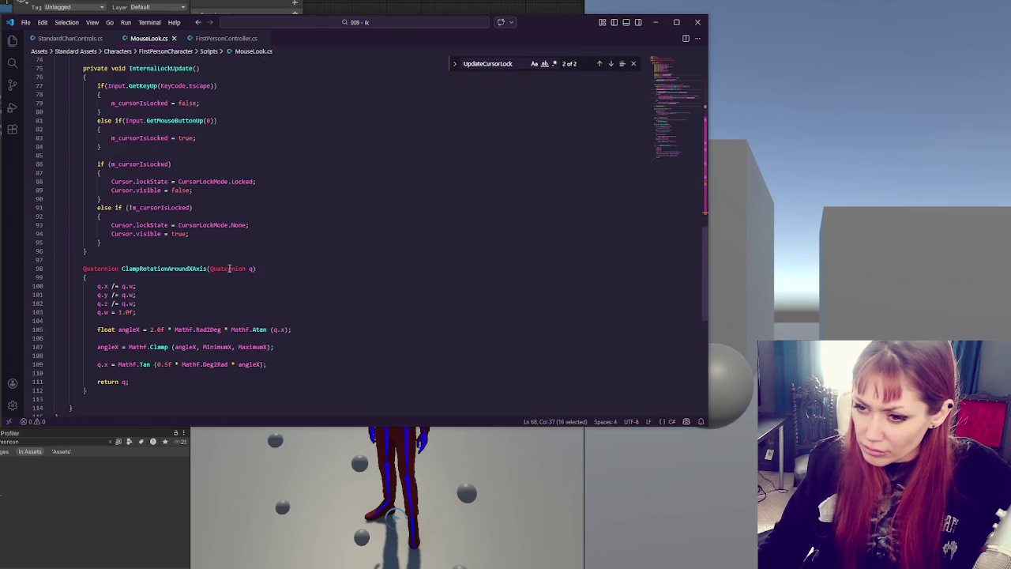
{"action": "scroll", "coordinate": [250, 248], "scroll_direction": "up", "scroll_amount": 6}
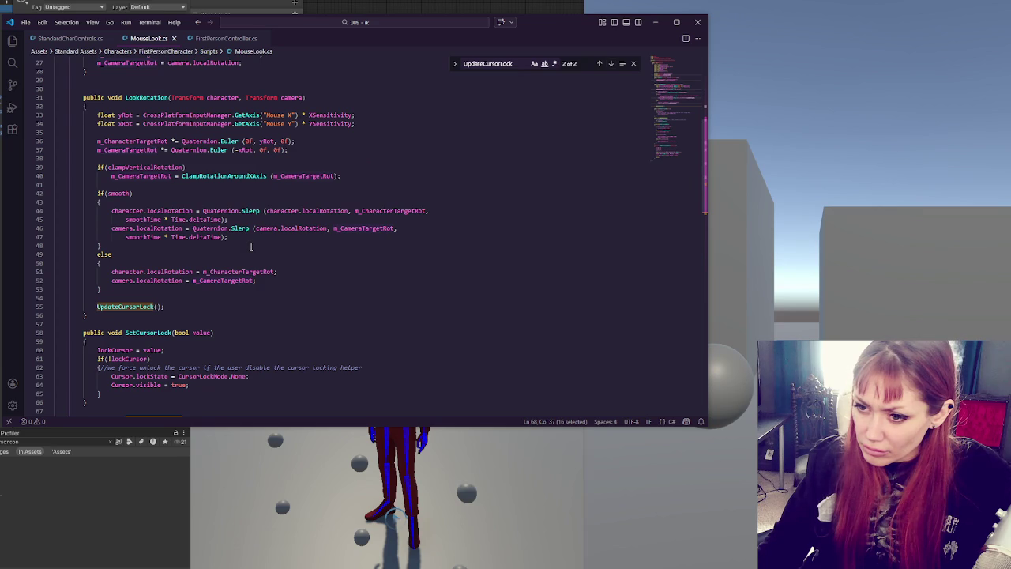
{"action": "scroll", "coordinate": [251, 247], "scroll_direction": "up", "scroll_amount": 1}
{"action": "double_click", "coordinate": [150, 303]}
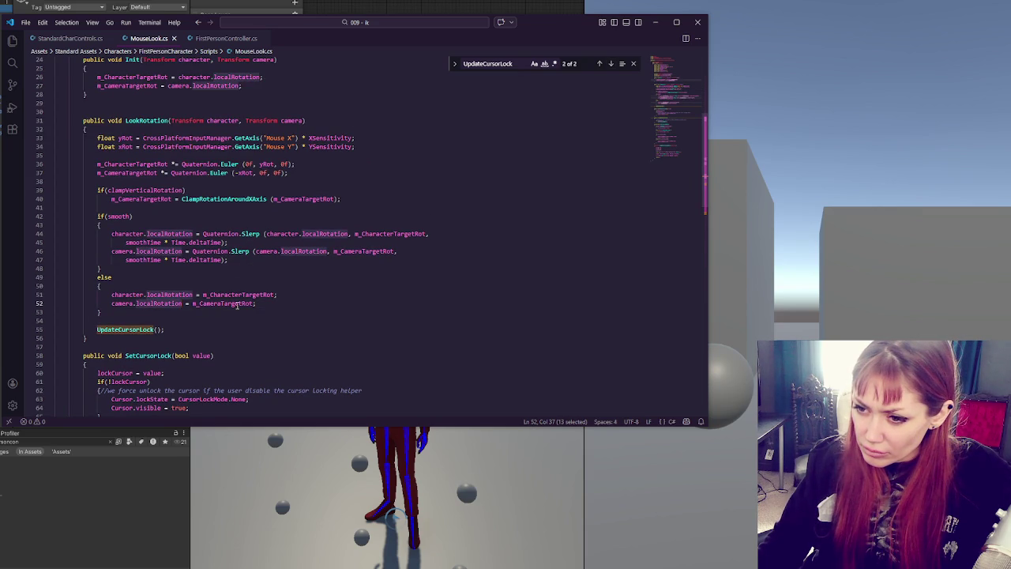
{"action": "scroll", "coordinate": [237, 305], "scroll_direction": "up", "scroll_amount": 1}
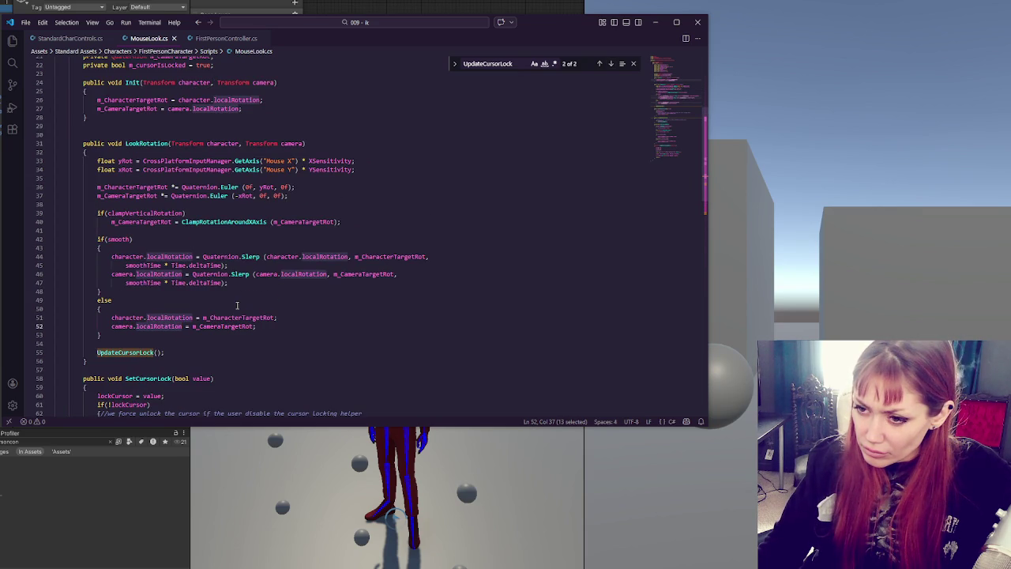
{"action": "double_click", "coordinate": [125, 257]}
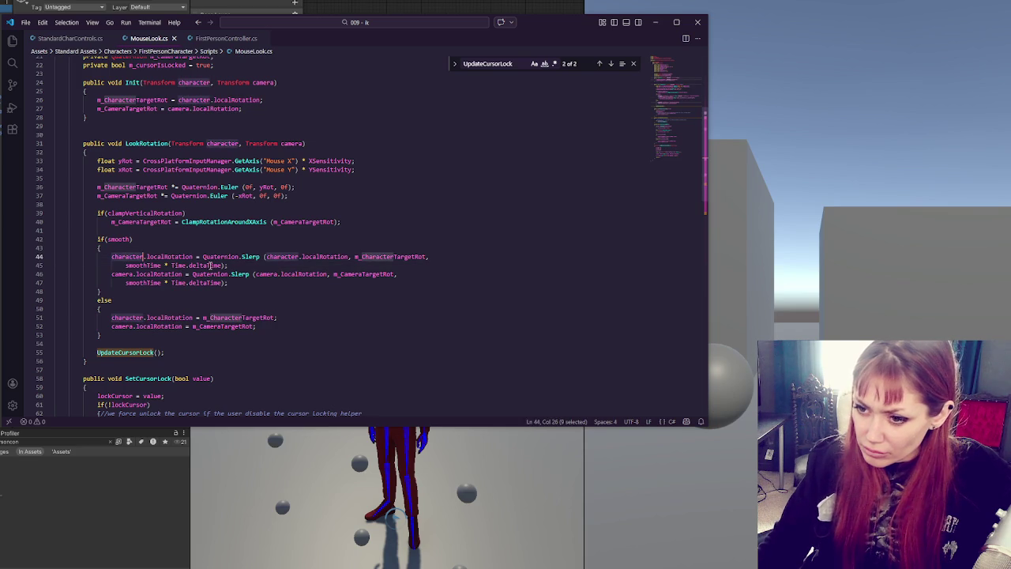
Step: Glance at StandardCharControls.cs and FirstPersonController.cs, then return to Unity to reload scripts
{"action": "left_click", "coordinate": [66, 39]}
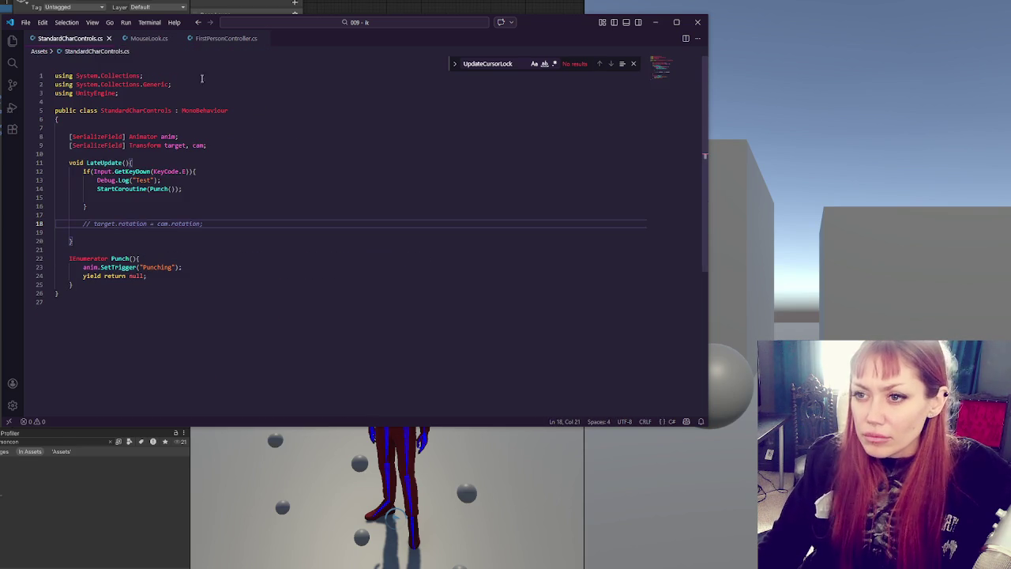
{"action": "left_click", "coordinate": [226, 38]}
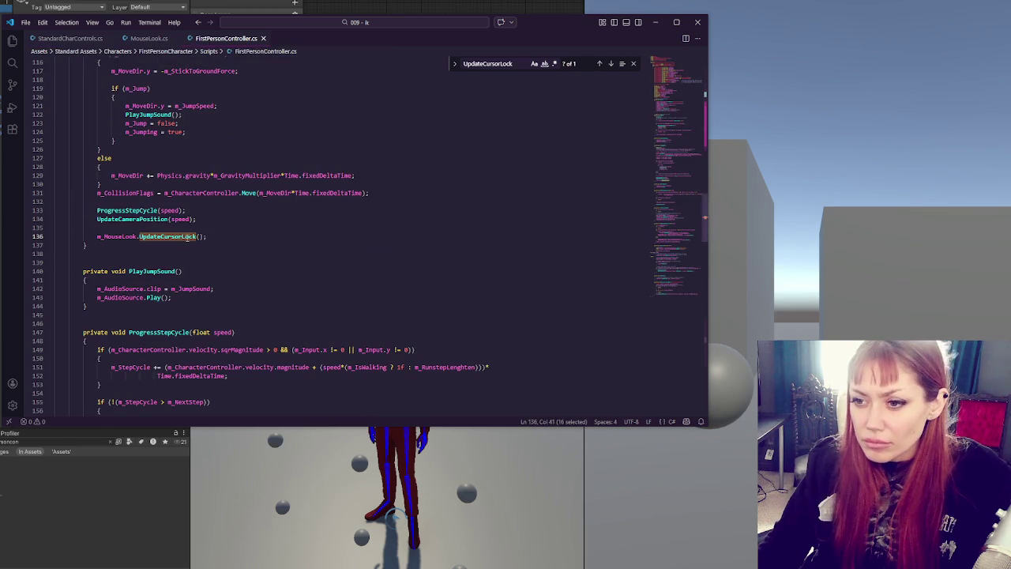
{"action": "key", "text": "alt+Tab"}
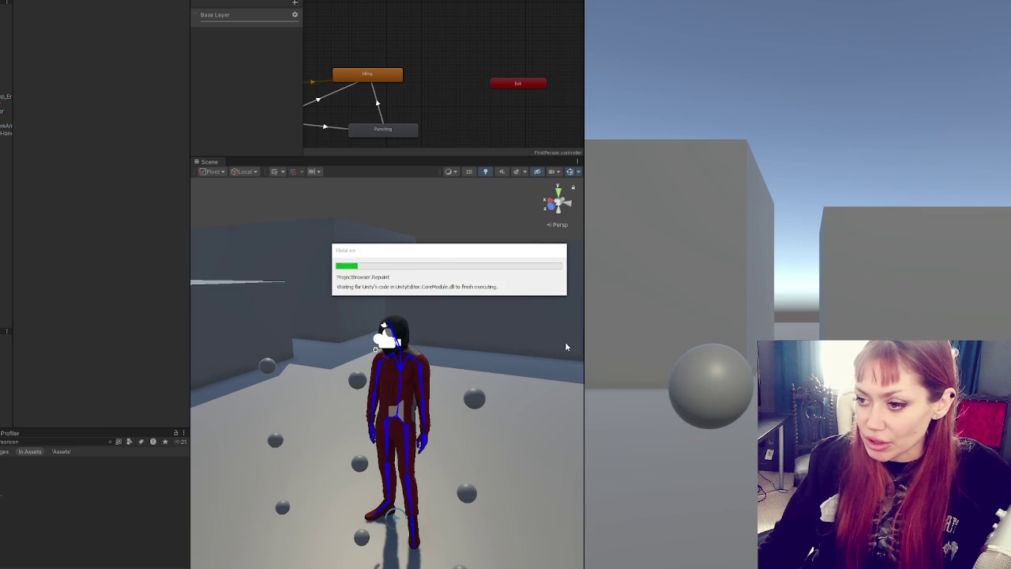
Step: Walk the character forward in play mode, then assign the mixamorig6:Head bone to the Head field
{"action": "left_click", "coordinate": [466, 355]}
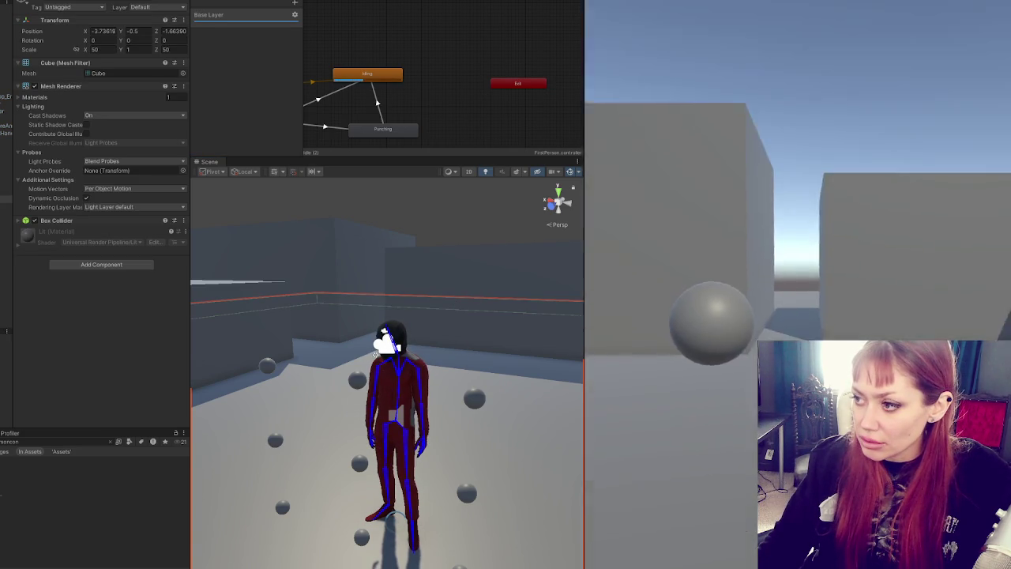
{"action": "key", "text": "w"}
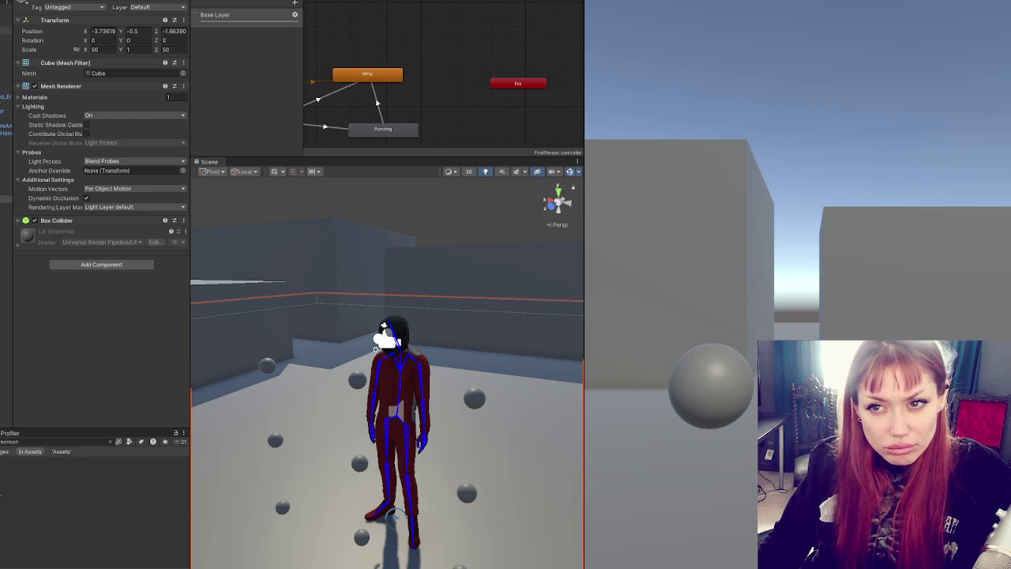
{"action": "left_click", "coordinate": [6, 31]}
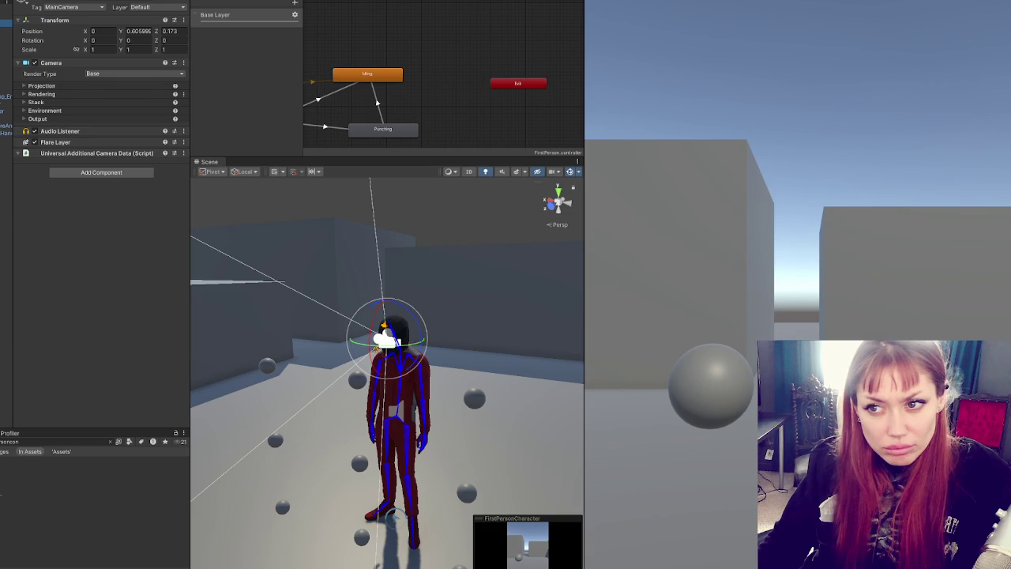
{"action": "left_click", "coordinate": [6, 22]}
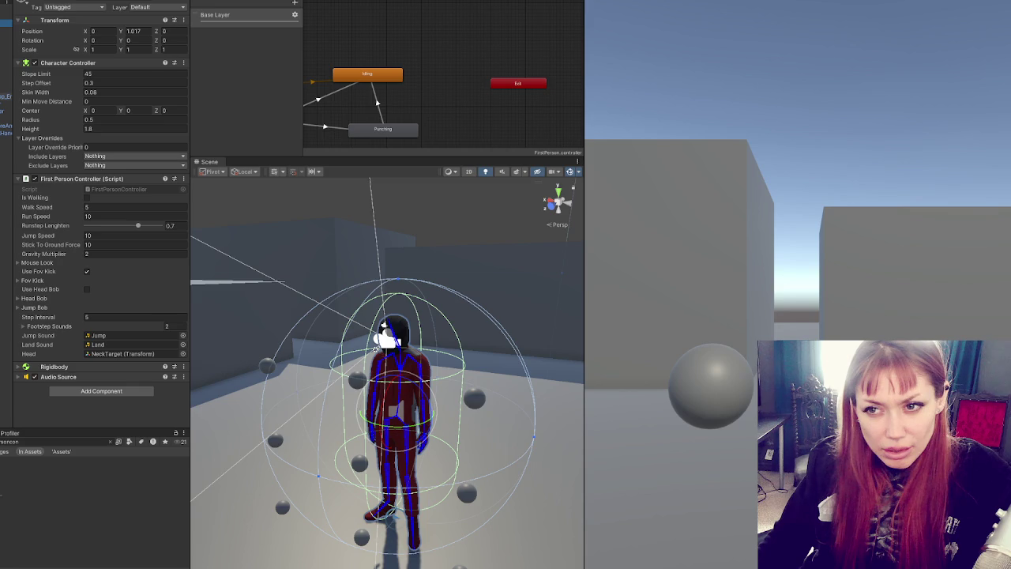
{"action": "mouse_move", "coordinate": [6, 97]}
{"action": "left_mouse_down"}
{"action": "mouse_move", "coordinate": [158, 354]}
{"action": "mouse_move", "coordinate": [135, 354]}
{"action": "left_mouse_up"}
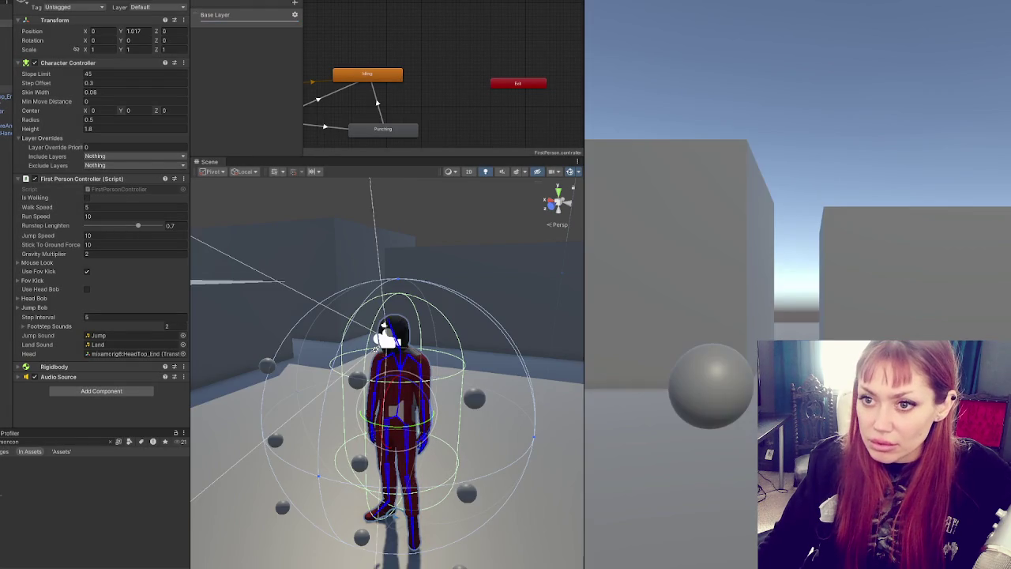
{"action": "mouse_move", "coordinate": [7, 89]}
{"action": "left_mouse_down"}
{"action": "mouse_move", "coordinate": [110, 378]}
{"action": "mouse_move", "coordinate": [134, 333]}
{"action": "mouse_move", "coordinate": [134, 353]}
{"action": "left_mouse_up"}
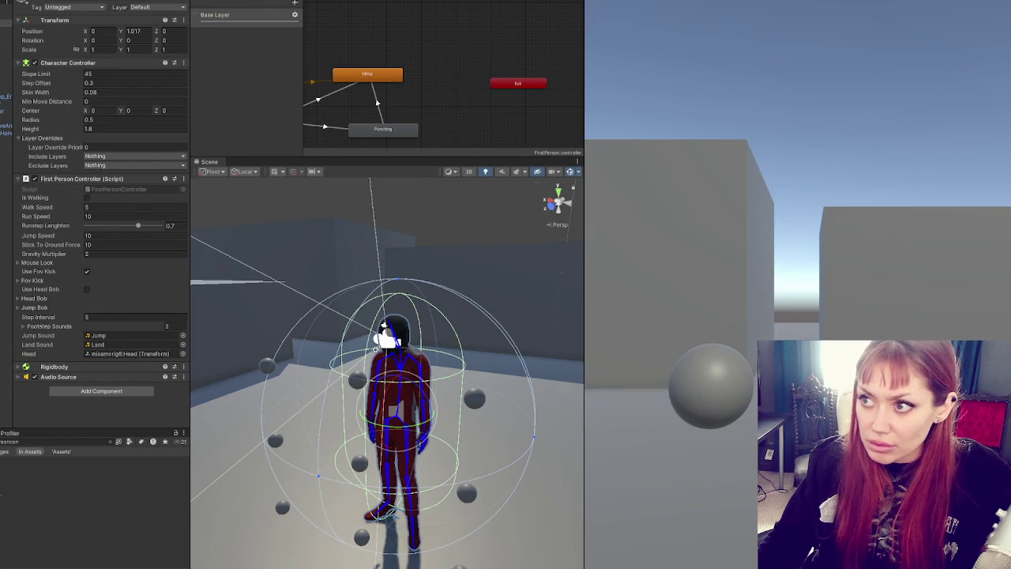
Step: Test looking around in the Game view in play mode
{"action": "left_click", "coordinate": [778, 320]}
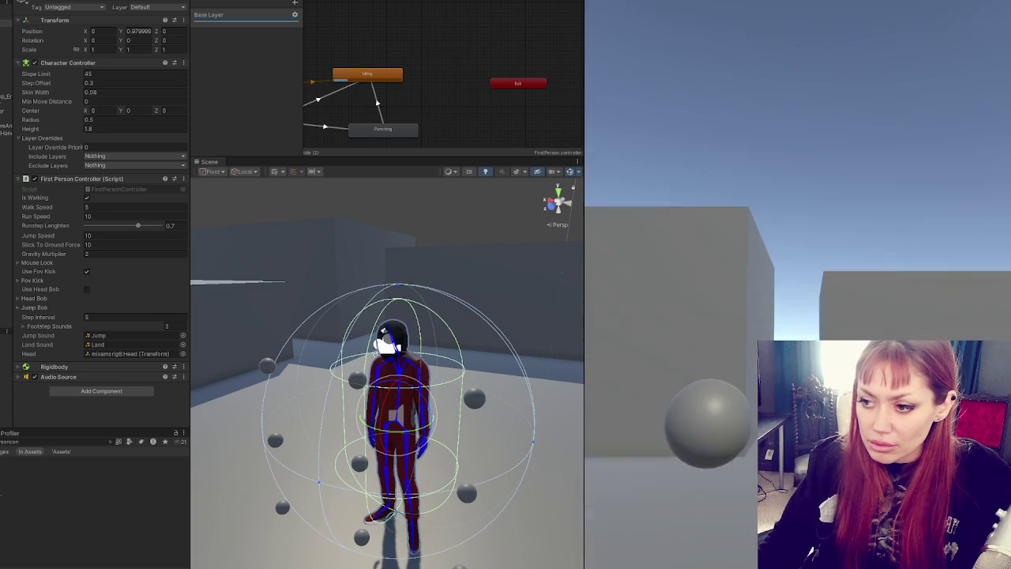
{"action": "key", "text": "Escape"}
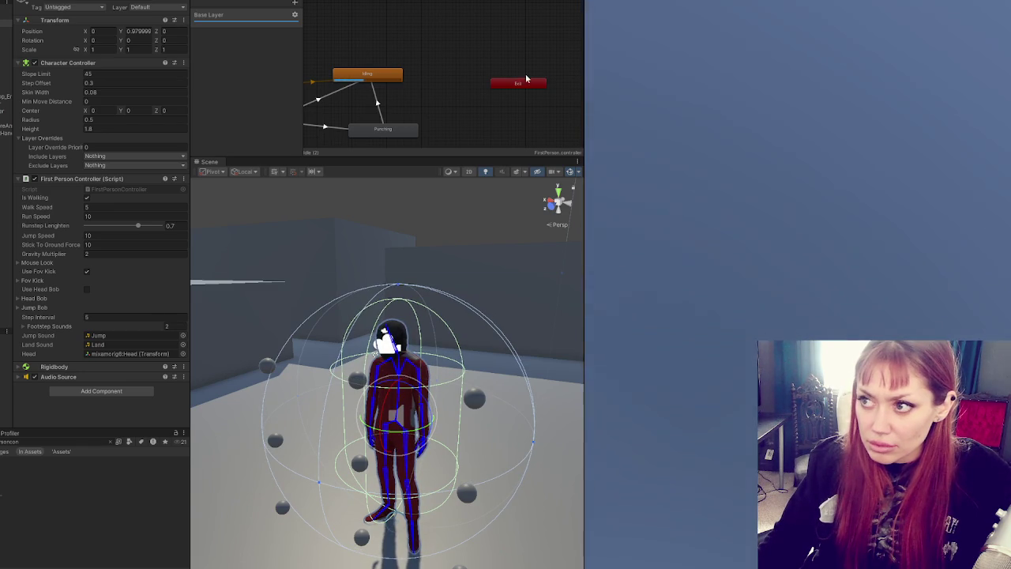
{"action": "left_click", "coordinate": [782, 237]}
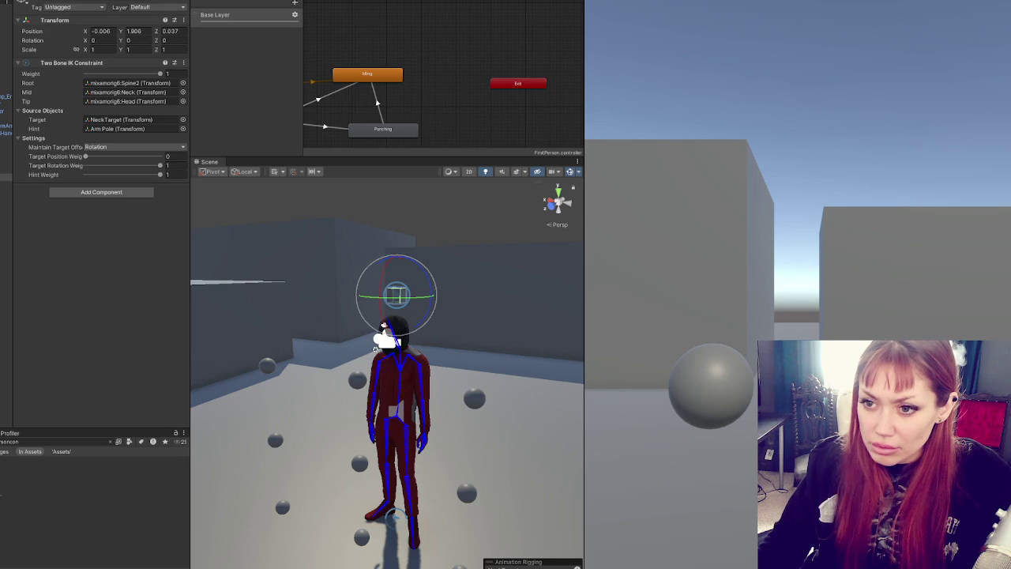
Step: Select the first-person character and assign NeckTarget back to its Head field
{"action": "left_click", "coordinate": [5, 7]}
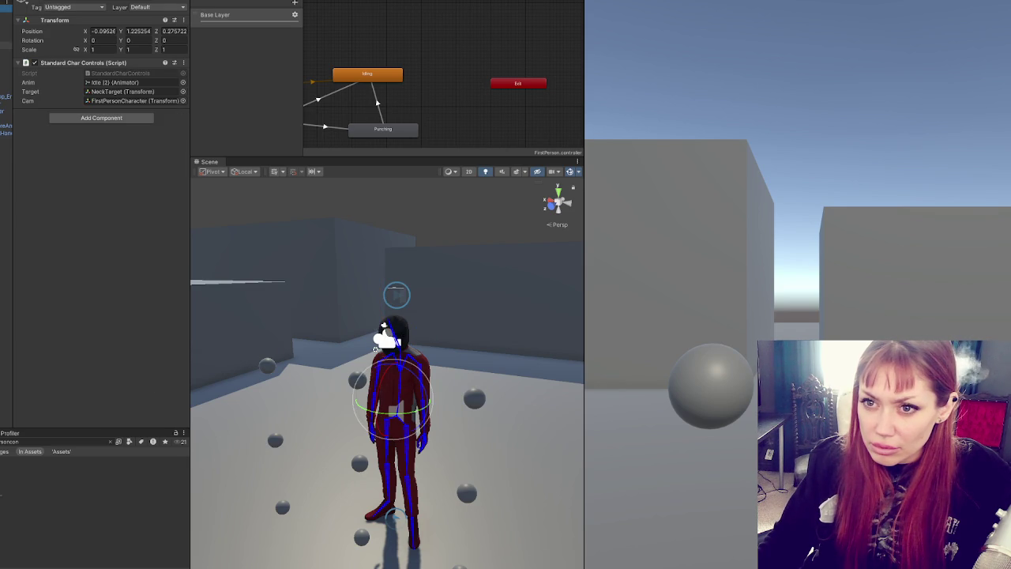
{"action": "key", "text": "Up"}
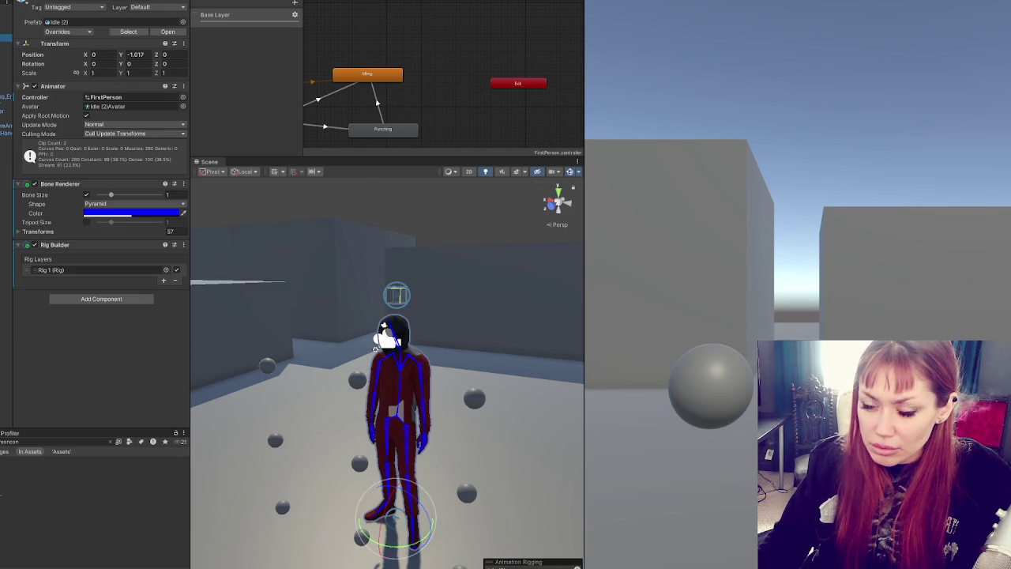
{"action": "key", "text": "Up"}
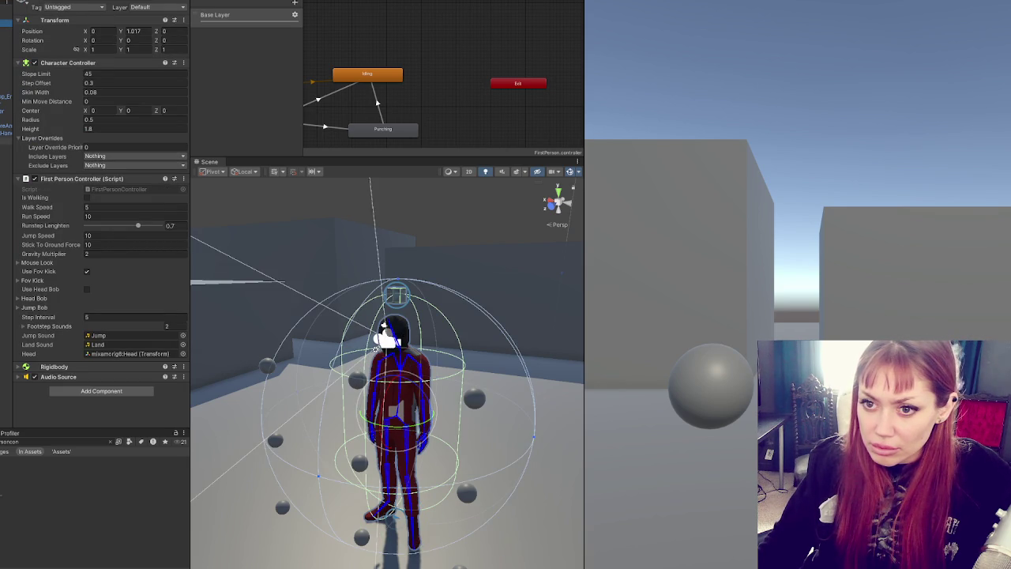
{"action": "left_click_drag", "start_coordinate": [6, 178], "coordinate": [126, 353]}
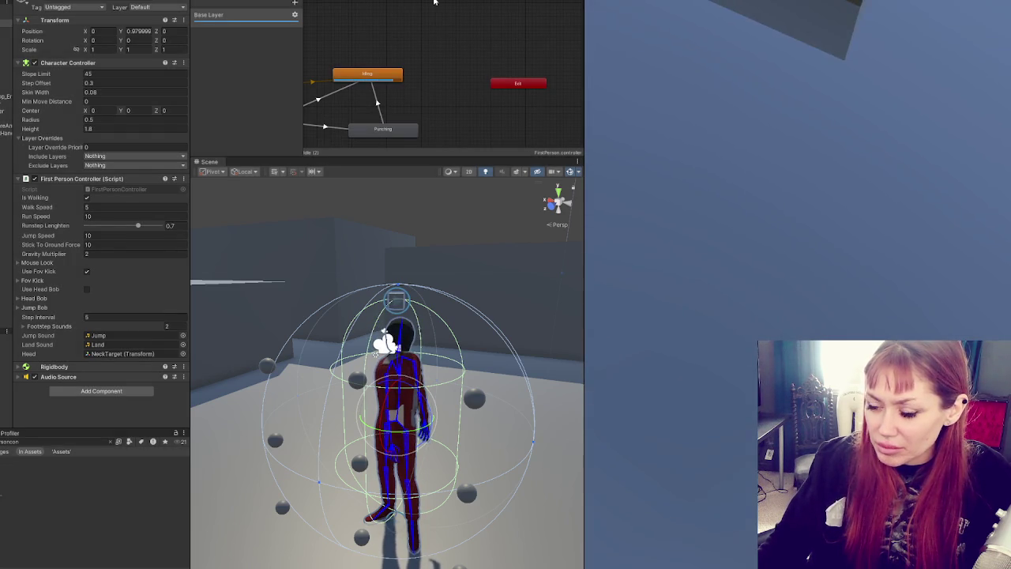
{"action": "key", "text": "alt+Tab"}
Step: Restore the transform-based LookRotation call and comment out the head-based one
{"action": "key", "text": "Down"}
{"action": "key", "text": "Down"}
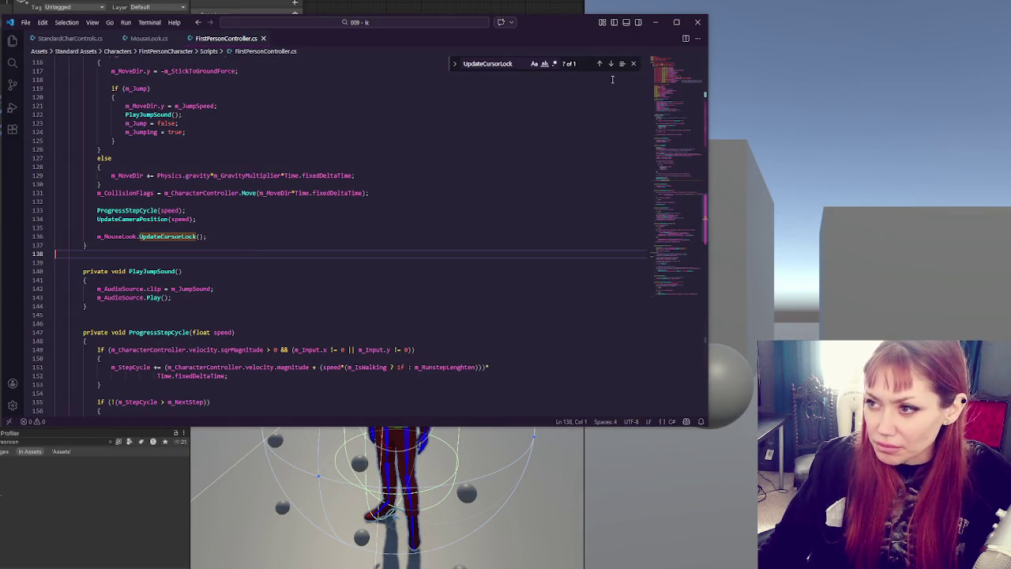
{"action": "double_click", "coordinate": [112, 236]}
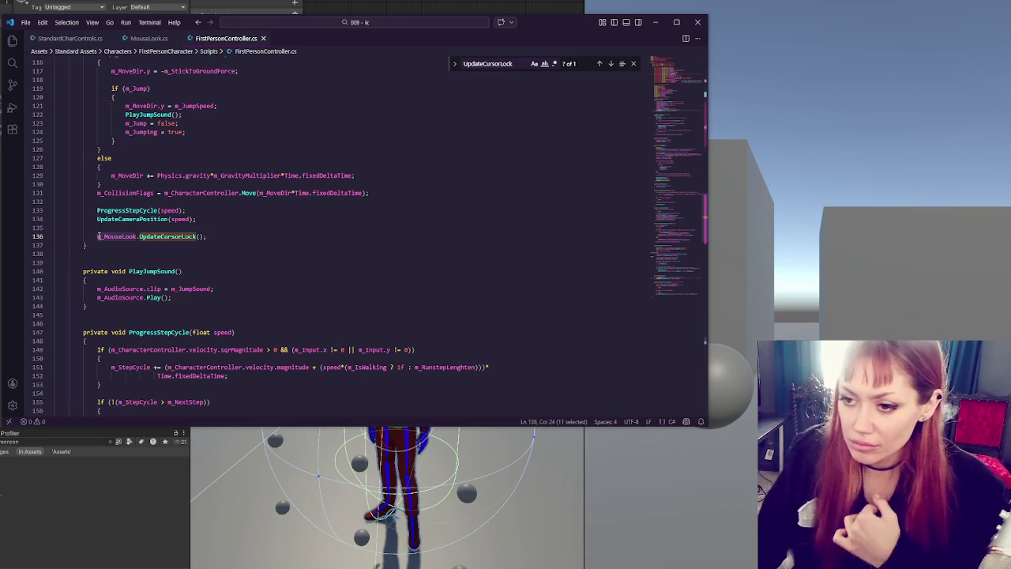
{"action": "key", "text": "ctrl+f"}
{"action": "left_click", "coordinate": [610, 63]}
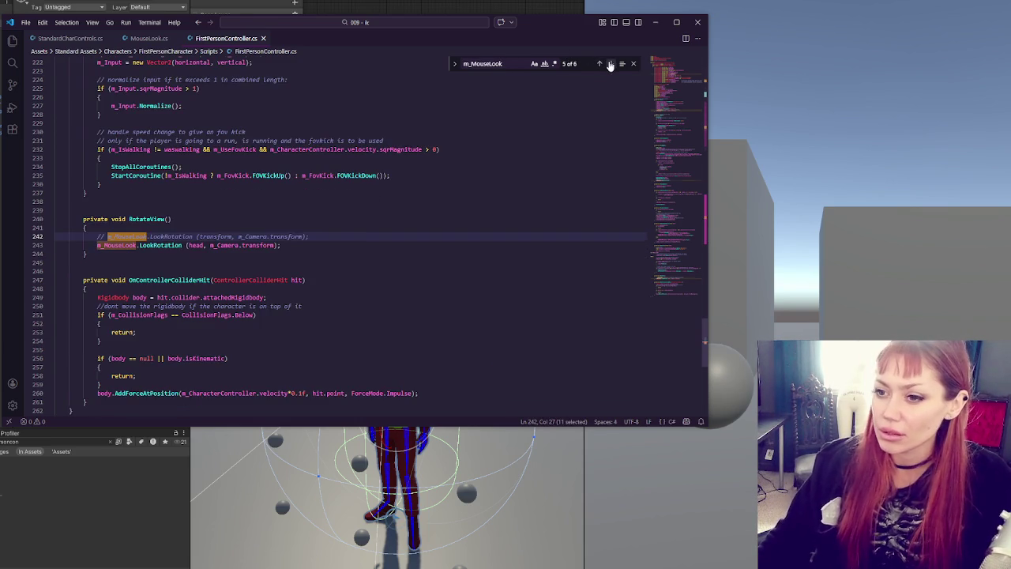
{"action": "left_click", "coordinate": [330, 239]}
{"action": "key", "text": "ctrl+slash"}
{"action": "left_click", "coordinate": [333, 248]}
{"action": "key", "text": "ctrl+slash"}
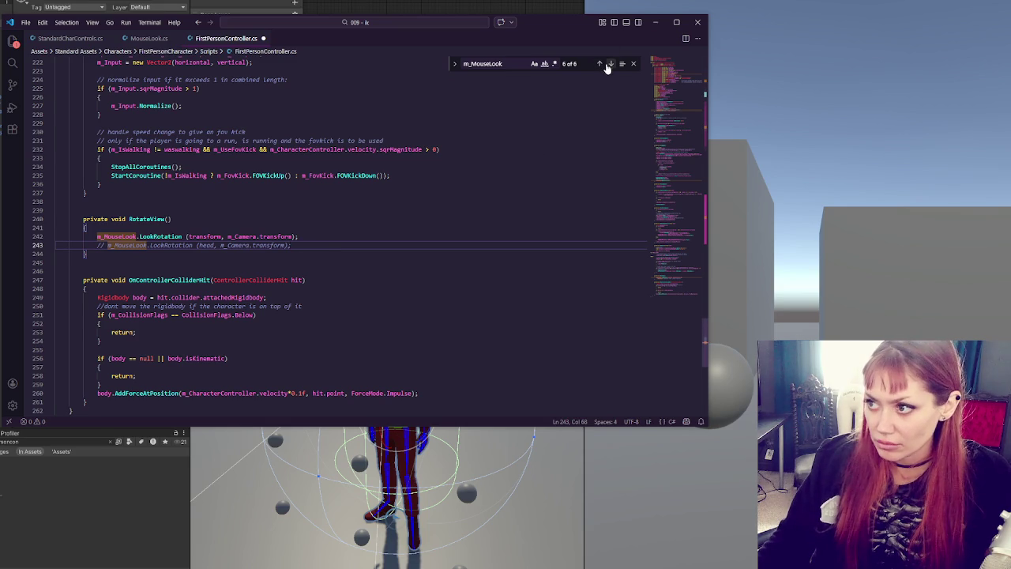
Step: Restore the transform-based MouseLook Init call, comment out the head version, save, and return to Unity
{"action": "left_click", "coordinate": [608, 64]}
{"action": "left_click", "coordinate": [608, 65]}
{"action": "key", "text": "ctrl+slash"}
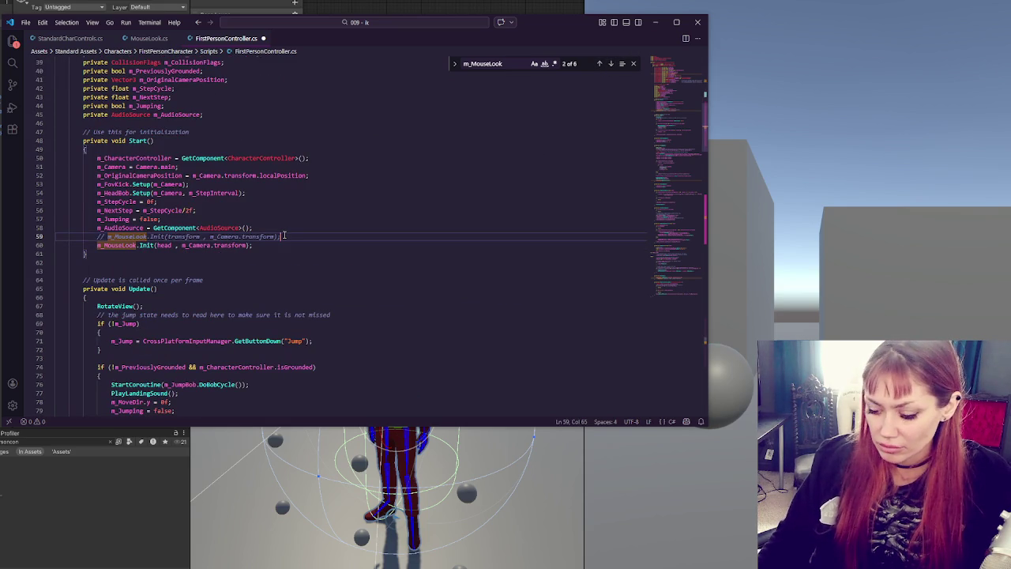
{"action": "left_click", "coordinate": [271, 246]}
{"action": "key", "text": "ctrl+slash"}
{"action": "key", "text": "ctrl+s"}
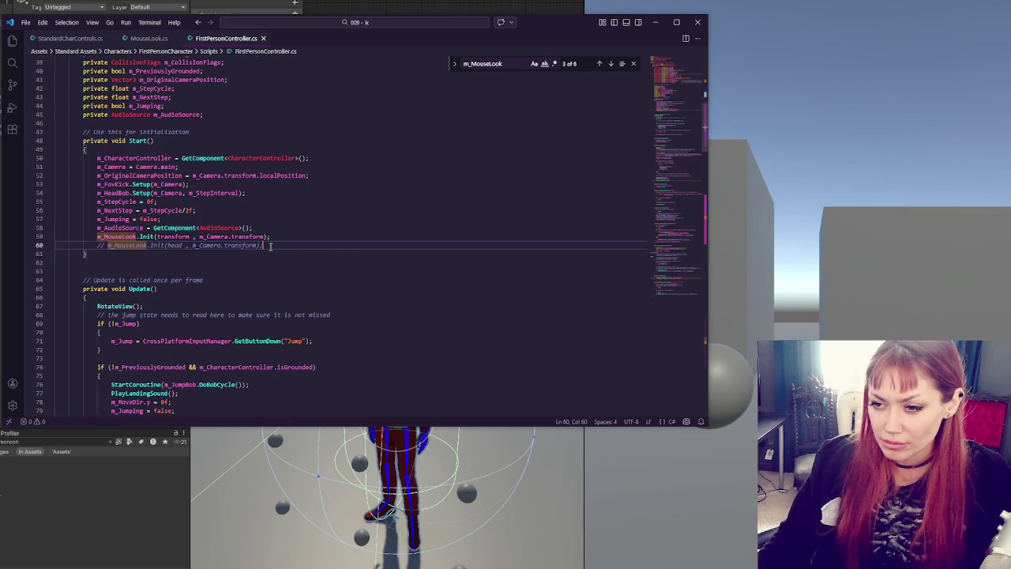
{"action": "key", "text": "alt+Tab"}
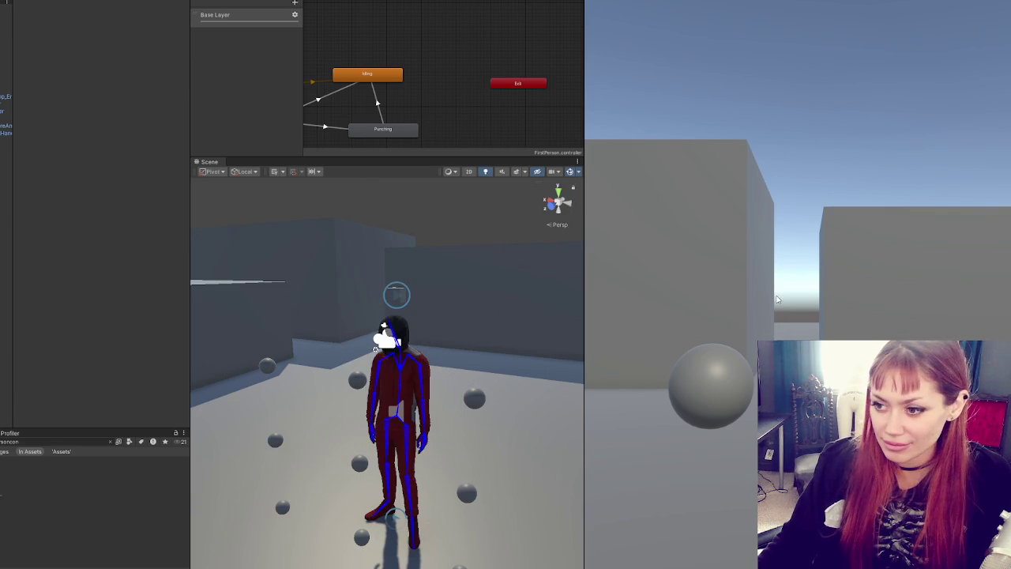
Step: Play-test the scene, then select the neck's Two Bone IK Constraint object in the Hierarchy
{"action": "left_click", "coordinate": [458, 4]}
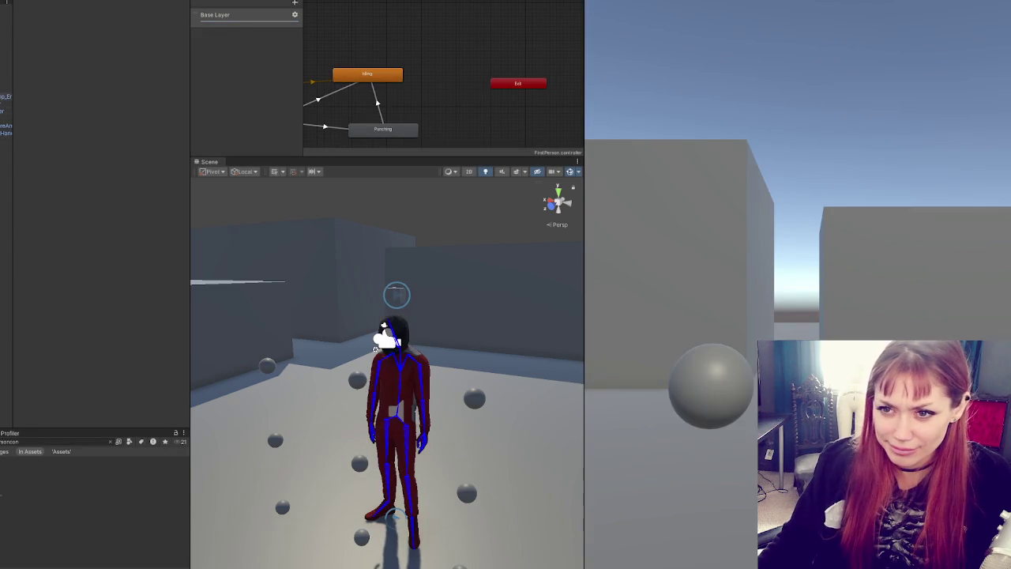
{"action": "left_click", "coordinate": [6, 96]}
{"action": "left_click", "coordinate": [6, 177]}
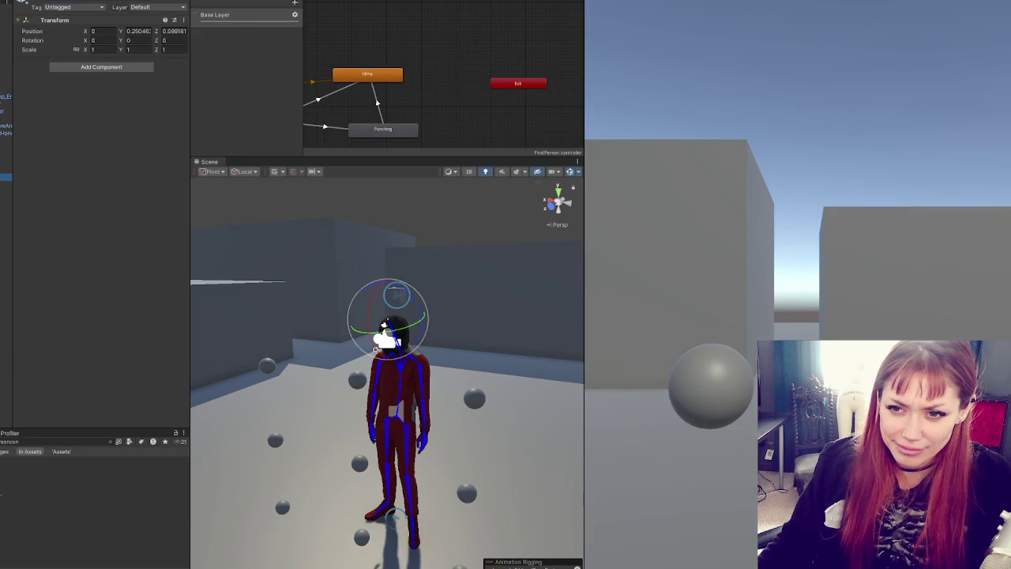
Step: Lower the neck IK's Target Rotation Weight to about 0.47, assign Neck Pole, and raise Hint Weight to 1
{"action": "left_click_drag", "start_coordinate": [159, 169], "coordinate": [85, 174]}
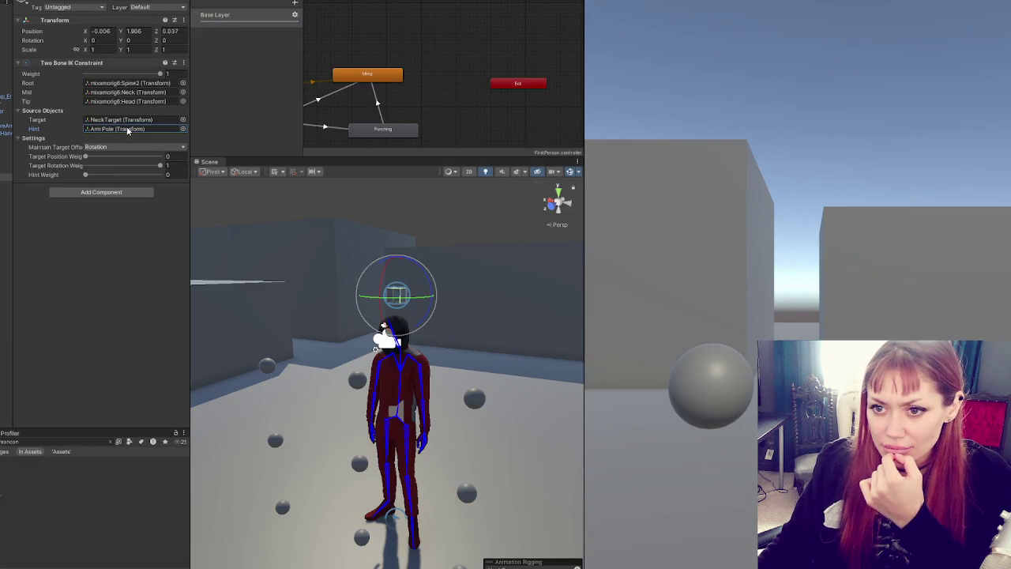
{"action": "left_click_drag", "start_coordinate": [6, 191], "coordinate": [126, 121]}
{"action": "left_click_drag", "start_coordinate": [85, 175], "coordinate": [160, 174]}
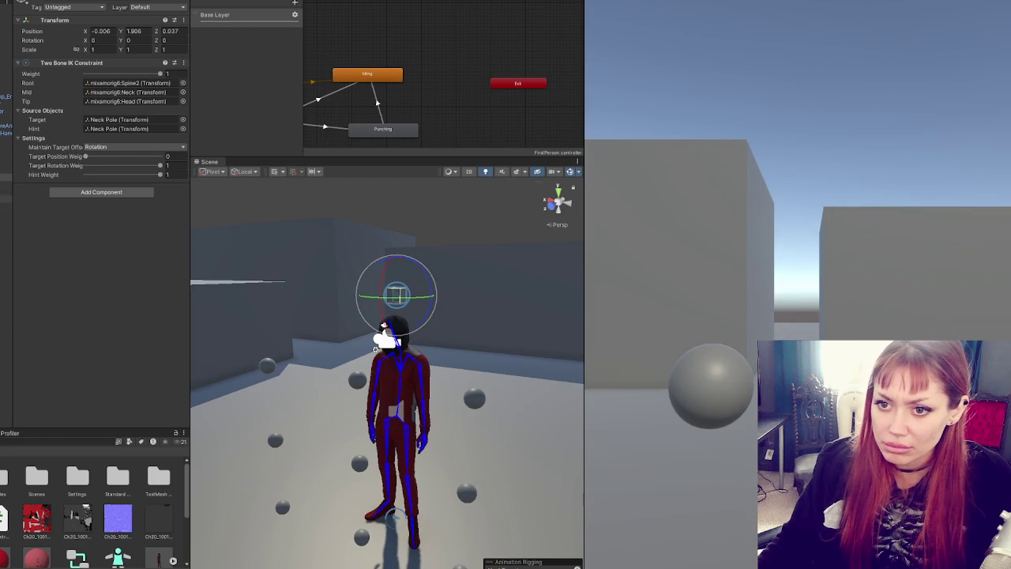
Step: Compare against another rig object, then set the neck constraint's Target back to NeckTarget
{"action": "left_click", "coordinate": [7, 191]}
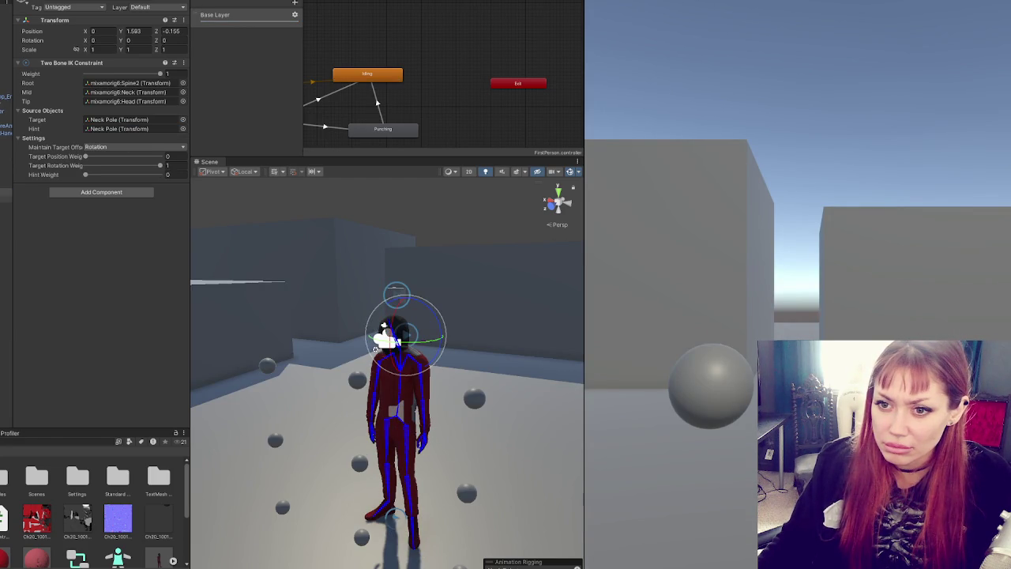
{"action": "left_click", "coordinate": [6, 176]}
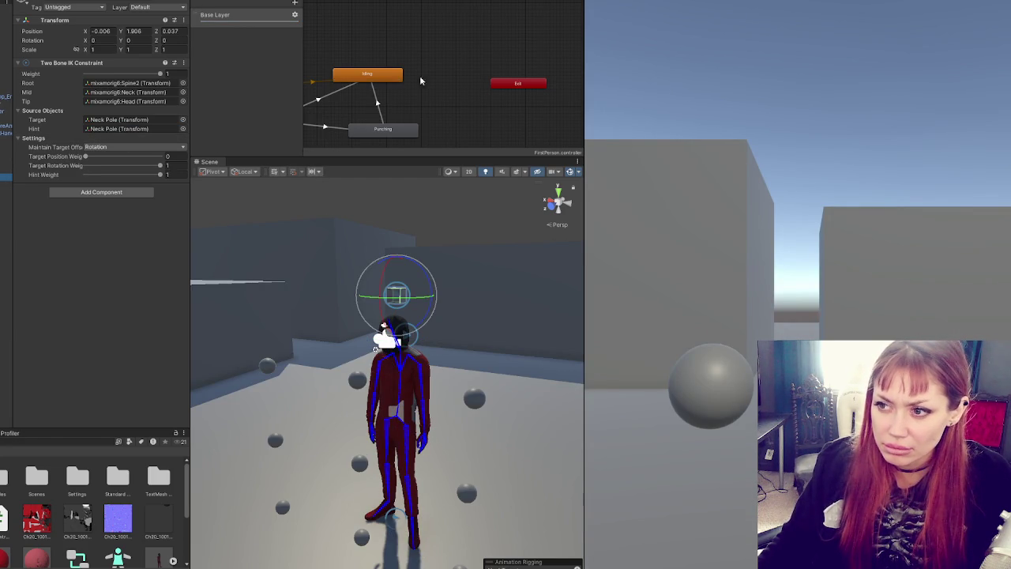
{"action": "left_click", "coordinate": [106, 129]}
{"action": "left_click", "coordinate": [142, 120]}
{"action": "left_click_drag", "start_coordinate": [142, 120], "coordinate": [142, 120]}
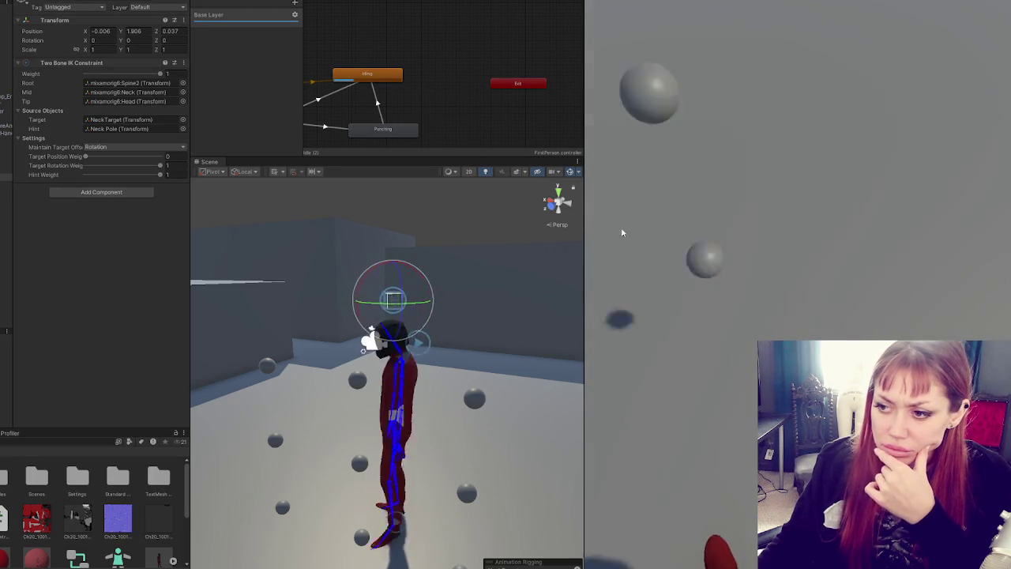
Step: Bring VS Code forward, open MouseLook.cs and search it for 'character'
{"action": "mouse_move", "coordinate": [16, 565]}
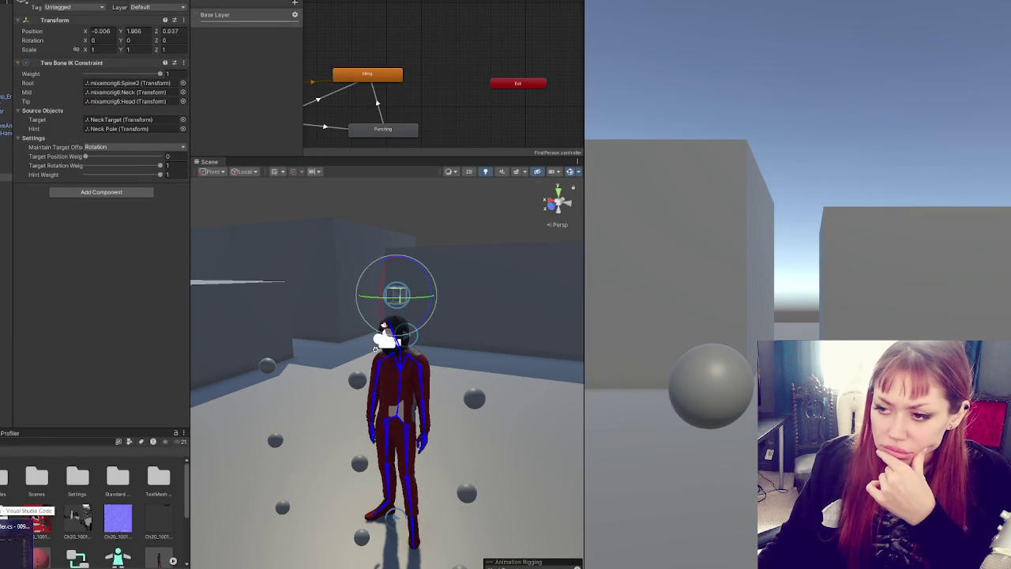
{"action": "left_click", "coordinate": [28, 525]}
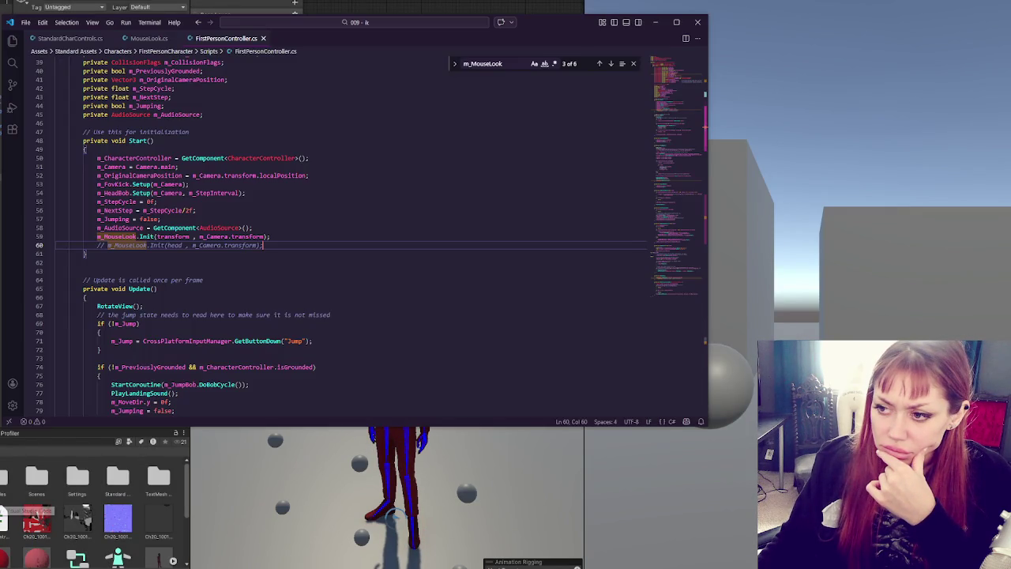
{"action": "left_click", "coordinate": [147, 38]}
{"action": "key", "text": "ctrl+f"}
{"action": "scroll", "coordinate": [268, 307], "scroll_direction": "up", "scroll_amount": 4}
{"action": "scroll", "coordinate": [269, 306], "scroll_direction": "up", "scroll_amount": 3}
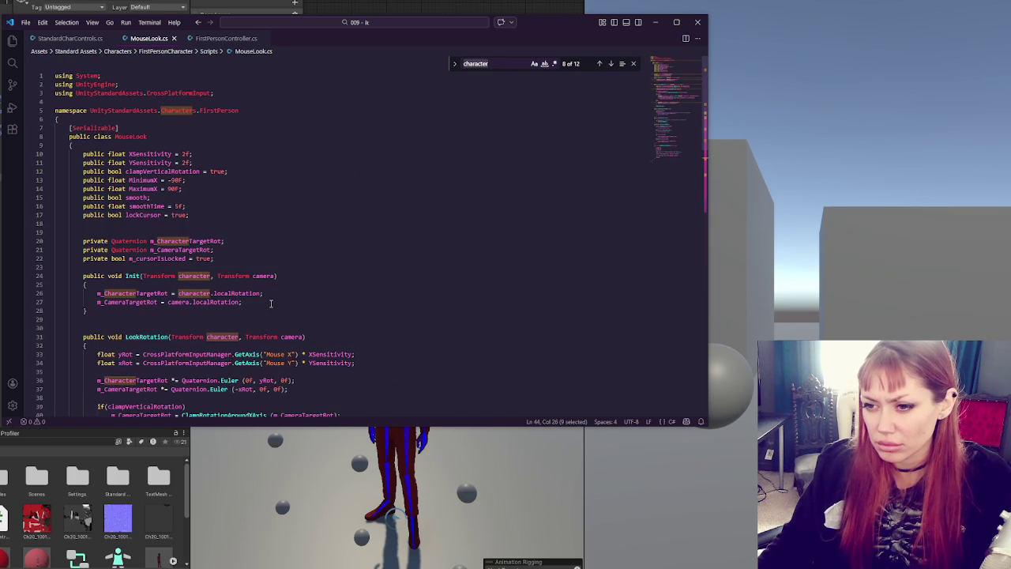
{"action": "scroll", "coordinate": [270, 304], "scroll_direction": "down", "scroll_amount": 2}
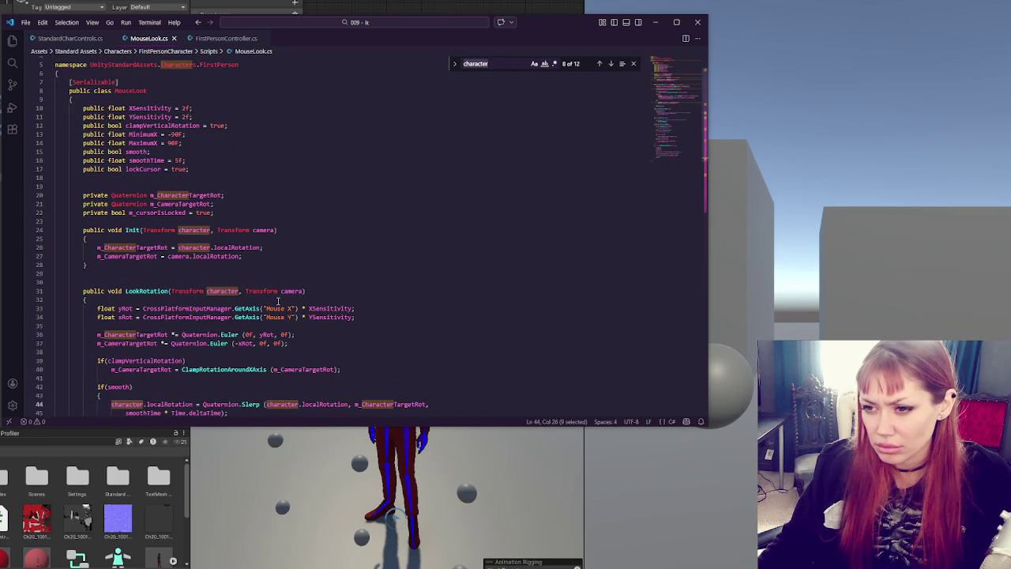
Step: Highlight every use of m_CharacterTargetRot and the character parameter of Init
{"action": "double_click", "coordinate": [145, 247]}
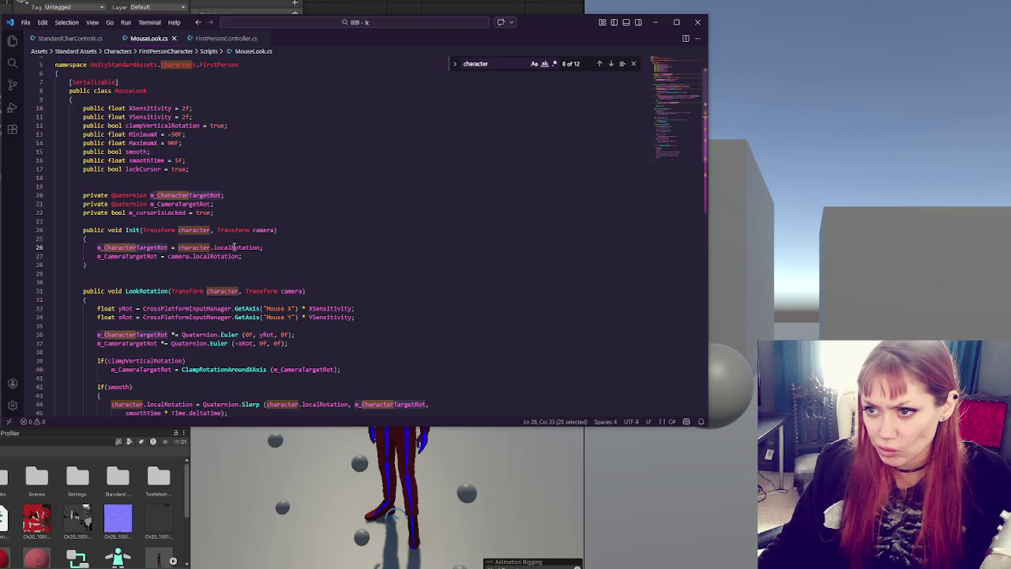
{"action": "scroll", "coordinate": [234, 247], "scroll_direction": "up", "scroll_amount": 2}
{"action": "scroll", "coordinate": [234, 247], "scroll_direction": "down", "scroll_amount": 5}
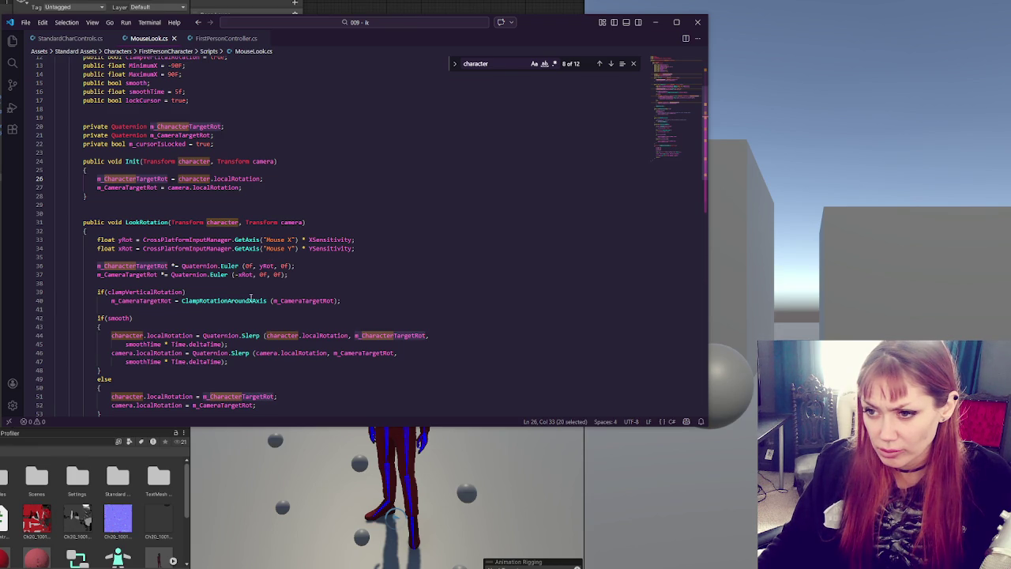
{"action": "scroll", "coordinate": [291, 315], "scroll_direction": "down", "scroll_amount": 5}
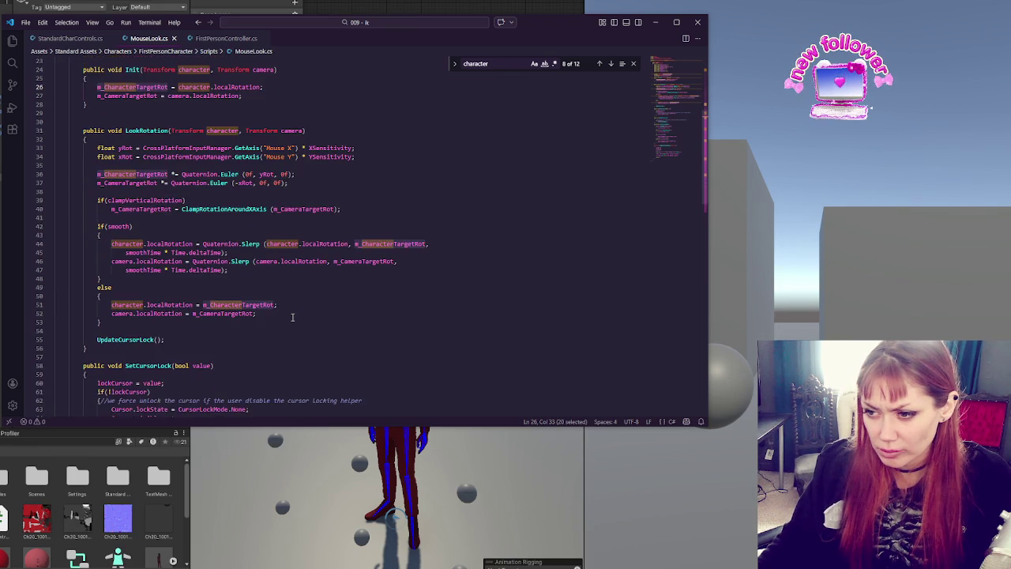
{"action": "scroll", "coordinate": [292, 317], "scroll_direction": "down", "scroll_amount": 10}
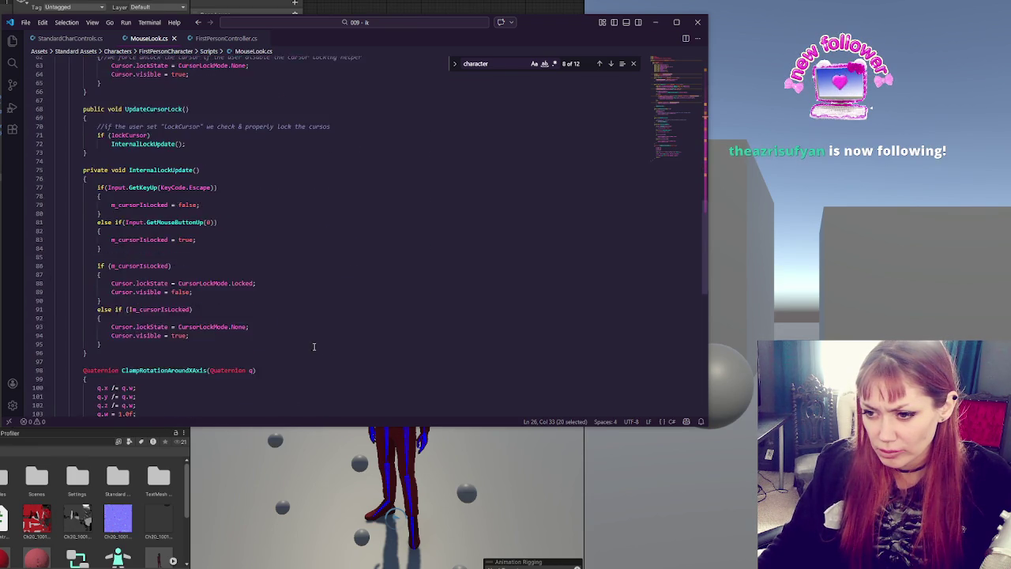
{"action": "scroll", "coordinate": [320, 360], "scroll_direction": "up", "scroll_amount": 15}
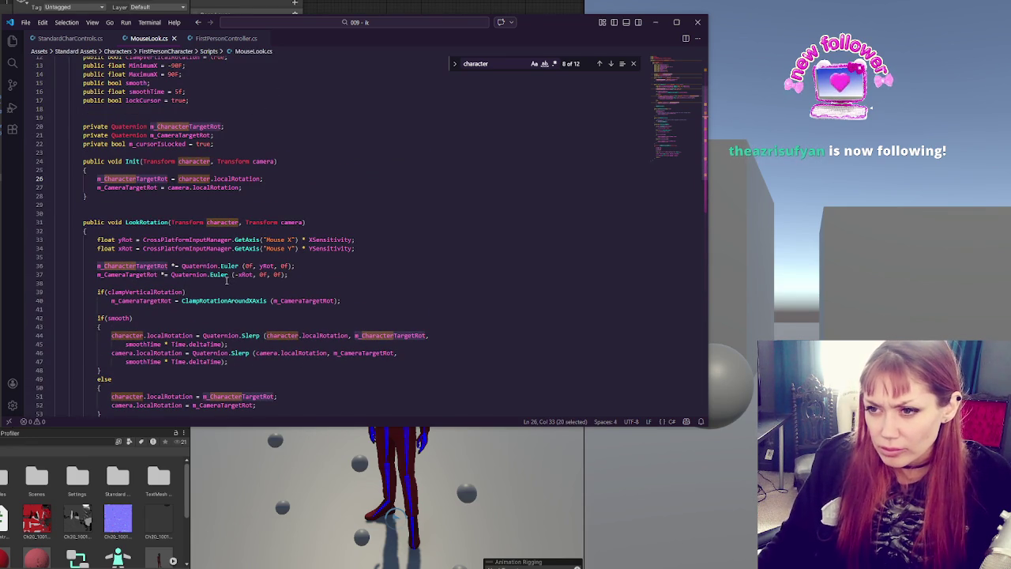
{"action": "scroll", "coordinate": [226, 281], "scroll_direction": "up", "scroll_amount": 4}
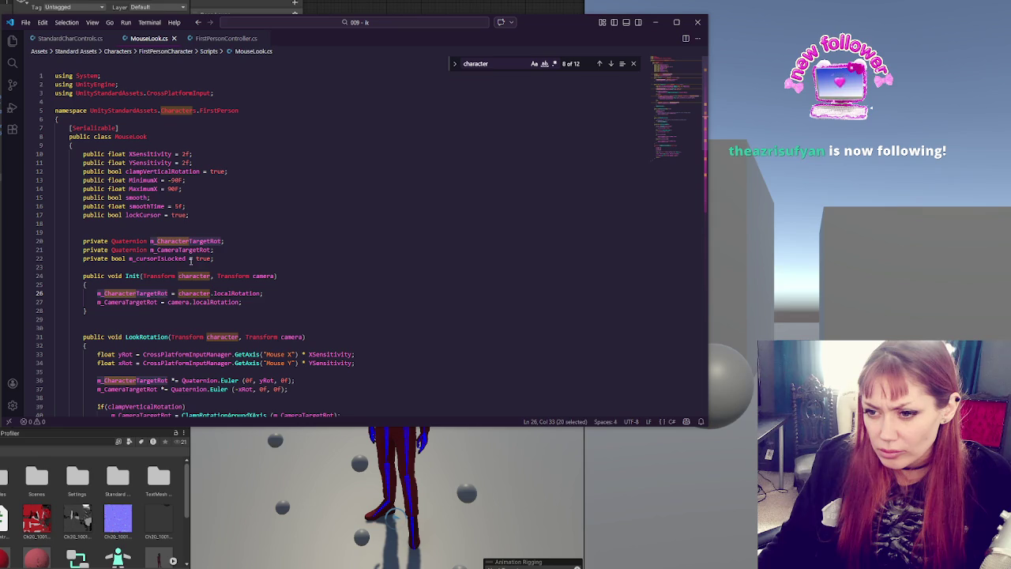
{"action": "double_click", "coordinate": [199, 275]}
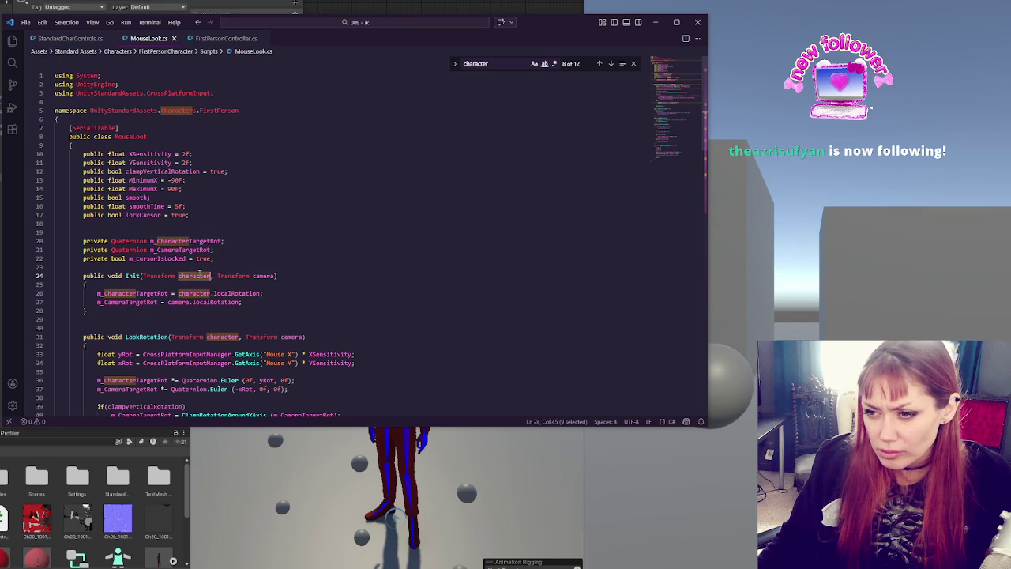
{"action": "left_click", "coordinate": [300, 281]}
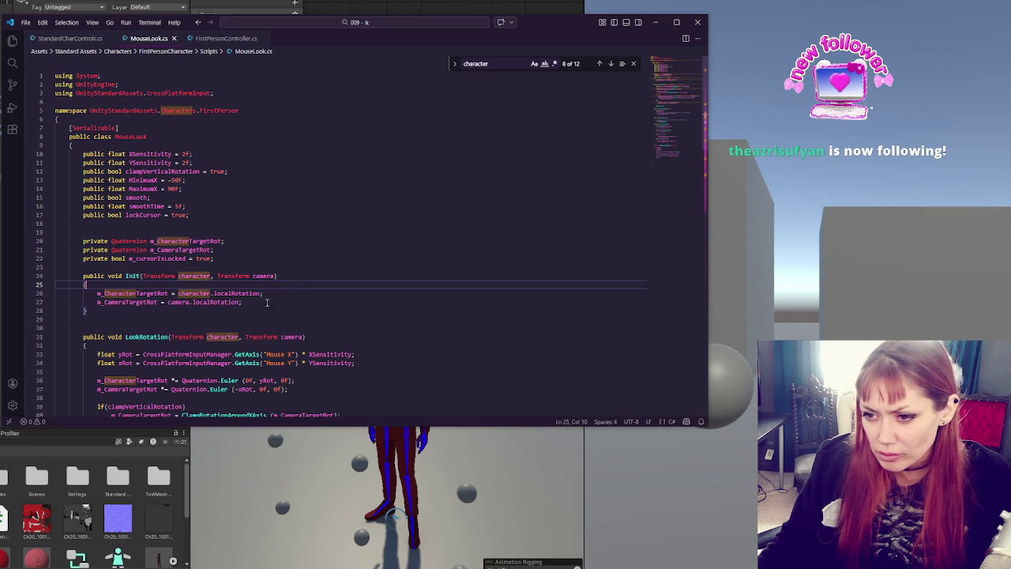
{"action": "double_click", "coordinate": [158, 292]}
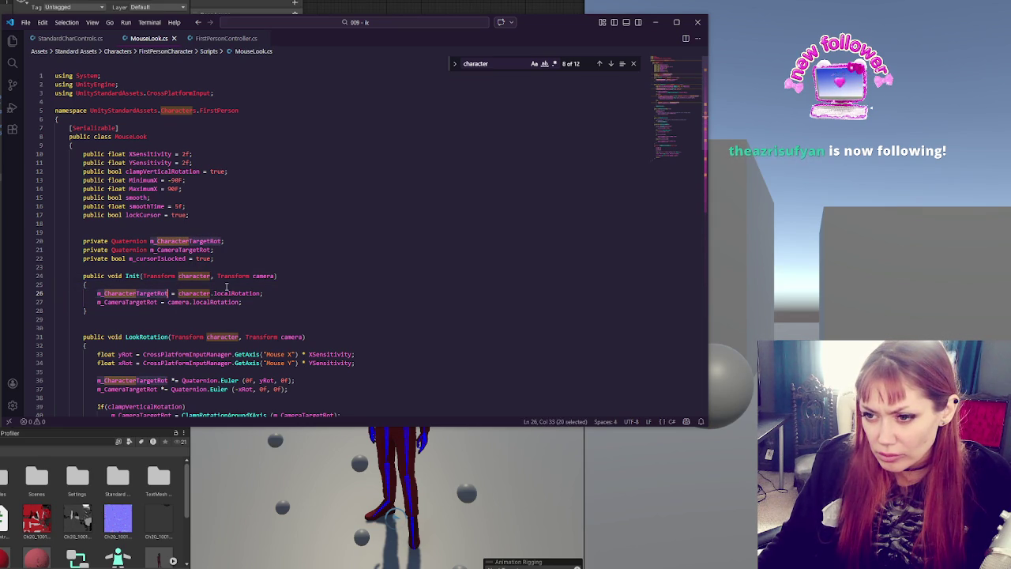
{"action": "scroll", "coordinate": [226, 287], "scroll_direction": "down", "scroll_amount": 2}
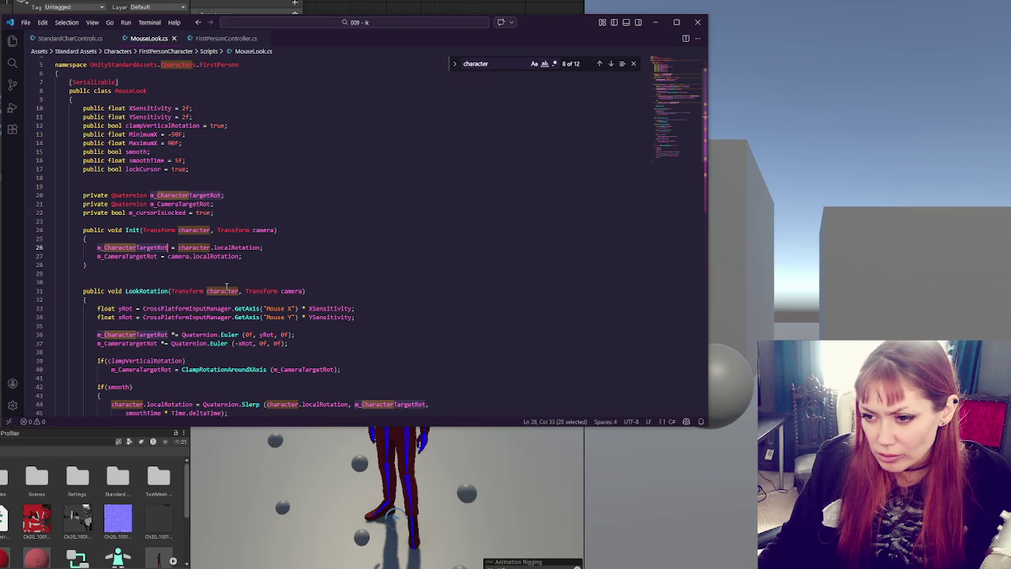
Step: Examine line 26's character.localRotation assignment and scroll through the remaining rotation code
{"action": "double_click", "coordinate": [230, 247]}
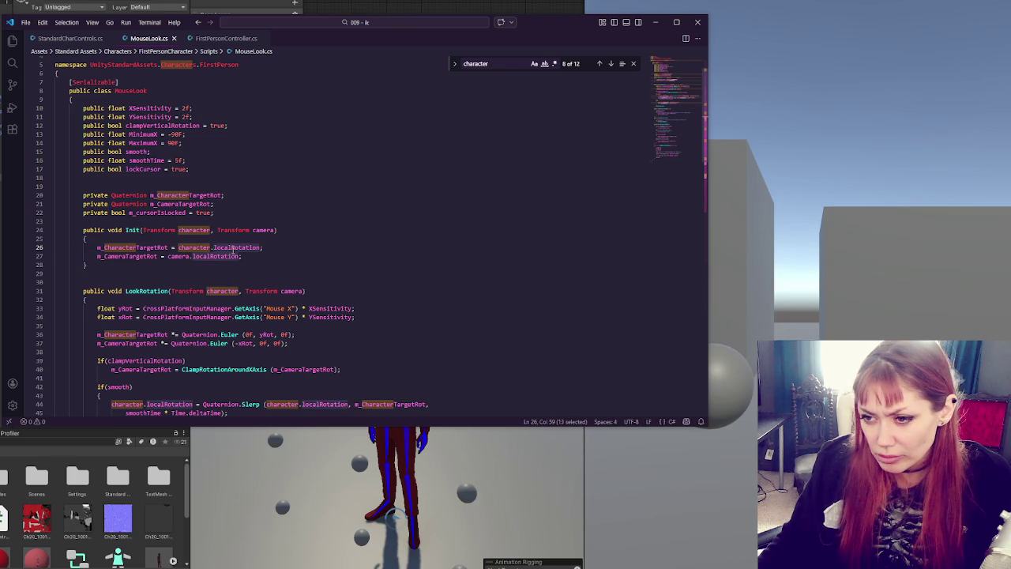
{"action": "double_click", "coordinate": [184, 247]}
{"action": "key", "text": "End"}
{"action": "key", "text": "Home"}
{"action": "key", "text": "ctrl+shift+Right"}
{"action": "scroll", "coordinate": [260, 250], "scroll_direction": "down", "scroll_amount": 3}
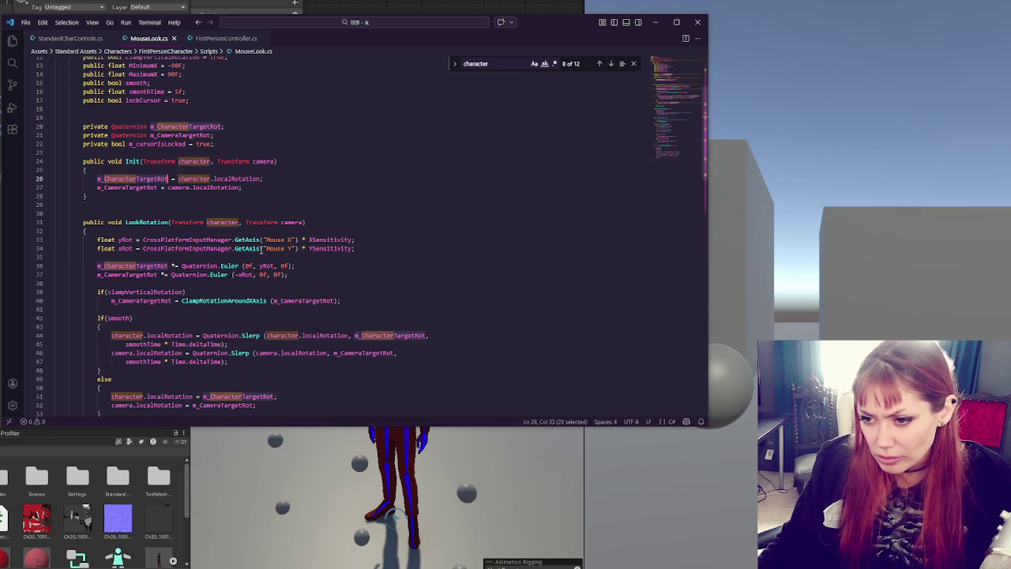
{"action": "scroll", "coordinate": [261, 249], "scroll_direction": "down", "scroll_amount": 3}
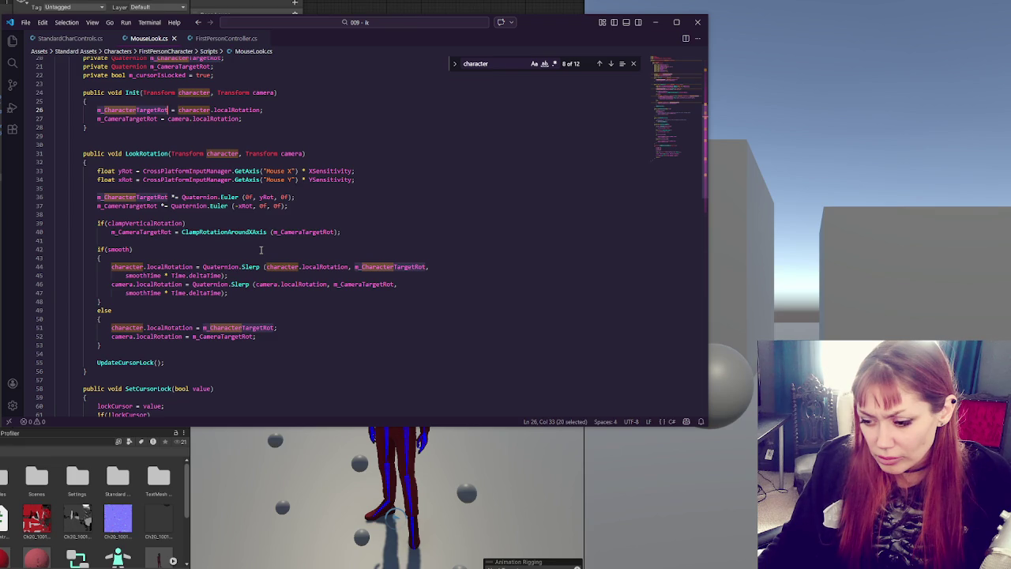
{"action": "scroll", "coordinate": [260, 250], "scroll_direction": "down", "scroll_amount": 4}
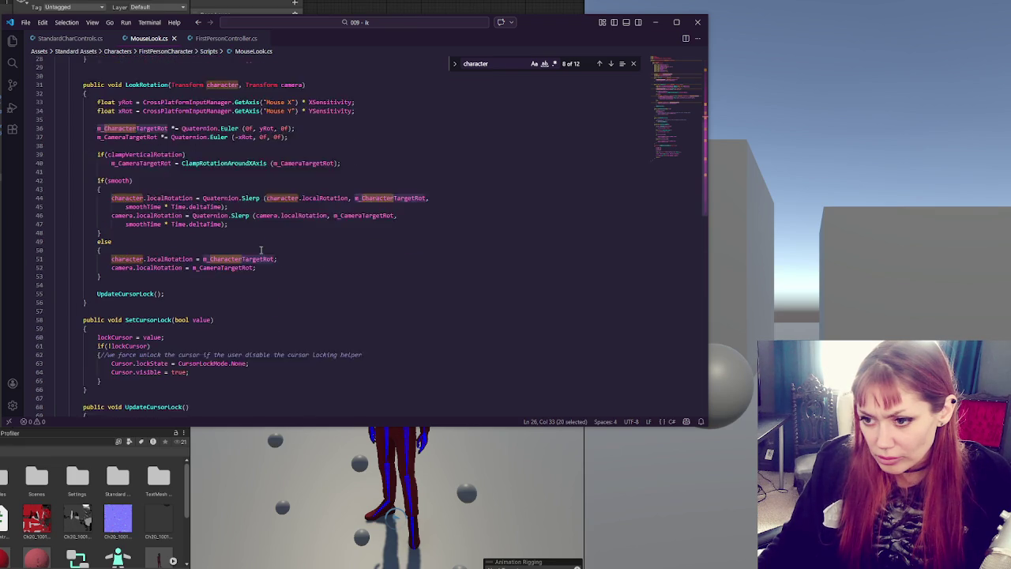
{"action": "scroll", "coordinate": [261, 251], "scroll_direction": "down", "scroll_amount": 4}
{"action": "scroll", "coordinate": [262, 250], "scroll_direction": "down", "scroll_amount": 4}
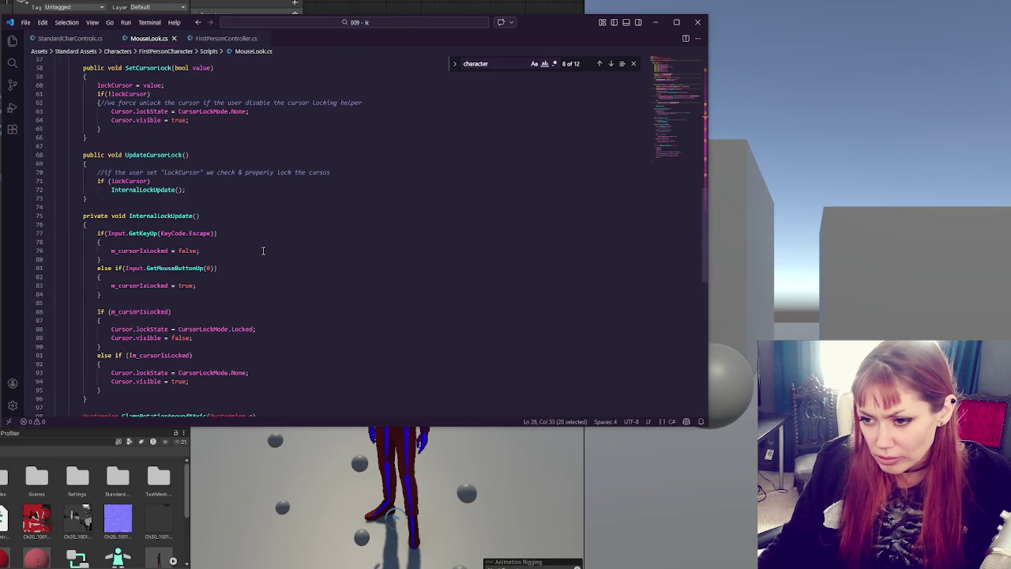
{"action": "scroll", "coordinate": [263, 250], "scroll_direction": "down", "scroll_amount": 4}
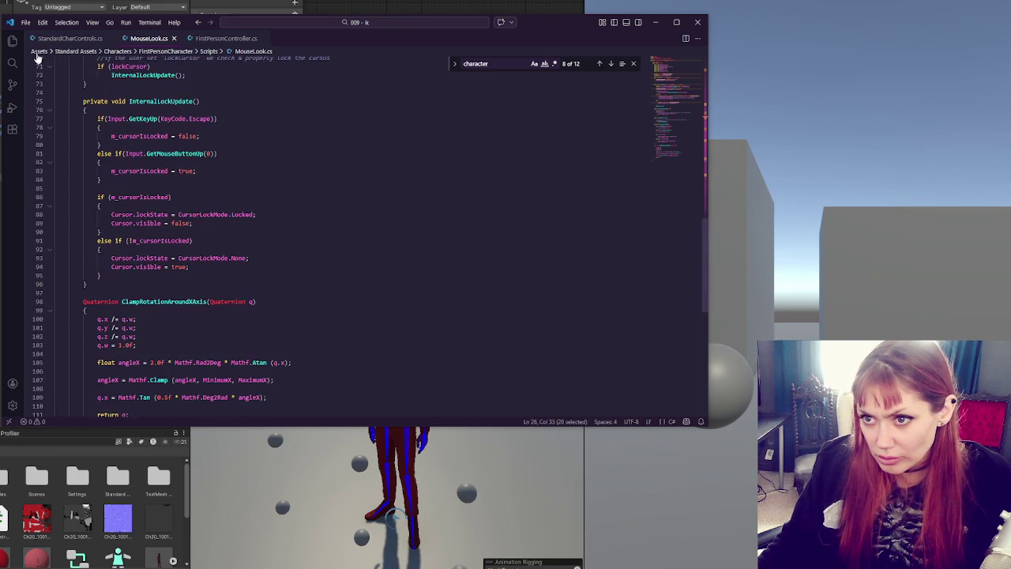
Step: Glance at StandardCharControls and FirstPersonController, then step through MouseLook's 'character' matches
{"action": "left_click", "coordinate": [72, 38]}
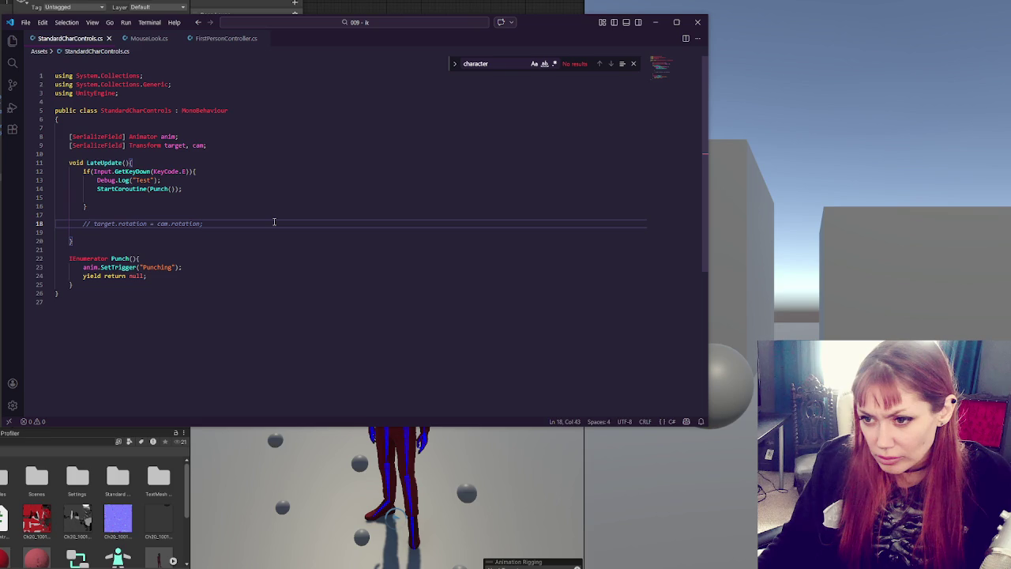
{"action": "left_click", "coordinate": [225, 39]}
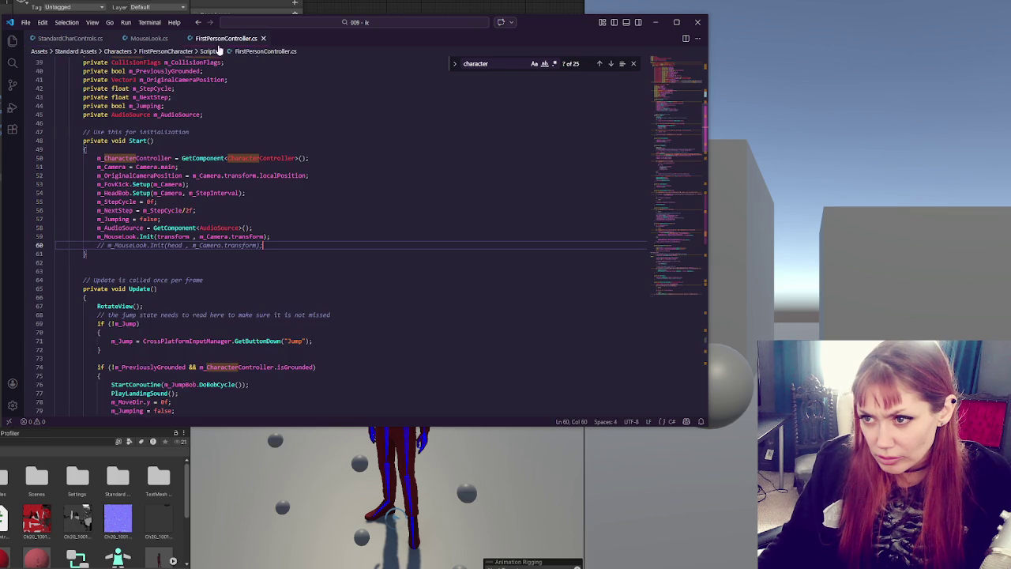
{"action": "left_click", "coordinate": [136, 40]}
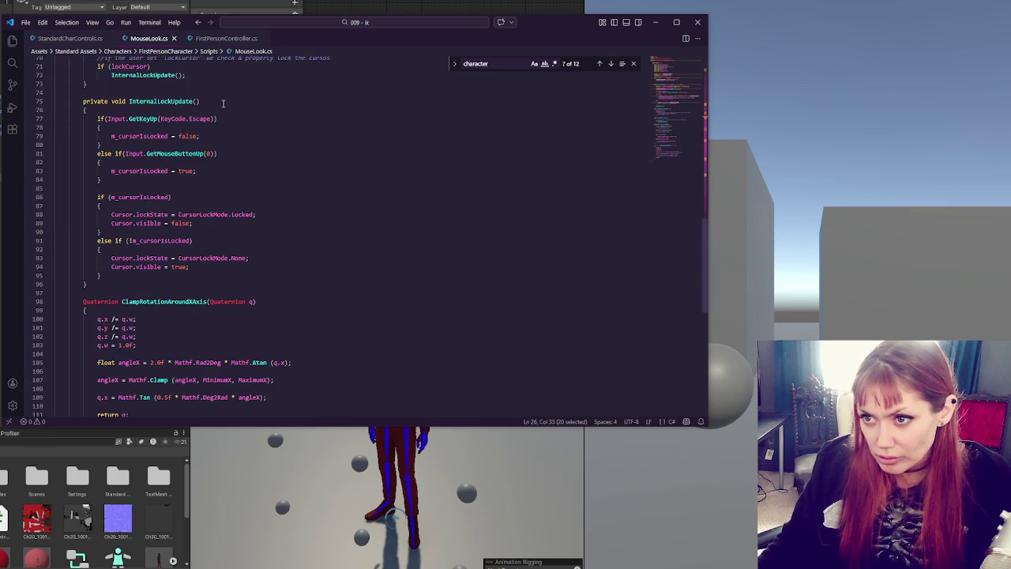
{"action": "left_click", "coordinate": [611, 64]}
{"action": "left_click", "coordinate": [611, 64]}
{"action": "left_click", "coordinate": [611, 64]}
{"action": "left_click", "coordinate": [611, 64]}
{"action": "scroll", "coordinate": [530, 161], "scroll_direction": "down", "scroll_amount": 10}
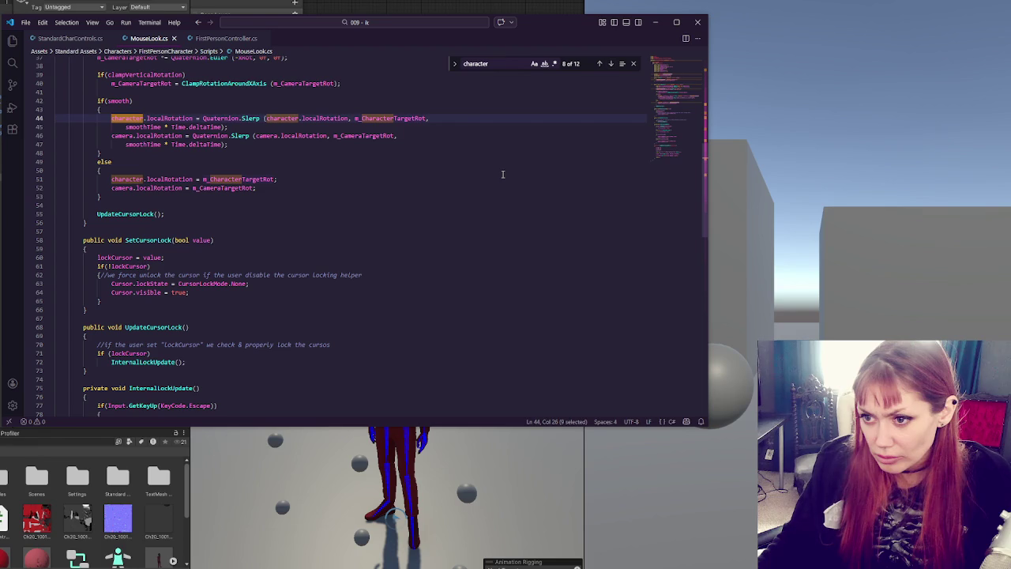
Step: In FirstPersonController.cs, uncomment the head-based Init call and comment out the transform-based one
{"action": "left_click", "coordinate": [225, 39]}
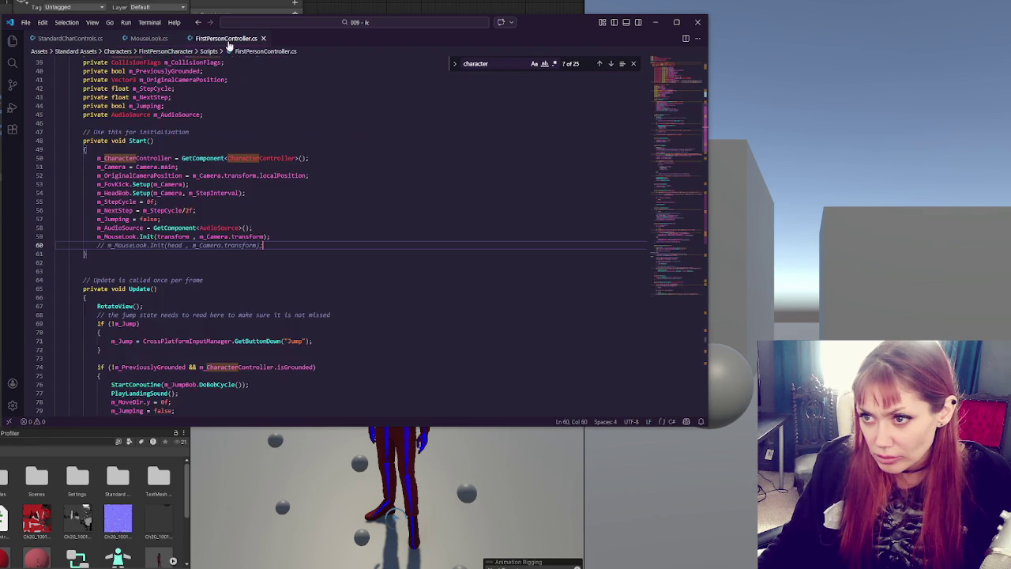
{"action": "key", "text": "ctrl+slash"}
{"action": "left_click", "coordinate": [292, 238]}
{"action": "key", "text": "ctrl+slash"}
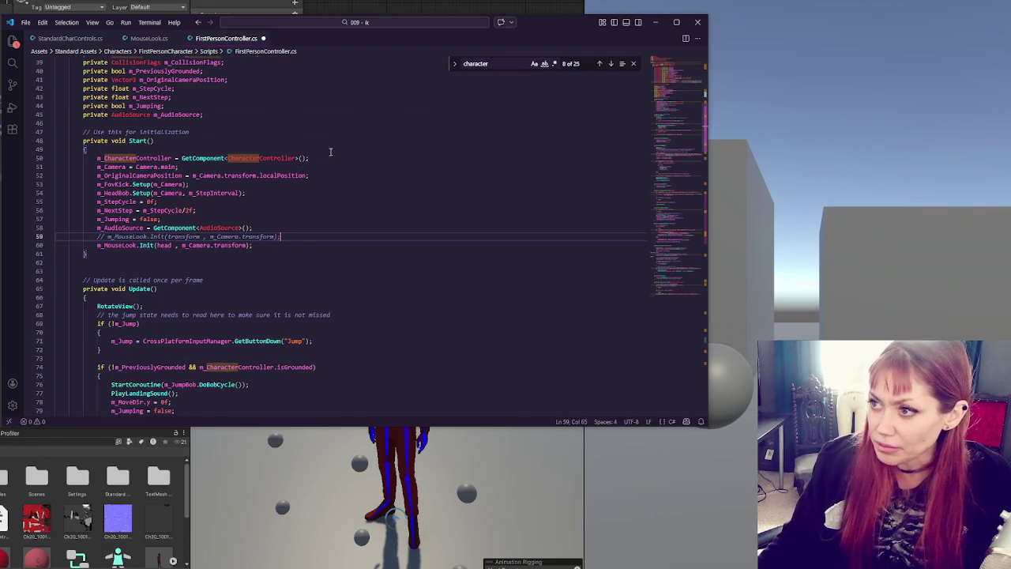
Step: Search FirstPersonController.cs for 'head' and step through every occurrence
{"action": "double_click", "coordinate": [163, 245]}
{"action": "key", "text": "ctrl+f"}
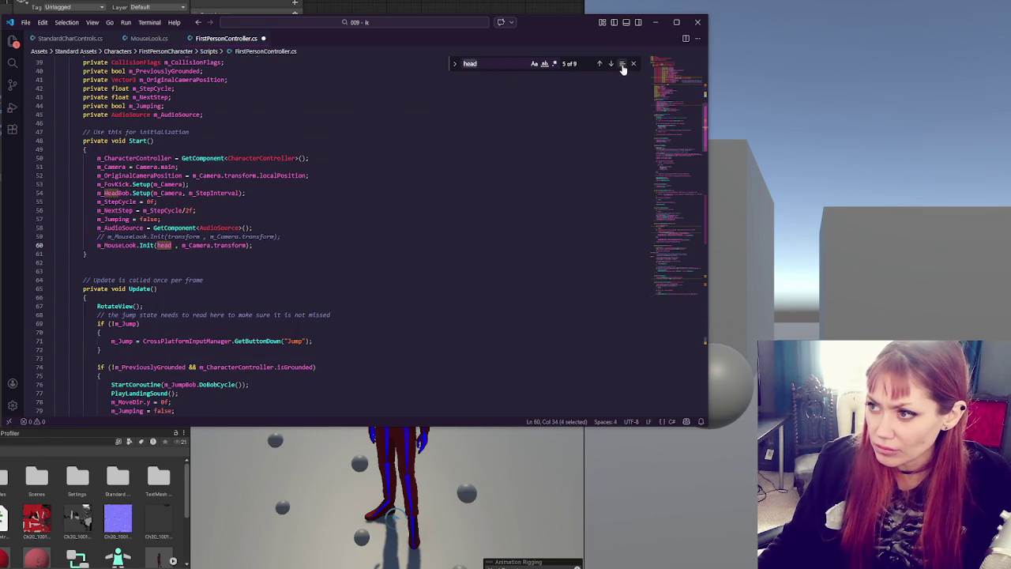
{"action": "left_click", "coordinate": [610, 64]}
{"action": "left_click", "coordinate": [611, 64]}
{"action": "left_click", "coordinate": [611, 64]}
{"action": "left_click", "coordinate": [611, 64]}
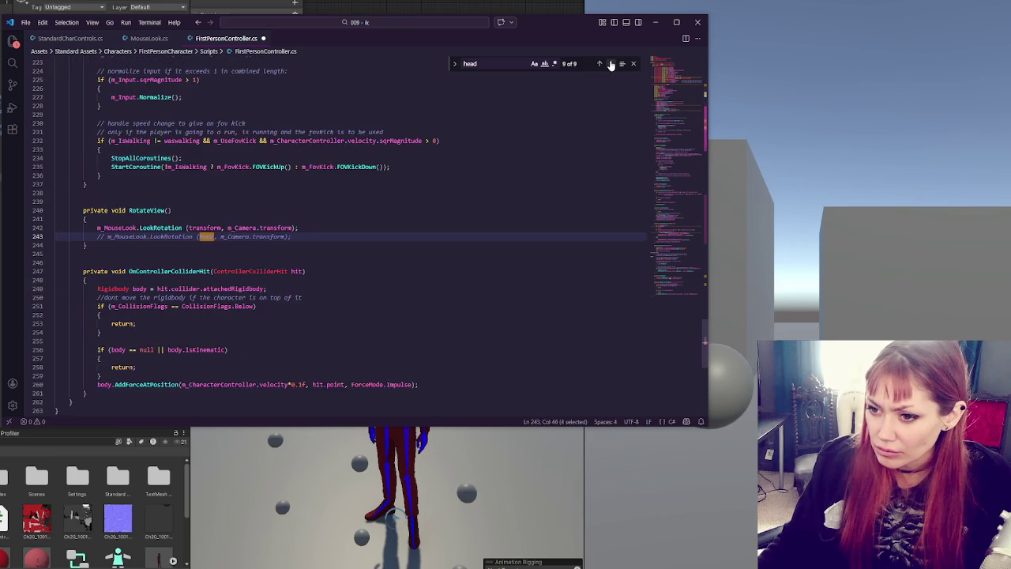
{"action": "left_click", "coordinate": [611, 64]}
{"action": "left_click", "coordinate": [611, 64]}
{"action": "left_click", "coordinate": [610, 64]}
{"action": "left_click", "coordinate": [610, 64]}
{"action": "left_click", "coordinate": [610, 64]}
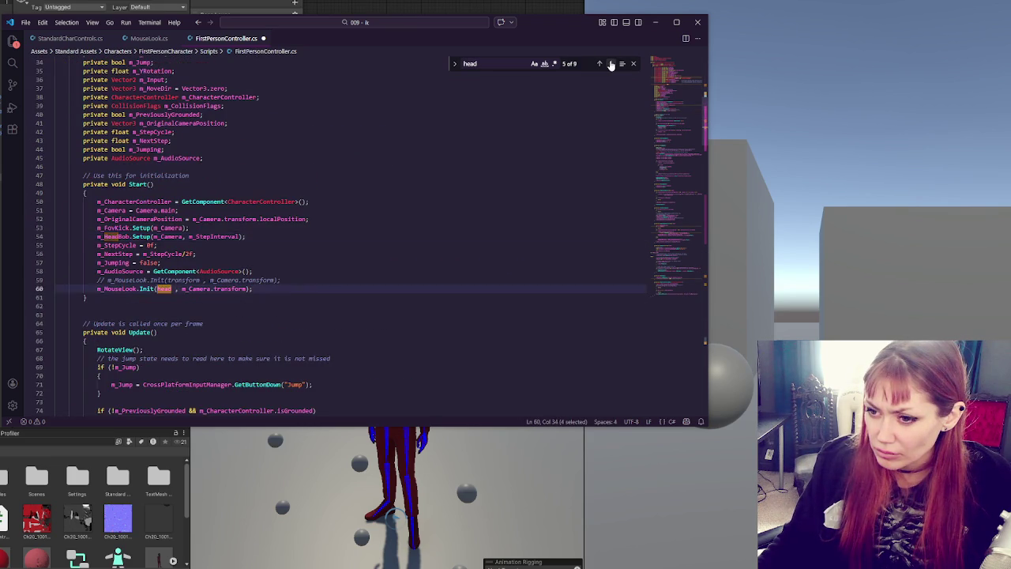
{"action": "left_click", "coordinate": [610, 63]}
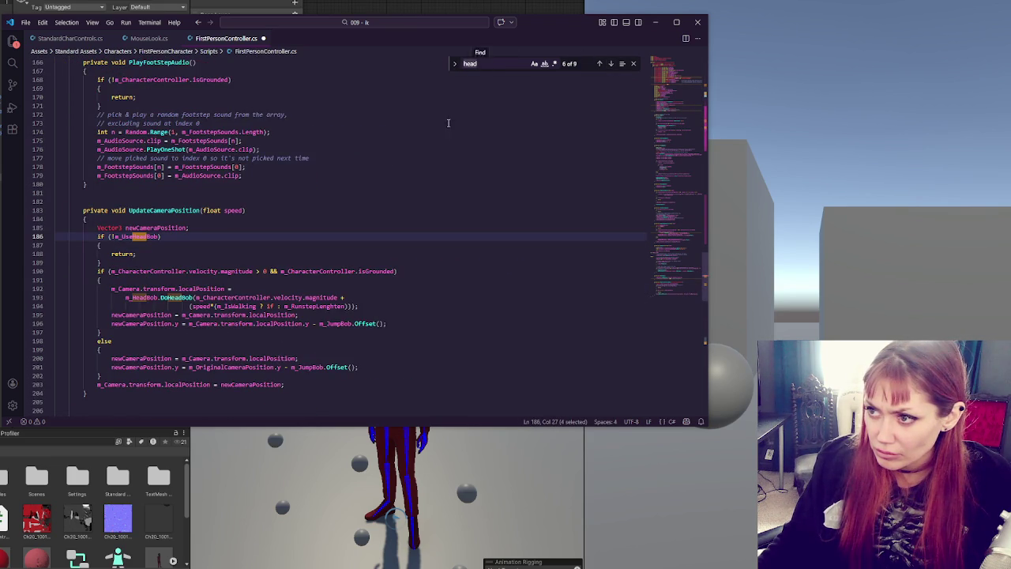
{"action": "scroll", "coordinate": [300, 193], "scroll_direction": "up", "scroll_amount": 10}
{"action": "scroll", "coordinate": [300, 193], "scroll_direction": "up", "scroll_amount": 20}
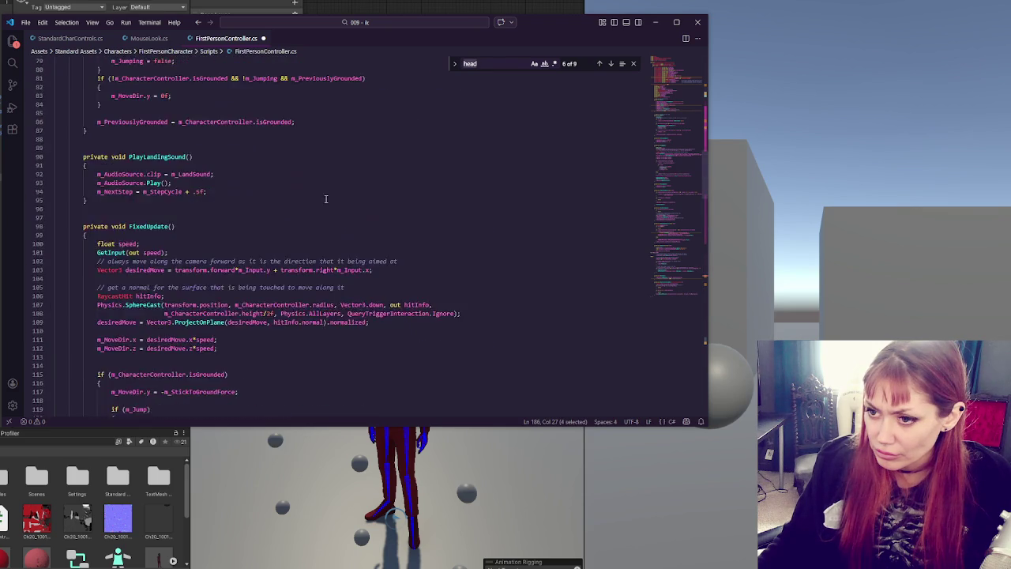
Step: Switch LookRotation to the head-based call, comment out the transform version, save, and return to MouseLook.cs
{"action": "double_click", "coordinate": [116, 261]}
{"action": "key", "text": "ctrl+f"}
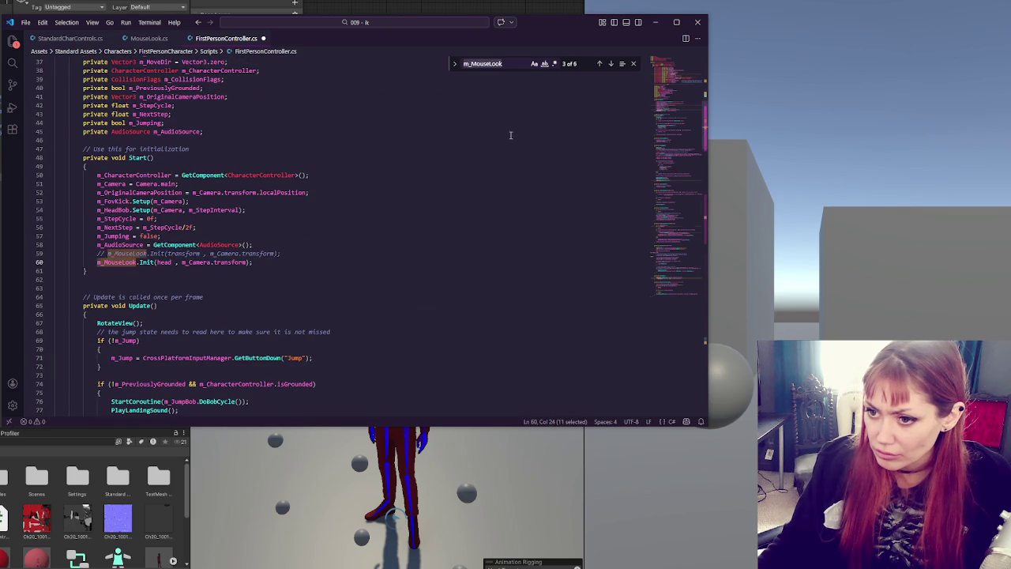
{"action": "left_click", "coordinate": [614, 64]}
{"action": "left_click", "coordinate": [614, 64]}
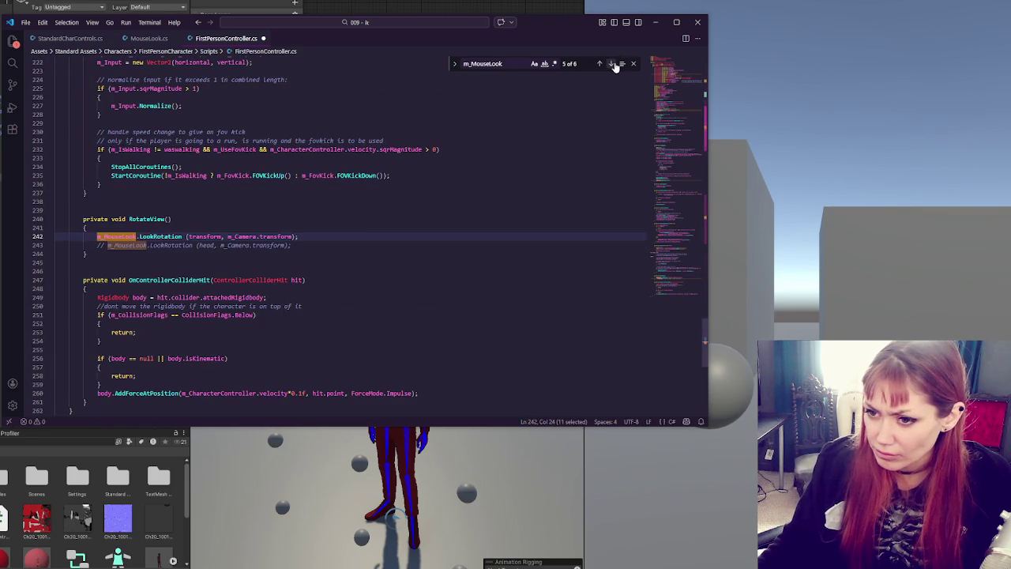
{"action": "left_click", "coordinate": [294, 244]}
{"action": "key", "text": "ctrl+slash"}
{"action": "left_click", "coordinate": [316, 236]}
{"action": "key", "text": "ctrl+slash"}
{"action": "key", "text": "ctrl+s"}
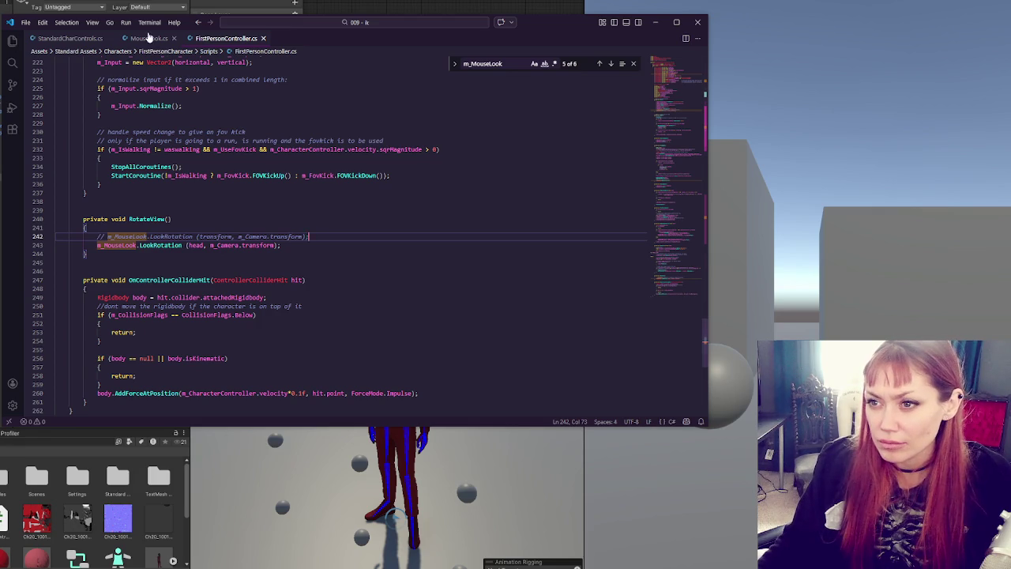
{"action": "key", "text": "ctrl+Tab"}
Step: Review the LookRotation method and highlight the uses of m_CameraTargetRot
{"action": "scroll", "coordinate": [254, 283], "scroll_direction": "up", "scroll_amount": 2}
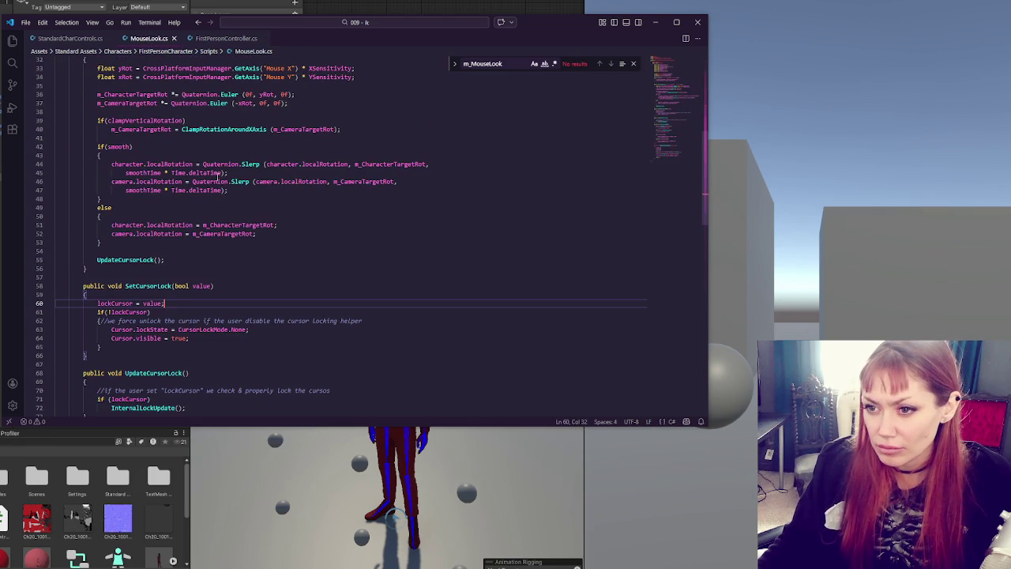
{"action": "scroll", "coordinate": [129, 195], "scroll_direction": "up", "scroll_amount": 1}
{"action": "scroll", "coordinate": [129, 195], "scroll_direction": "up", "scroll_amount": 3}
{"action": "double_click", "coordinate": [149, 143]}
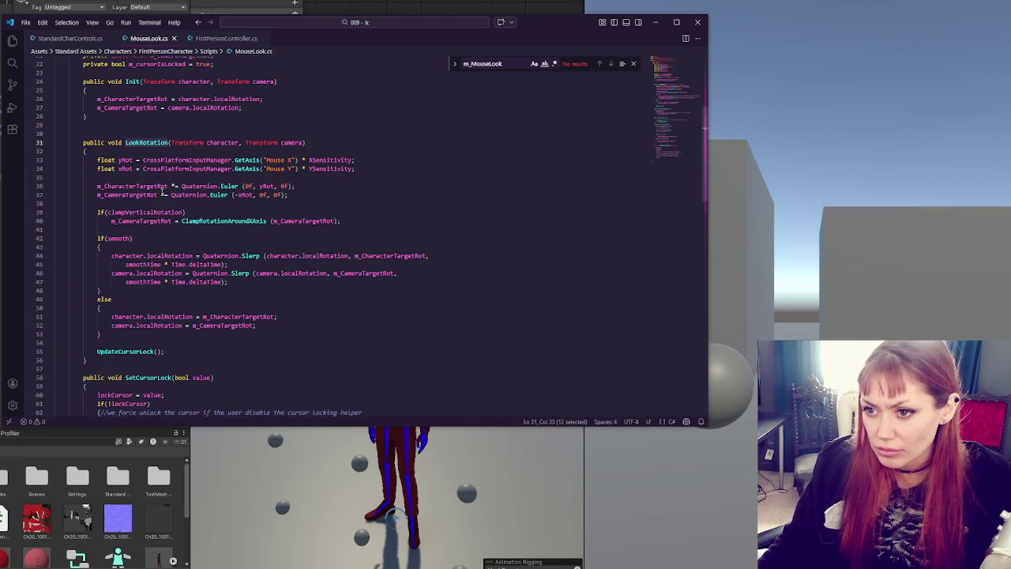
{"action": "scroll", "coordinate": [130, 194], "scroll_direction": "up", "scroll_amount": 1}
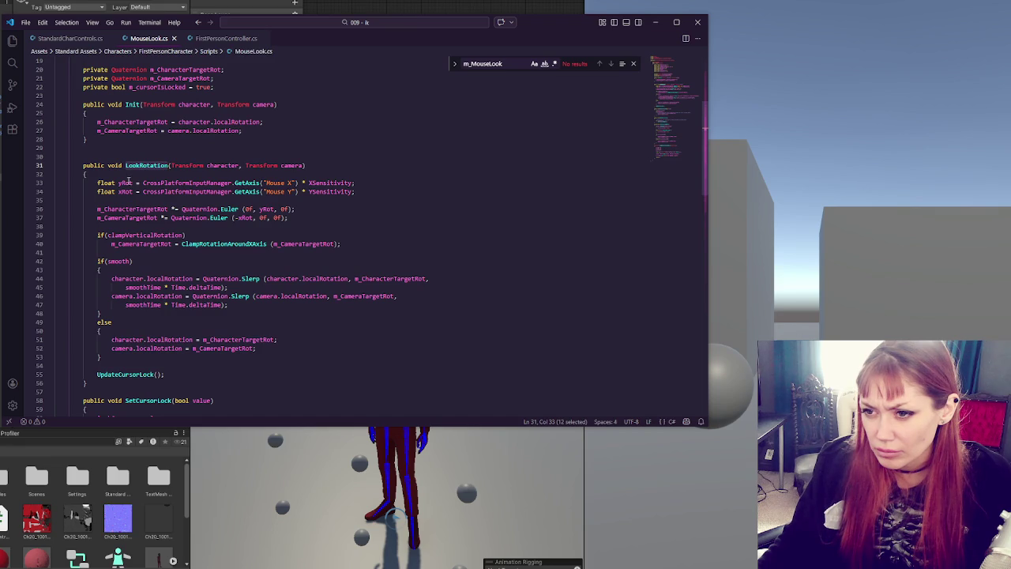
{"action": "double_click", "coordinate": [135, 218]}
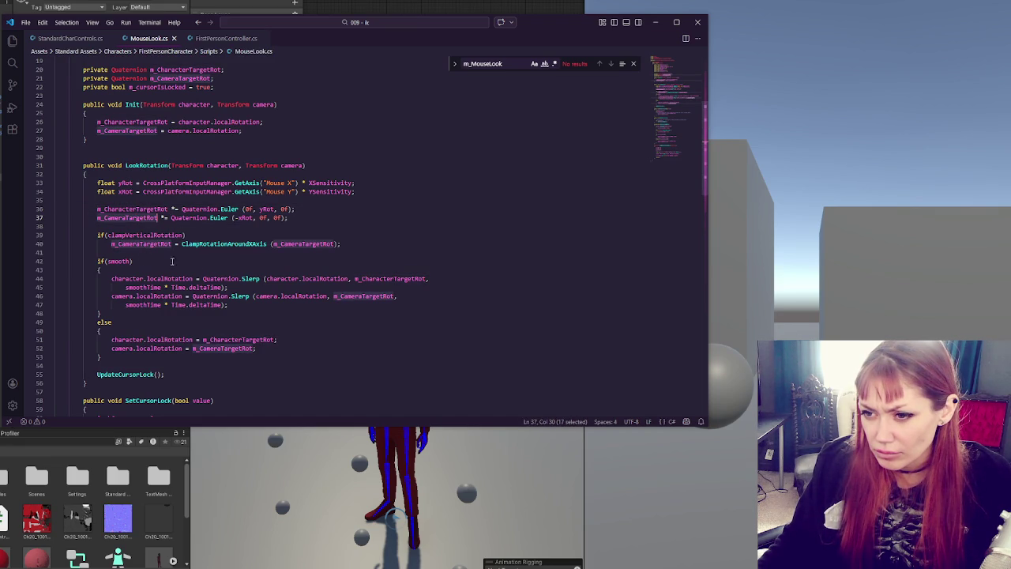
Step: Duplicate the vertical clamp line and make the copy assign m_CharacterTargetRot
{"action": "left_click", "coordinate": [351, 245]}
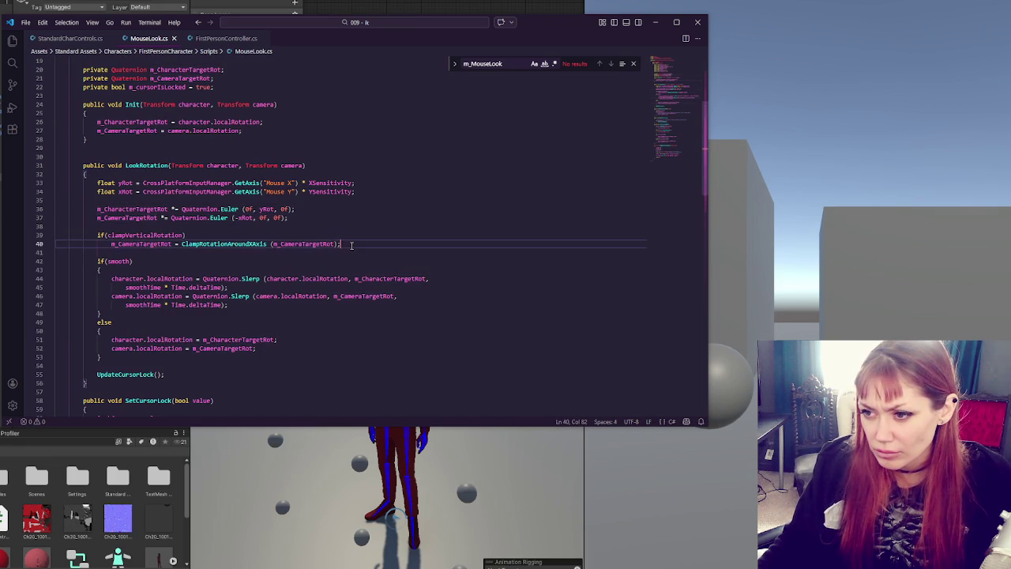
{"action": "left_click_drag", "start_coordinate": [356, 243], "coordinate": [365, 235]}
{"action": "key", "text": "ctrl+c"}
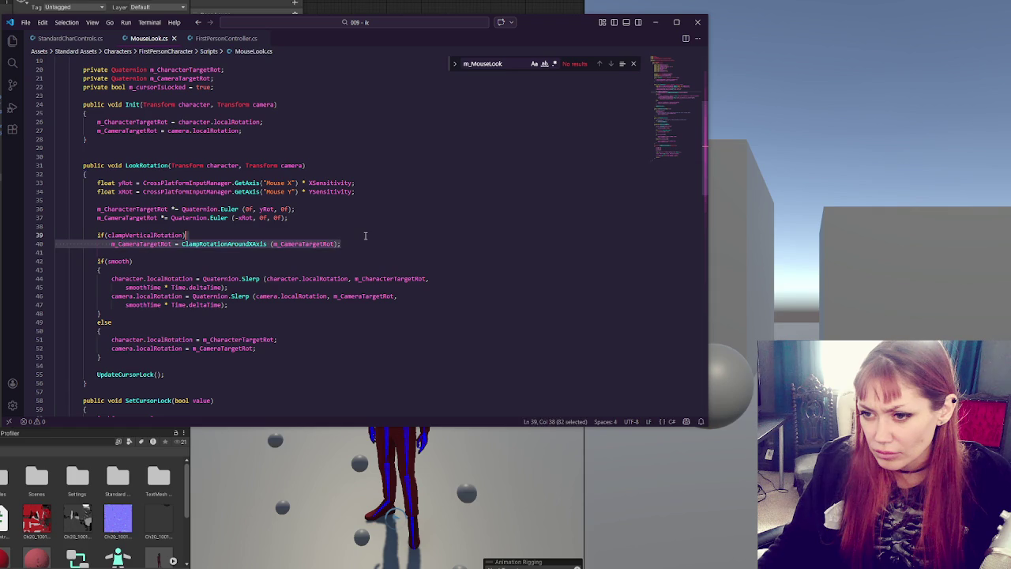
{"action": "scroll", "coordinate": [365, 235], "scroll_direction": "down", "scroll_amount": 1}
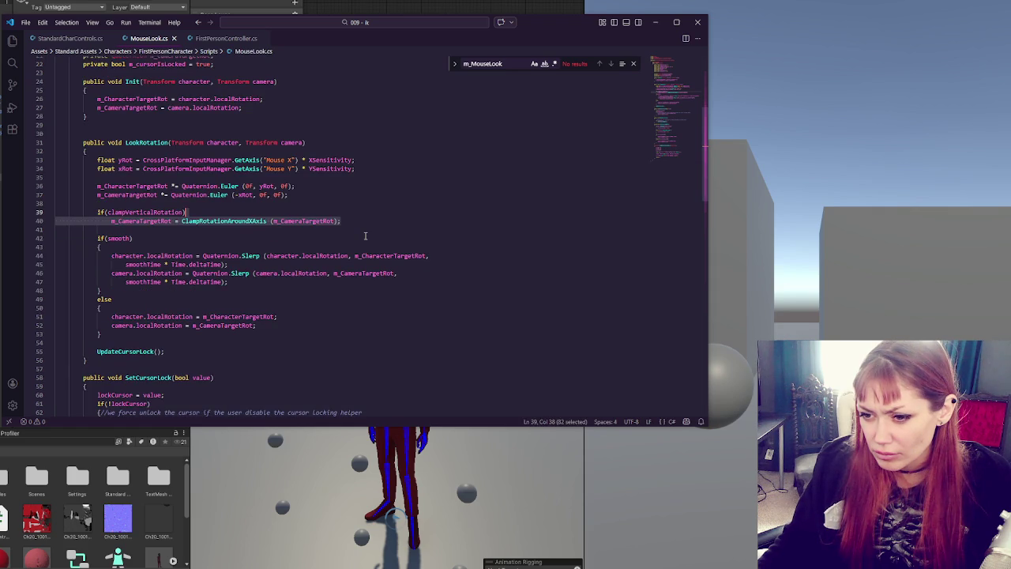
{"action": "key", "text": "Right"}
{"action": "key", "text": "ctrl+v"}
{"action": "double_click", "coordinate": [118, 187]}
{"action": "key", "text": "ctrl+c"}
{"action": "double_click", "coordinate": [138, 229]}
{"action": "key", "text": "ctrl+v"}
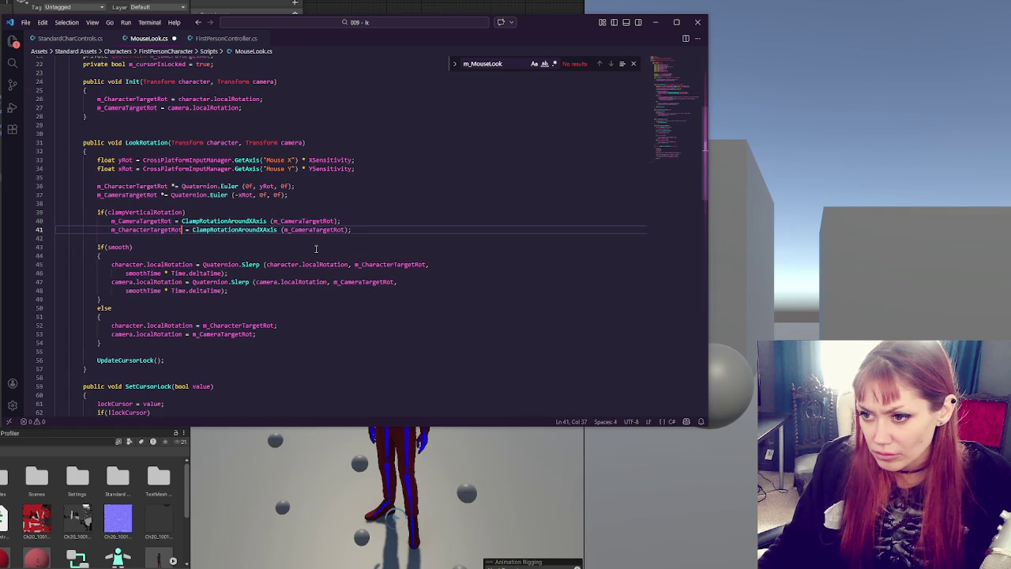
Step: Check both smoothing uses, then change line 40's clamp argument to m_CharacterTargetRot
{"action": "double_click", "coordinate": [320, 229]}
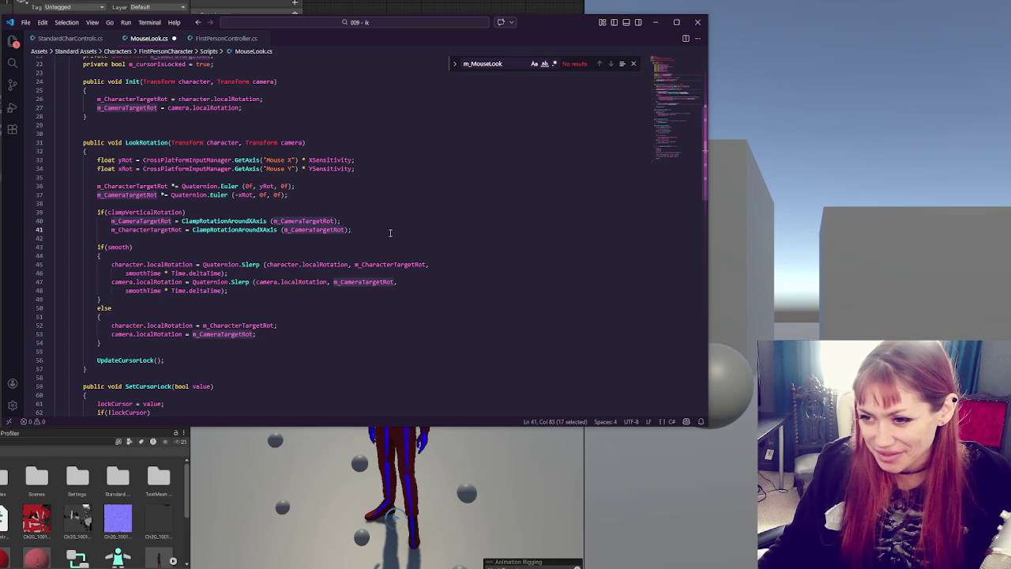
{"action": "double_click", "coordinate": [370, 281]}
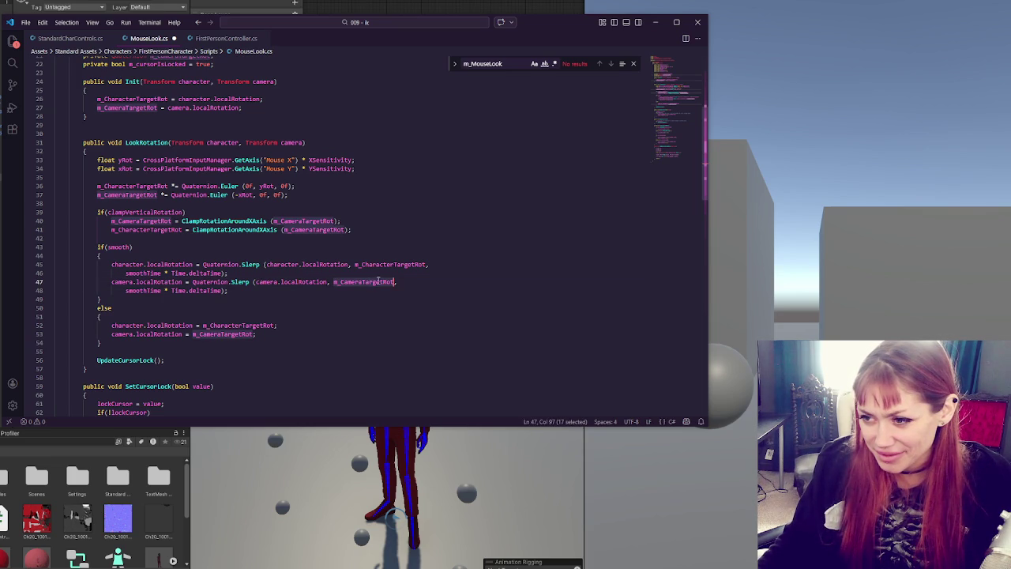
{"action": "double_click", "coordinate": [394, 265]}
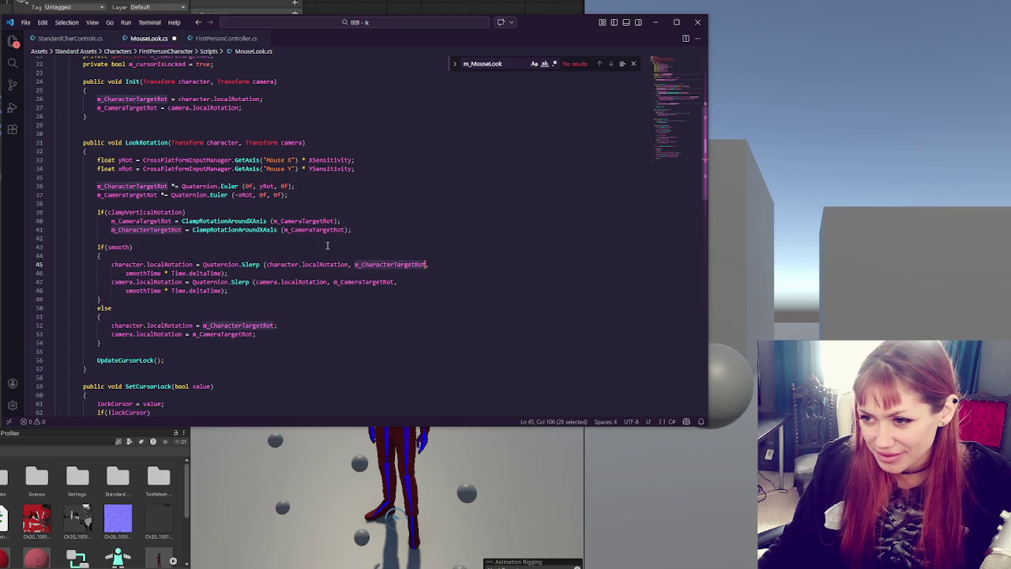
{"action": "double_click", "coordinate": [304, 221]}
{"action": "key", "text": "ctrl+v"}
Step: Wrap the two clamp lines in braces under the clampVerticalRotation condition
{"action": "left_click", "coordinate": [374, 229]}
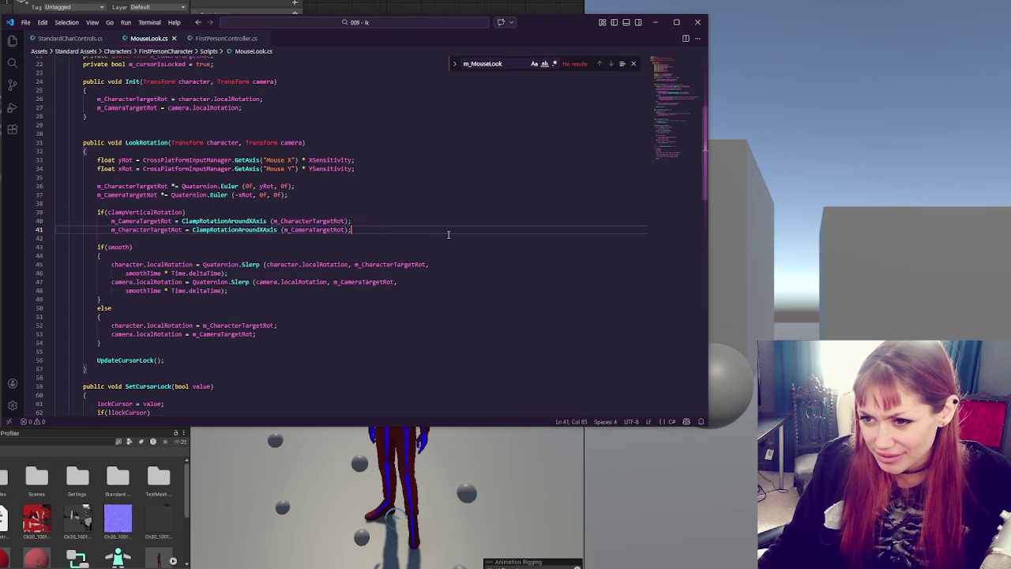
{"action": "left_click", "coordinate": [448, 234]}
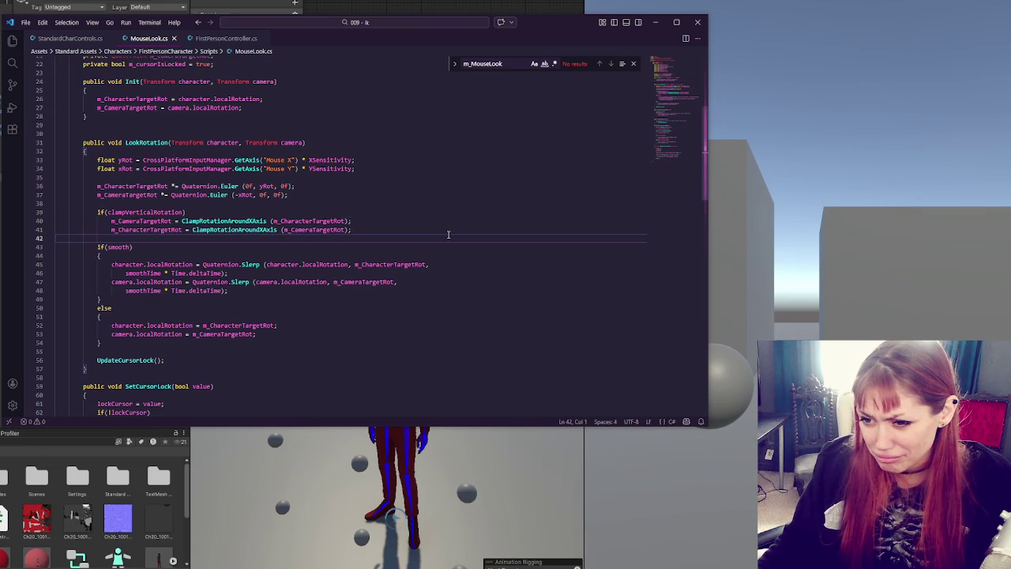
{"action": "left_click", "coordinate": [263, 212]}
{"action": "type", "text": "{"}
{"action": "left_click", "coordinate": [406, 229]}
{"action": "key", "text": "Return"}
{"action": "type", "text": "}"}
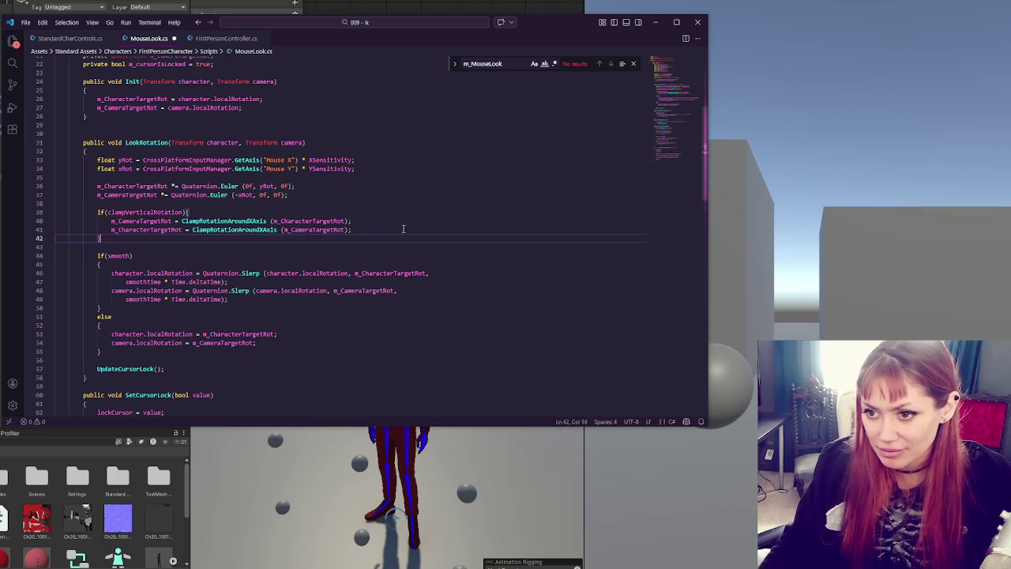
Step: Delete the standalone '{' line, put '{' after if(smooth), and return to Unity
{"action": "left_click", "coordinate": [109, 267]}
{"action": "key", "text": "ctrl+shift+k"}
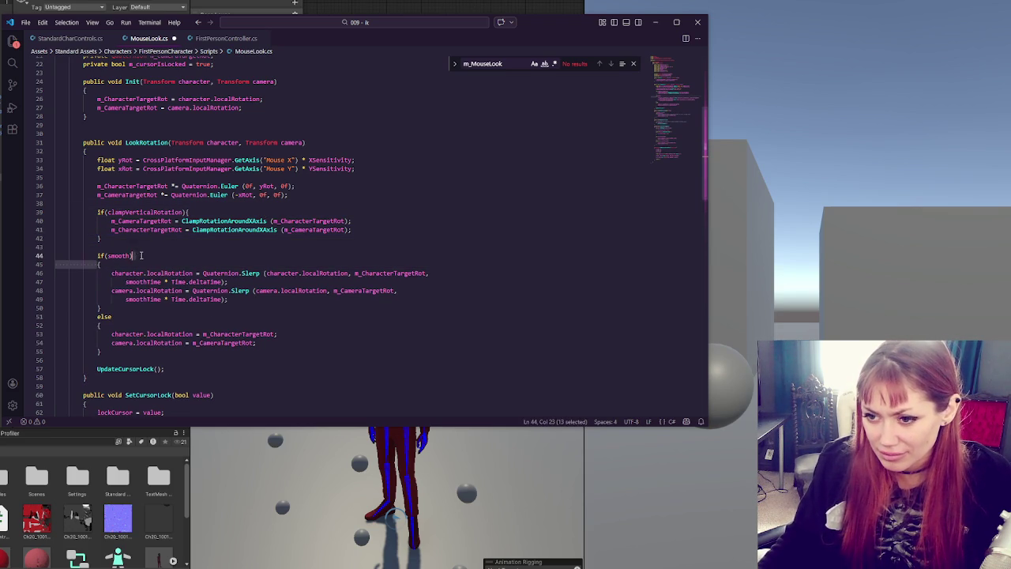
{"action": "left_click", "coordinate": [142, 255]}
{"action": "type", "text": "{"}
{"action": "left_click", "coordinate": [199, 282]}
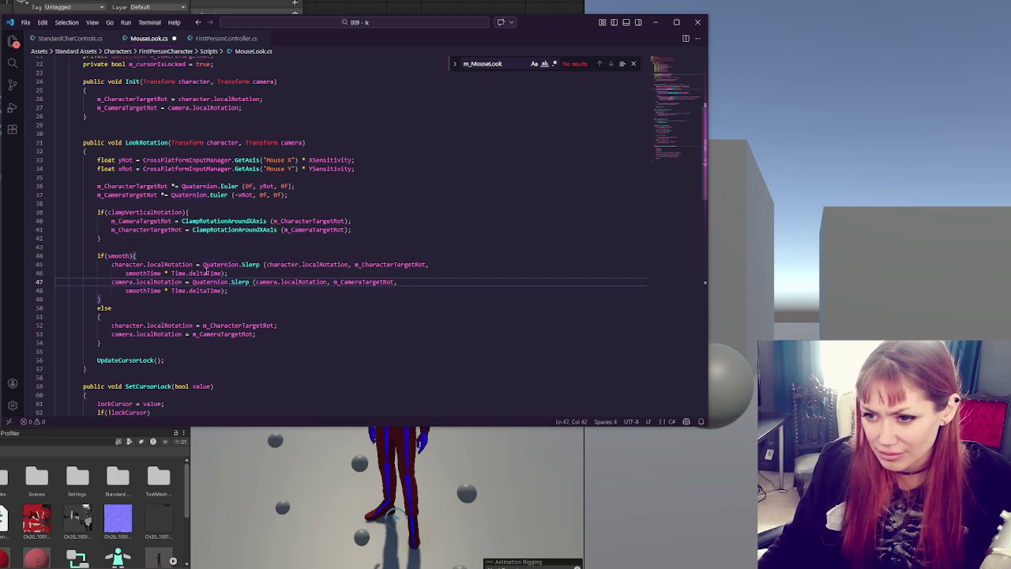
{"action": "left_click", "coordinate": [295, 326]}
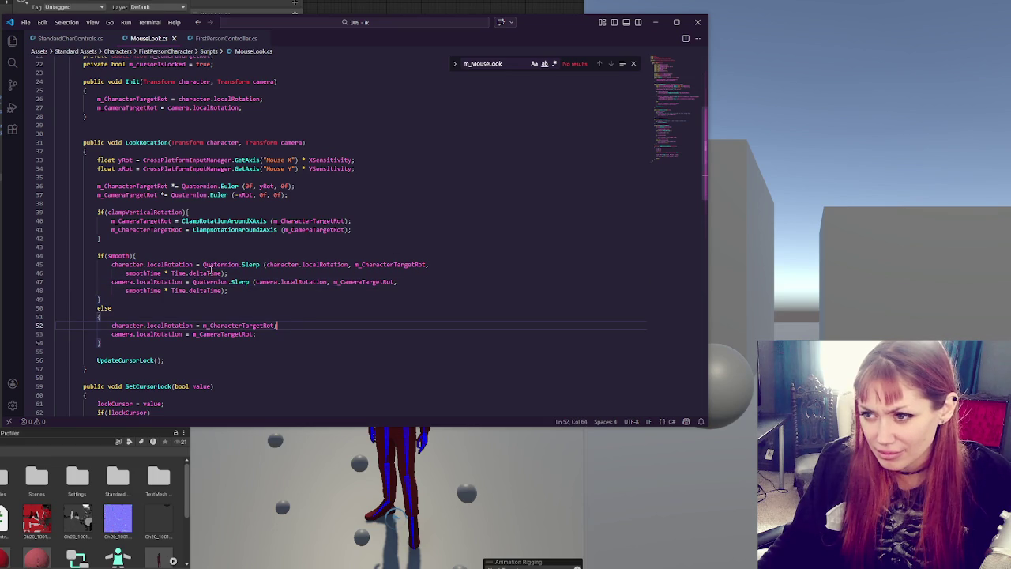
{"action": "key", "text": "alt+Tab"}
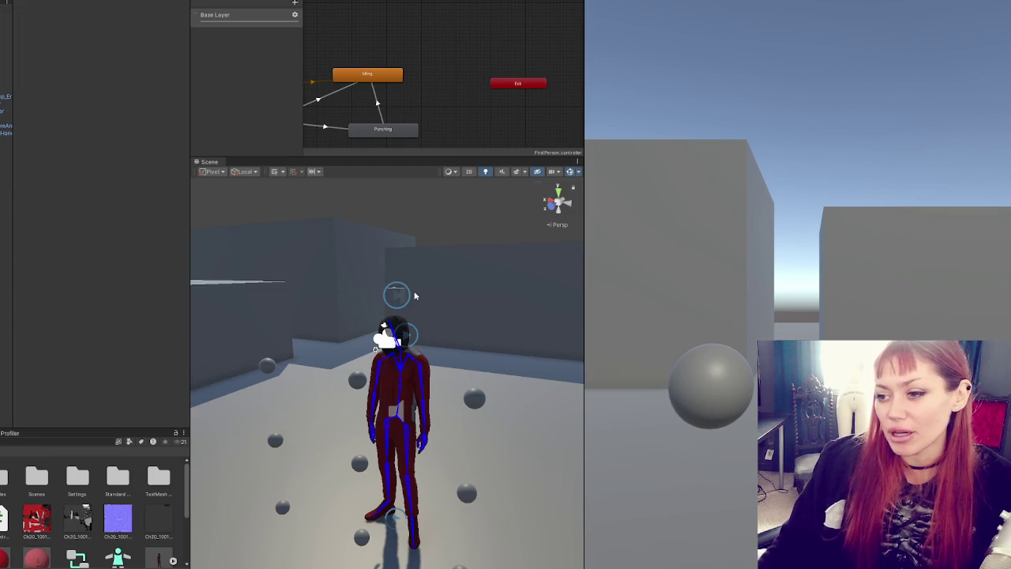
Step: Inspect the wall cube and NeckTarget, then select the player character in the Hierarchy
{"action": "left_click", "coordinate": [465, 303]}
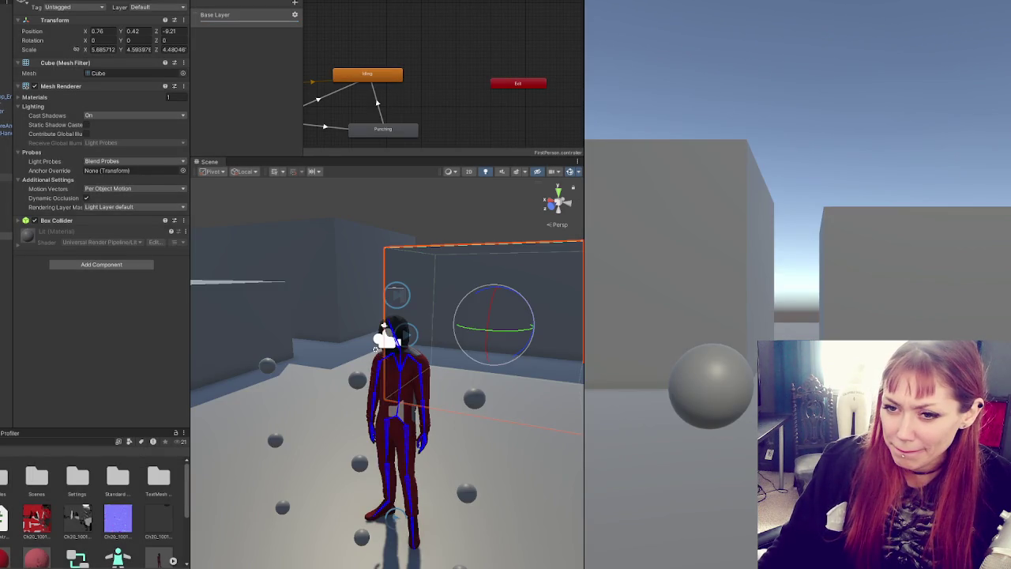
{"action": "left_click", "coordinate": [396, 294]}
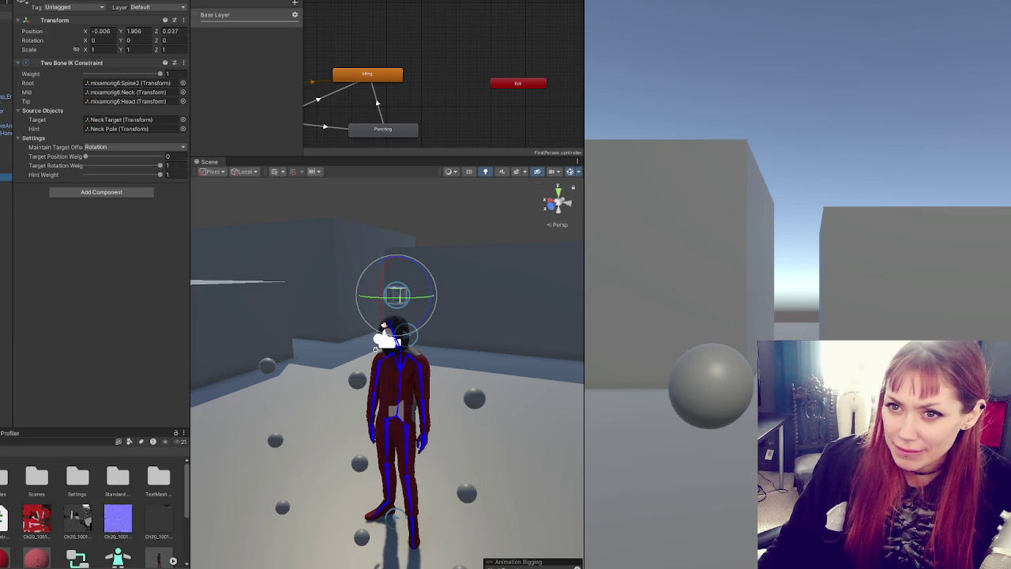
{"action": "left_click", "coordinate": [6, 9]}
{"action": "key", "text": "Up"}
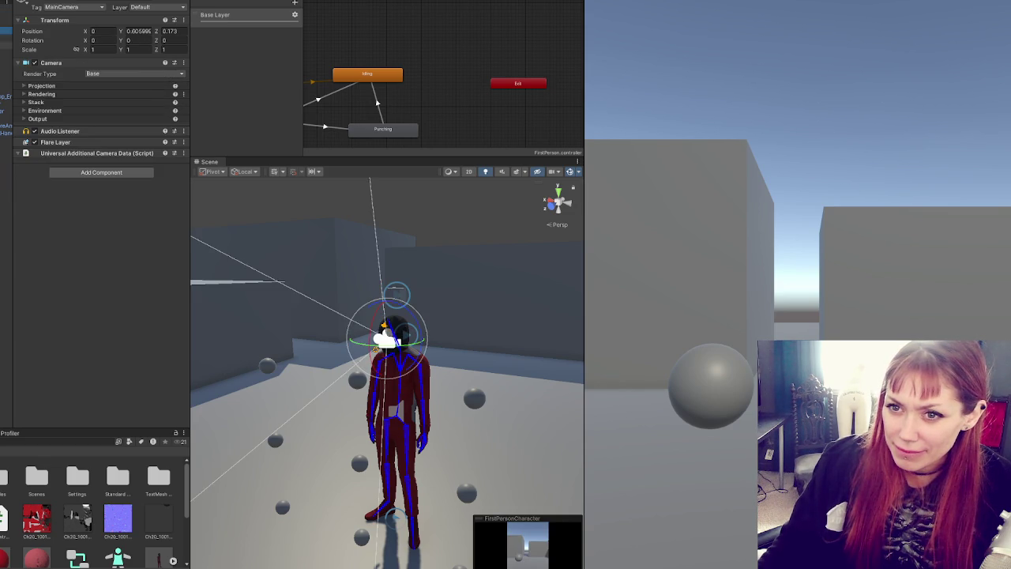
{"action": "key", "text": "Up"}
{"action": "key", "text": "Up"}
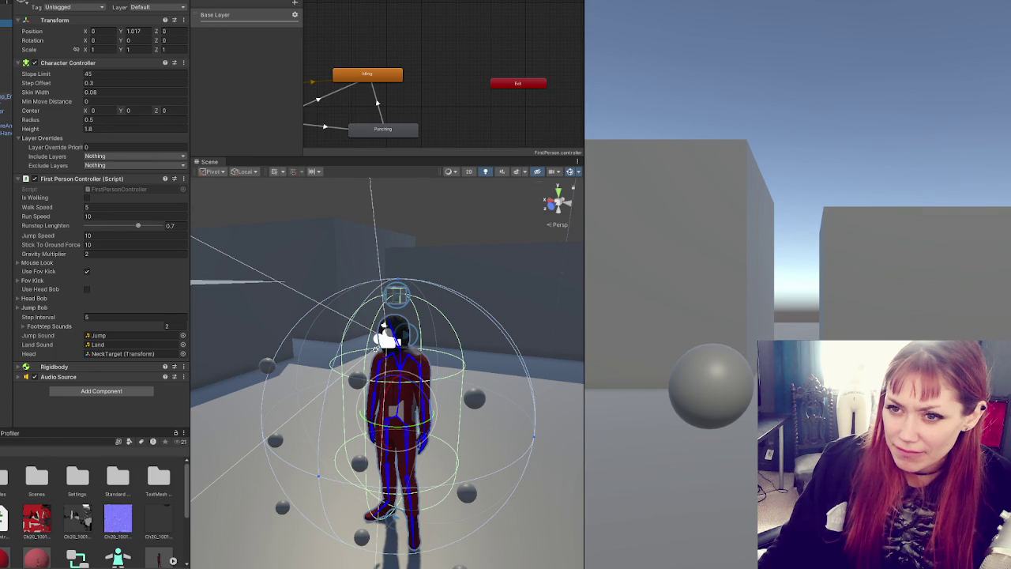
Step: Set the First Person Controller's Head to mixamorig6:Head, then select both IK constraint objects
{"action": "mouse_move", "coordinate": [6, 127]}
{"action": "left_mouse_down"}
{"action": "mouse_move", "coordinate": [94, 361]}
{"action": "mouse_move", "coordinate": [127, 353]}
{"action": "left_mouse_up"}
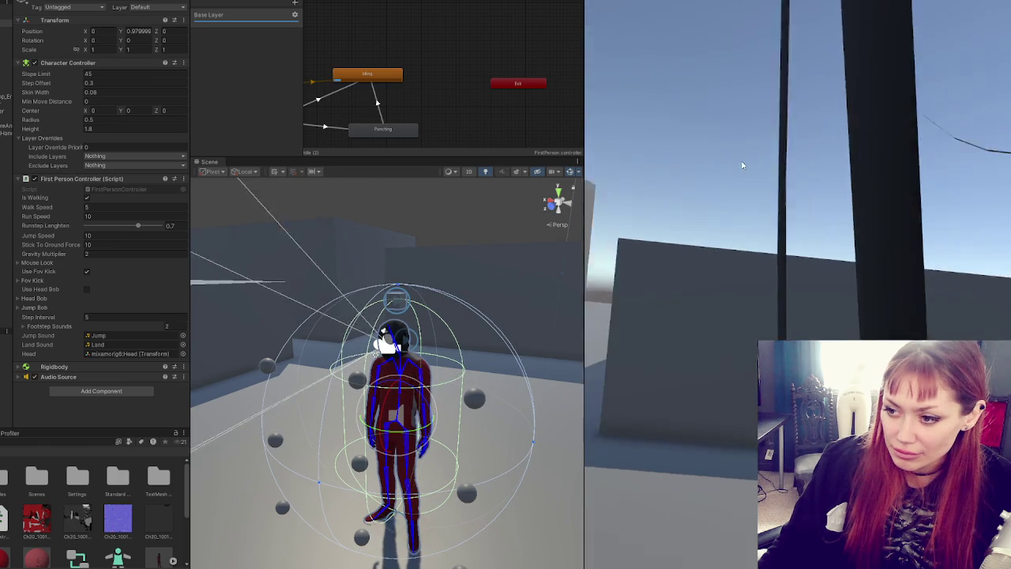
{"action": "left_click", "coordinate": [6, 176]}
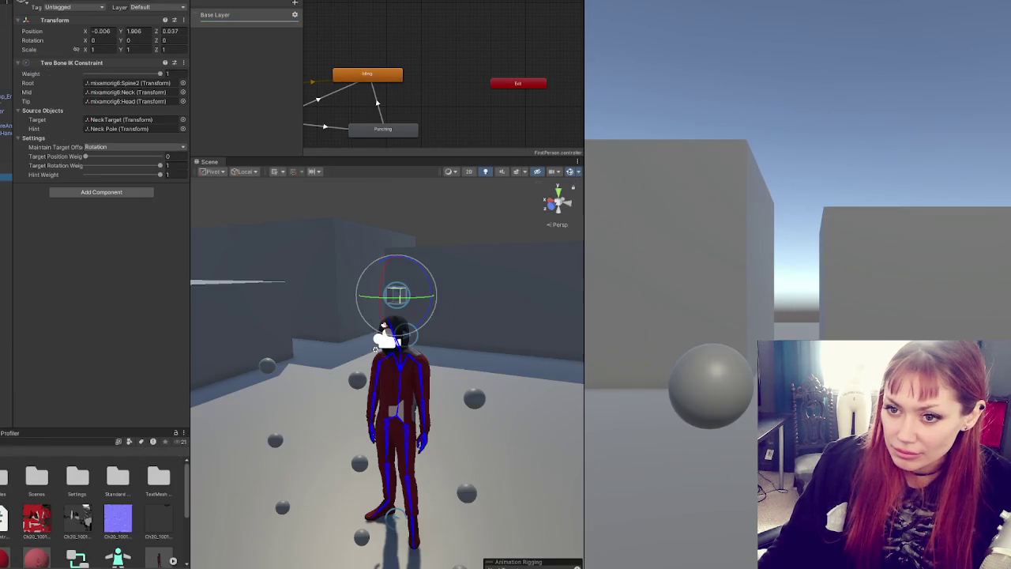
{"action": "left_click", "coordinate": [5, 190], "text": "ctrl"}
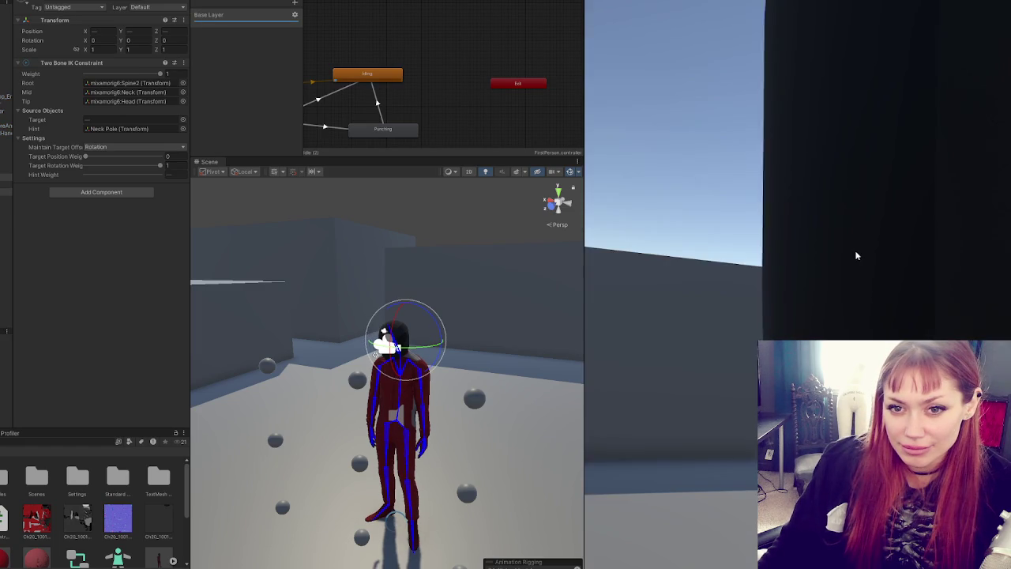
Step: Walk the character with W, orbit the Scene view close to it, stop play, and return to MouseLook.cs
{"action": "left_click", "coordinate": [856, 255]}
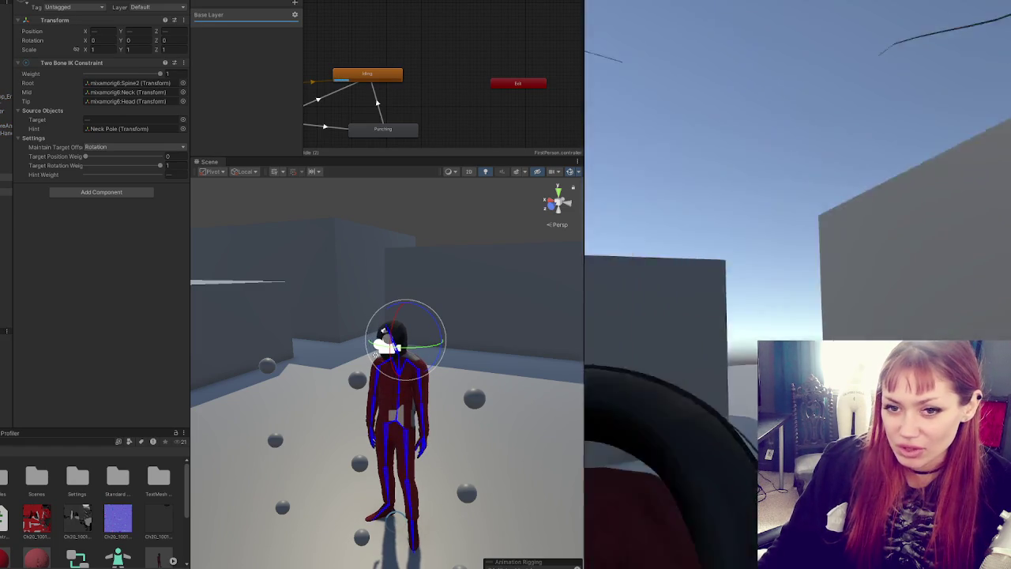
{"action": "key", "text": "w"}
{"action": "key", "text": "w"}
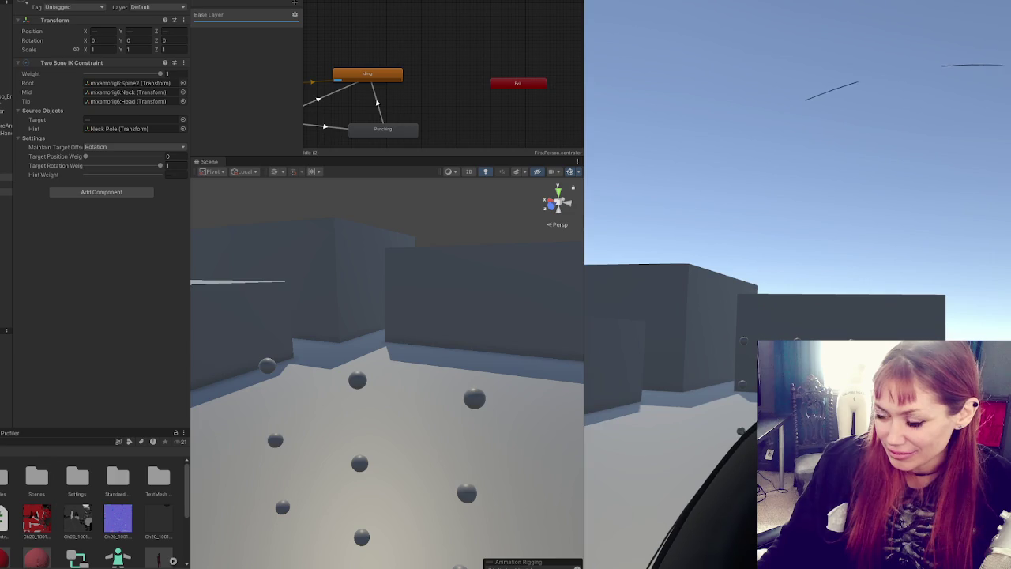
{"action": "scroll", "coordinate": [474, 300], "scroll_direction": "down", "scroll_amount": 5}
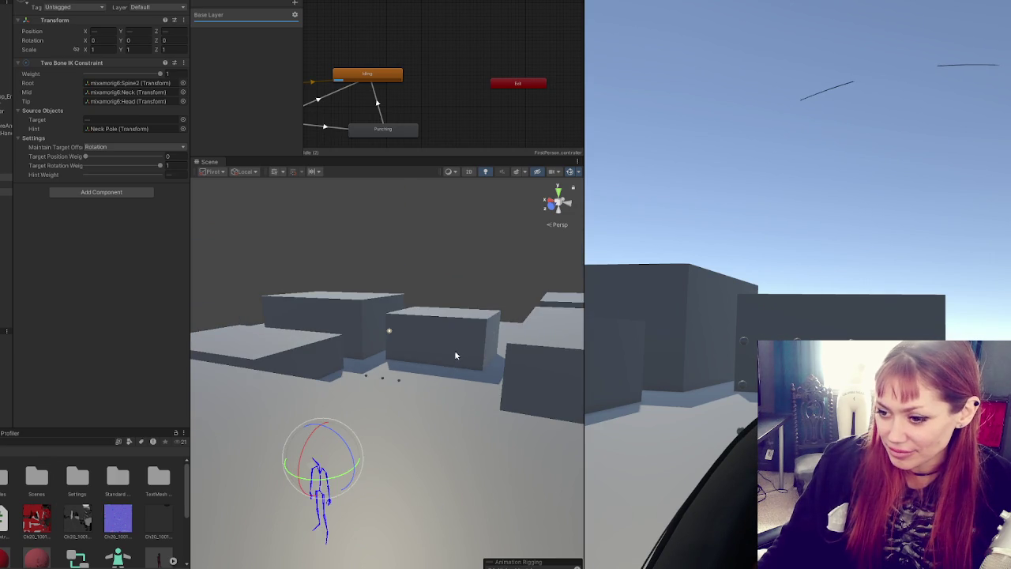
{"action": "mouse_move", "coordinate": [415, 410]}
{"action": "left_mouse_down"}
{"action": "mouse_move", "coordinate": [331, 461]}
{"action": "mouse_move", "coordinate": [445, 312]}
{"action": "left_mouse_up"}
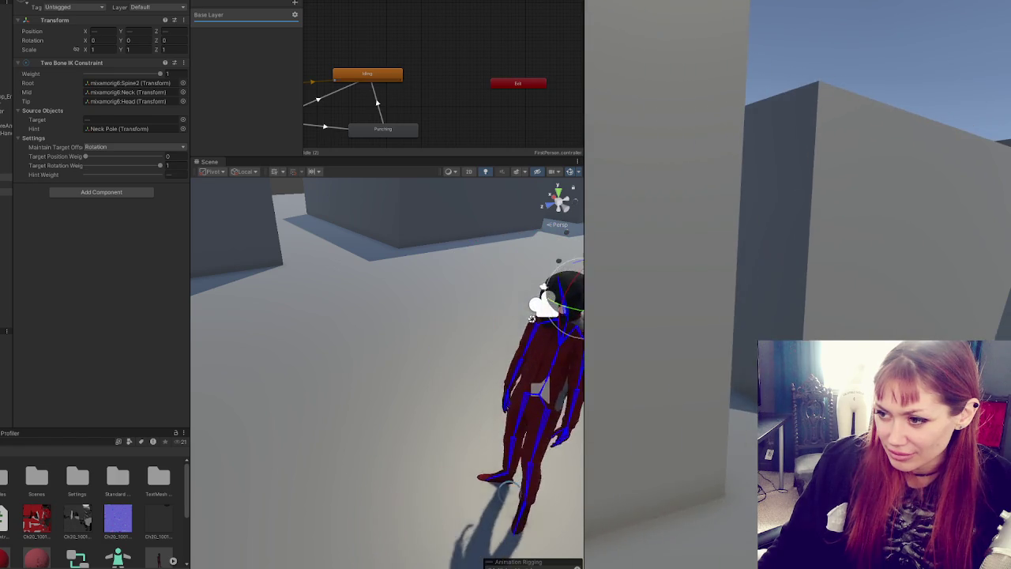
{"action": "key", "text": "ctrl+p"}
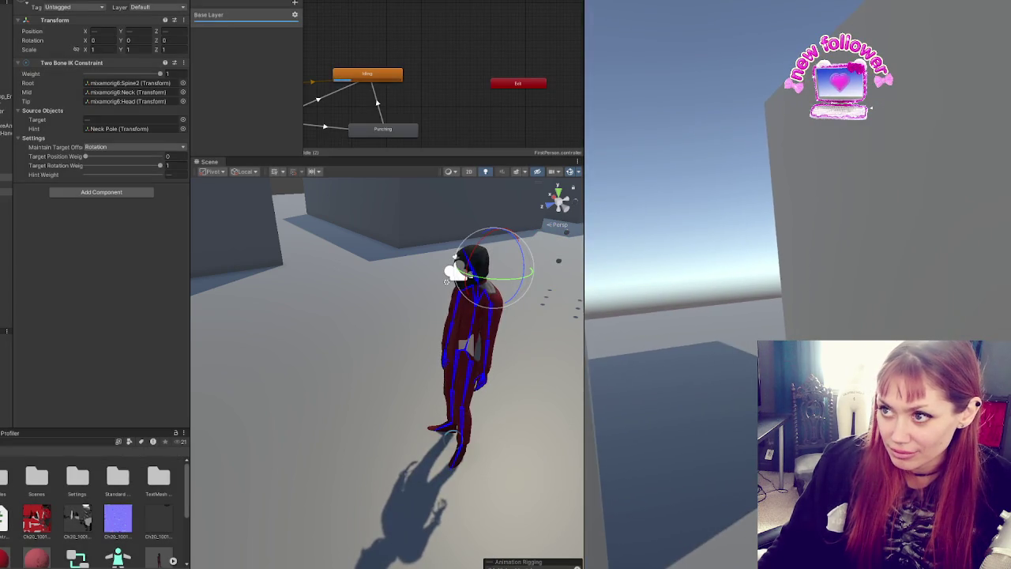
{"action": "key", "text": "alt+Tab"}
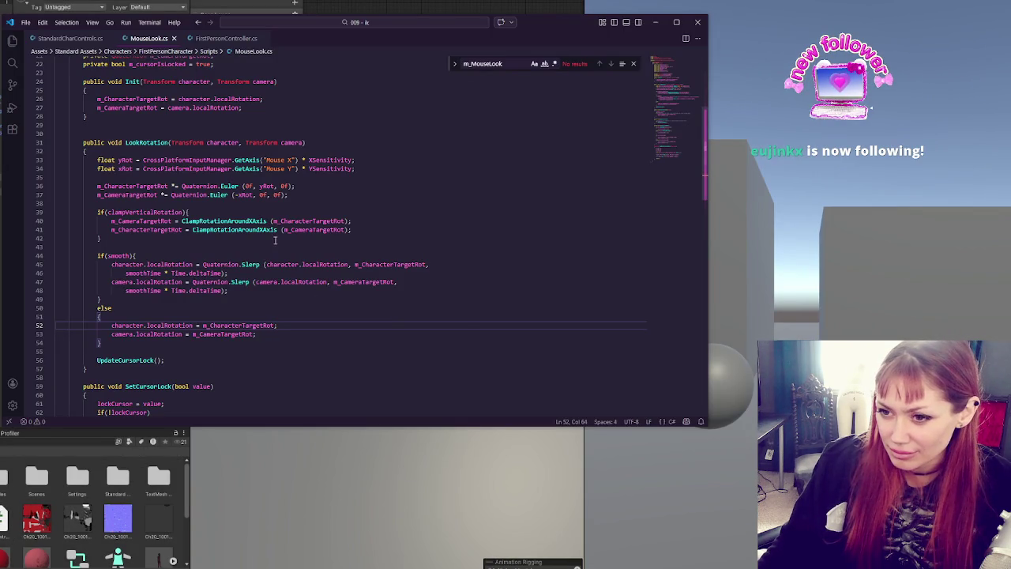
Step: Swap the clamp arguments so line 40 clamps m_CameraTargetRot and line 41 m_CharacterTargetRot, then save
{"action": "left_click", "coordinate": [181, 221]}
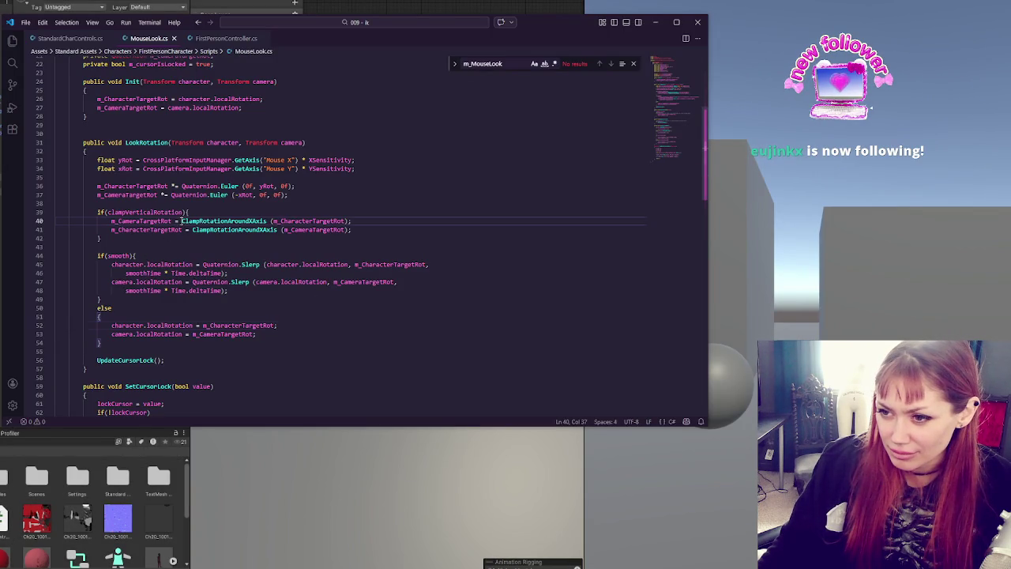
{"action": "left_click", "coordinate": [281, 229]}
{"action": "double_click", "coordinate": [308, 229]}
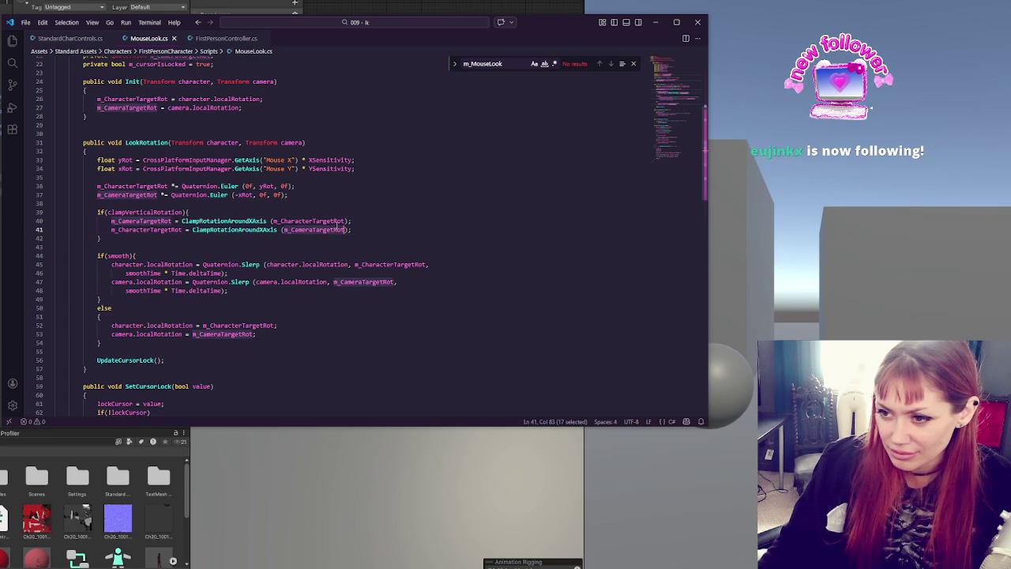
{"action": "double_click", "coordinate": [336, 221]}
{"action": "key", "text": "ctrl+v"}
{"action": "left_click", "coordinate": [314, 229]}
{"action": "double_click", "coordinate": [313, 229]}
{"action": "type", "text": "m_CharacterTargetRot"}
{"action": "double_click", "coordinate": [312, 221]}
{"action": "key", "text": "ctrl+x"}
{"action": "left_click", "coordinate": [274, 221]}
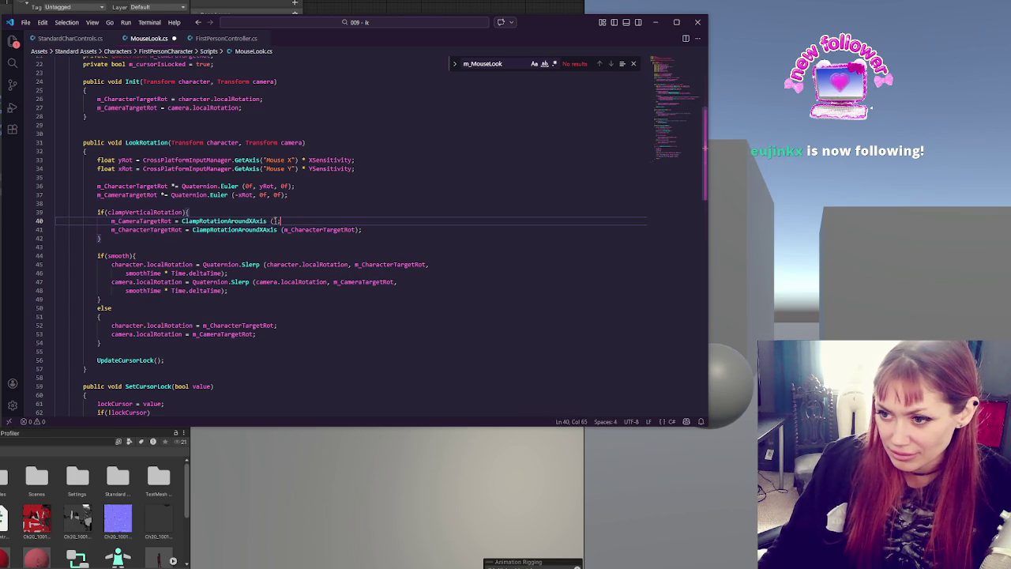
{"action": "key", "text": "ctrl+v"}
{"action": "key", "text": "ctrl+s"}
Step: Comment out the m_CharacterTargetRot clamp on line 41 and return to Unity to recompile
{"action": "left_click", "coordinate": [337, 207]}
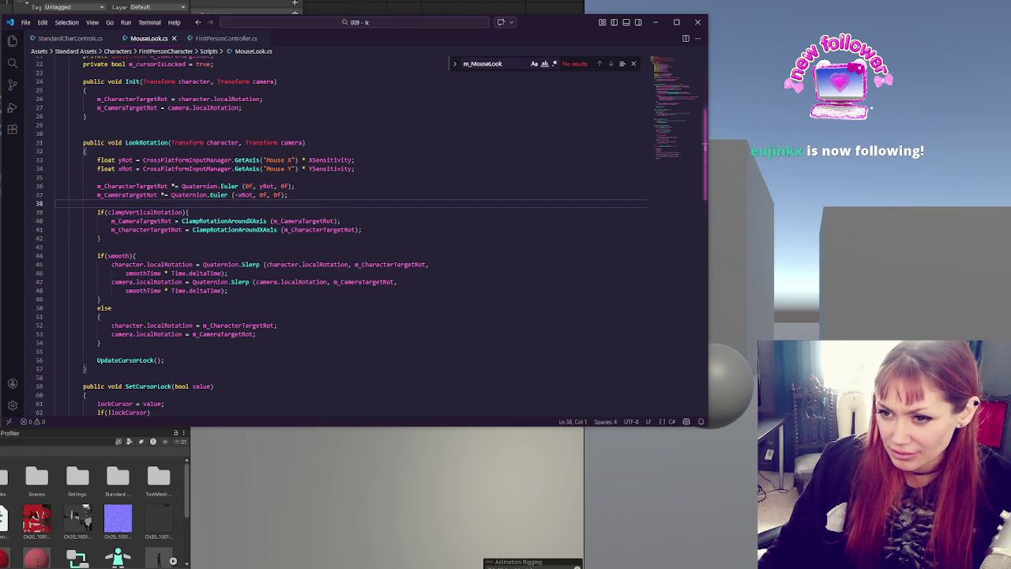
{"action": "left_click", "coordinate": [197, 229]}
{"action": "key", "text": "ctrl+slash"}
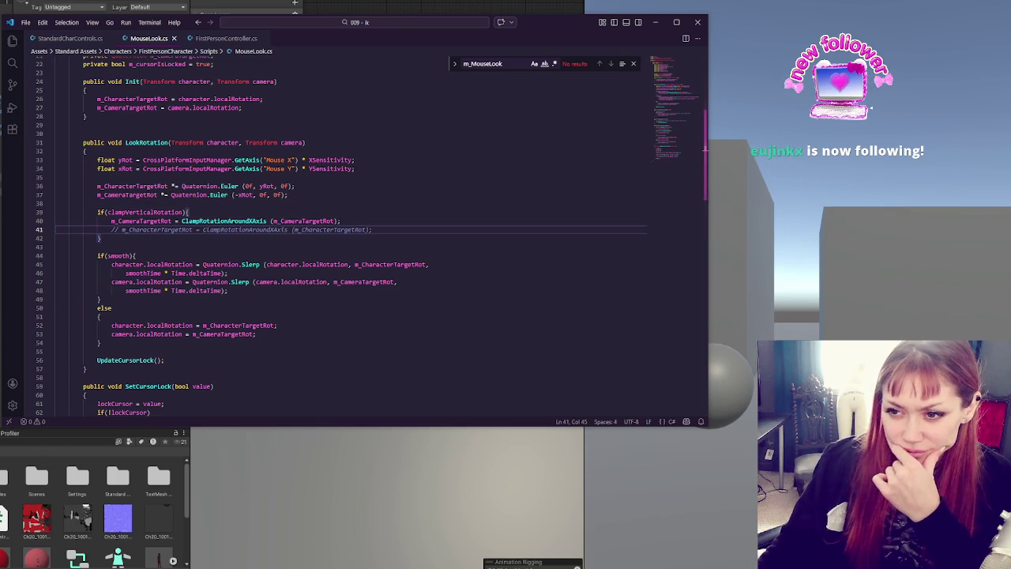
{"action": "key", "text": "alt+Tab"}
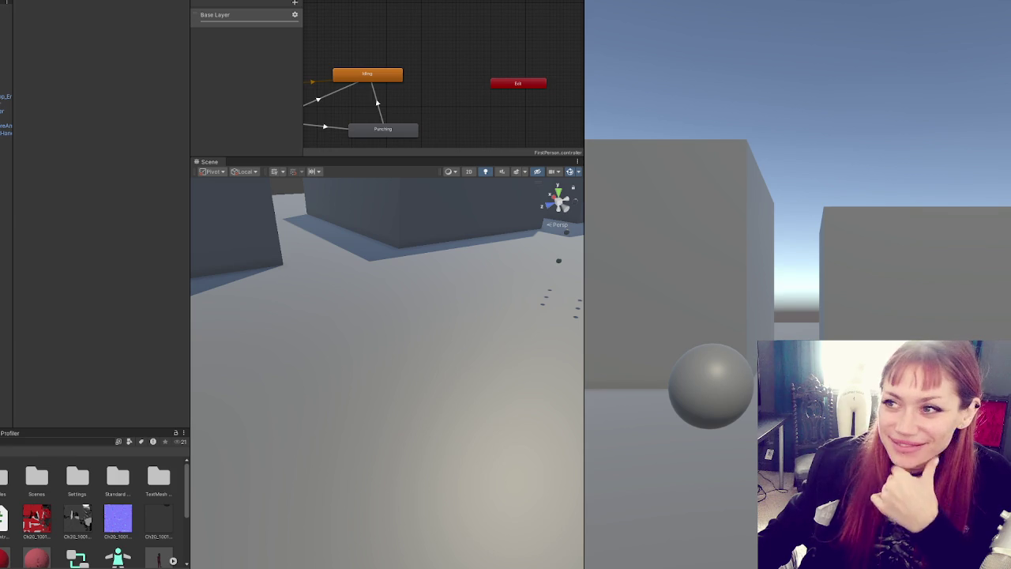
{"action": "key", "text": "ctrl+p"}
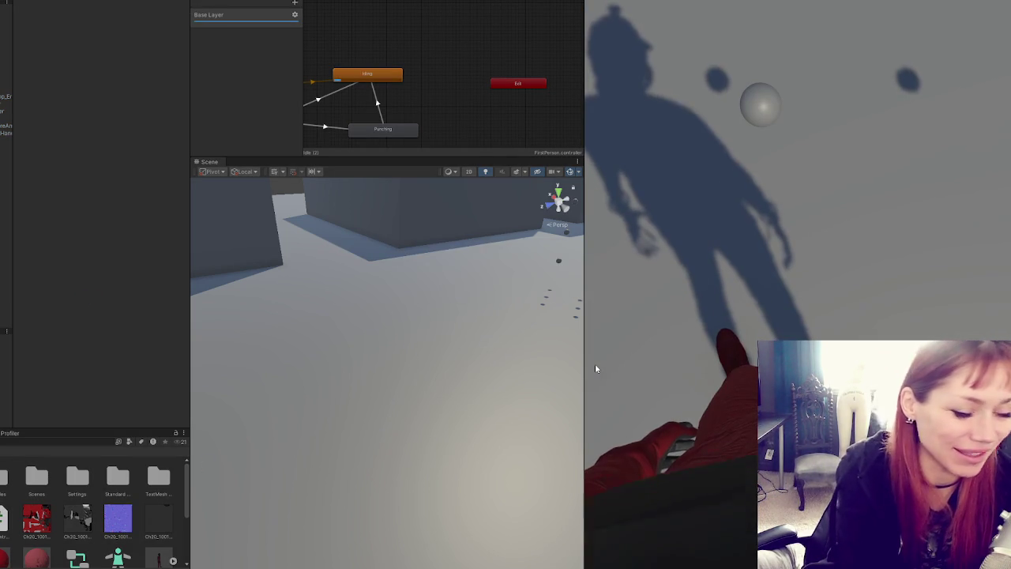
{"action": "left_click", "coordinate": [596, 368]}
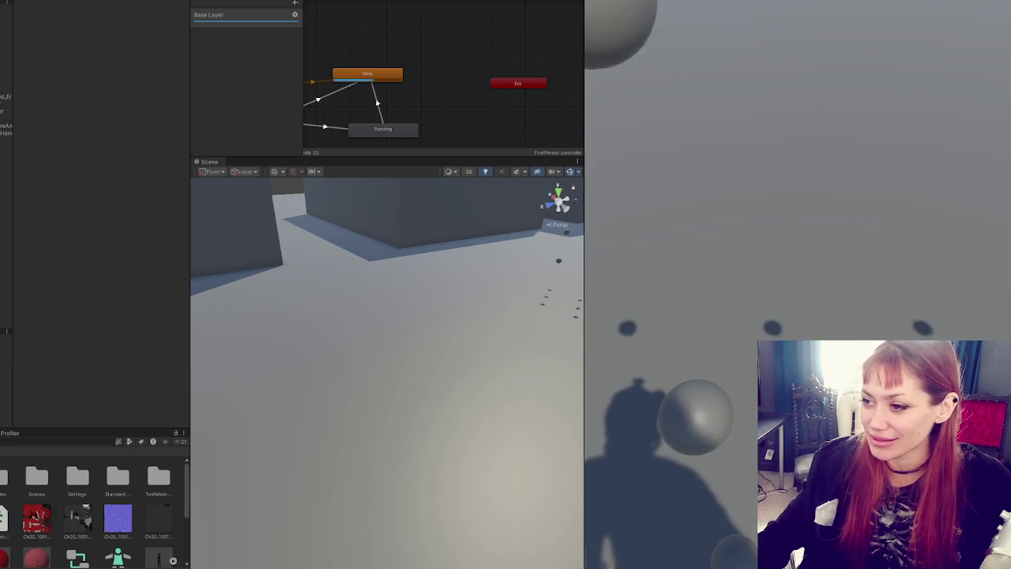
{"action": "key", "text": "alt+Tab"}
{"action": "key", "text": "alt+Tab"}
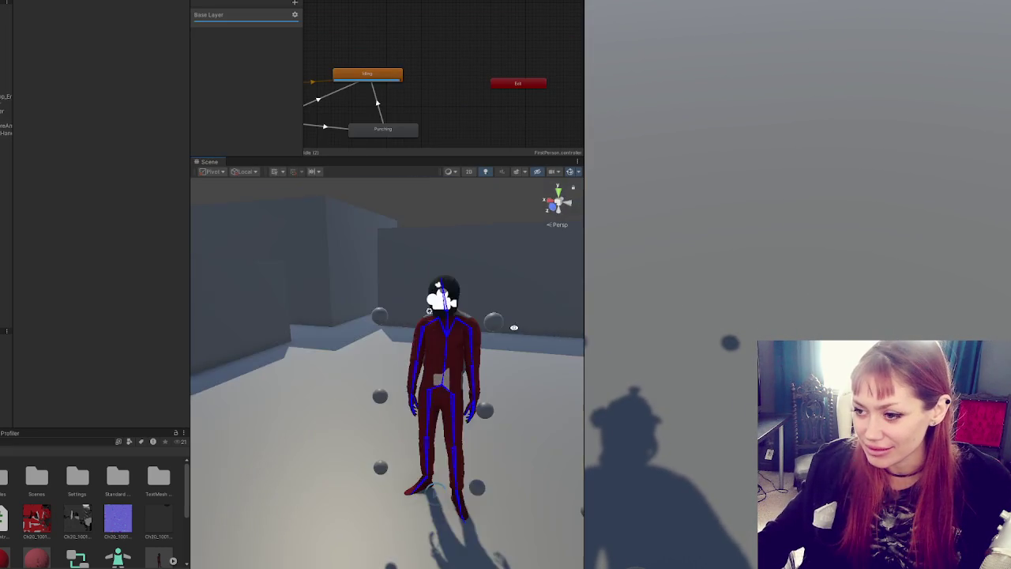
{"action": "left_click", "coordinate": [837, 264]}
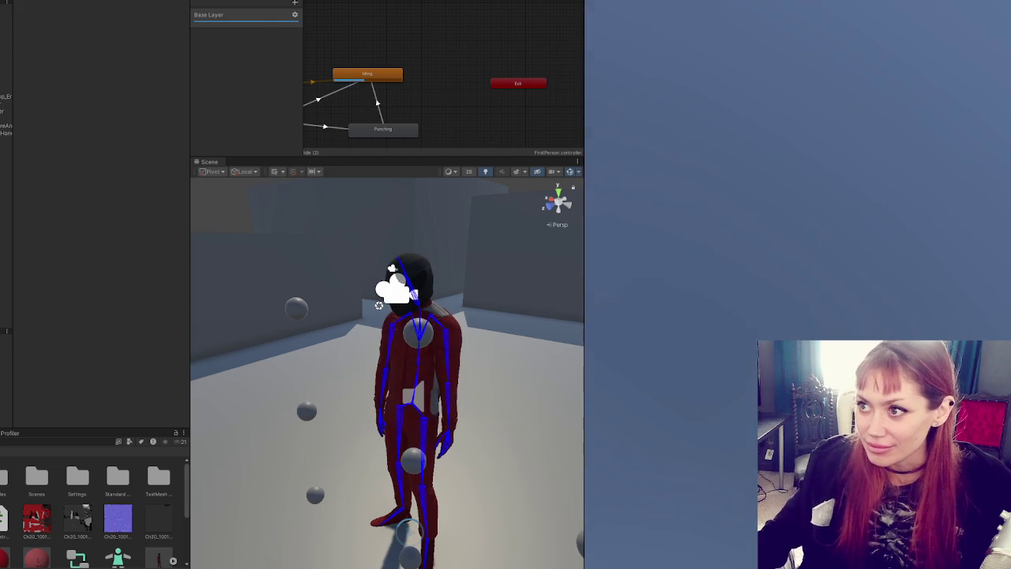
{"action": "key", "text": "w"}
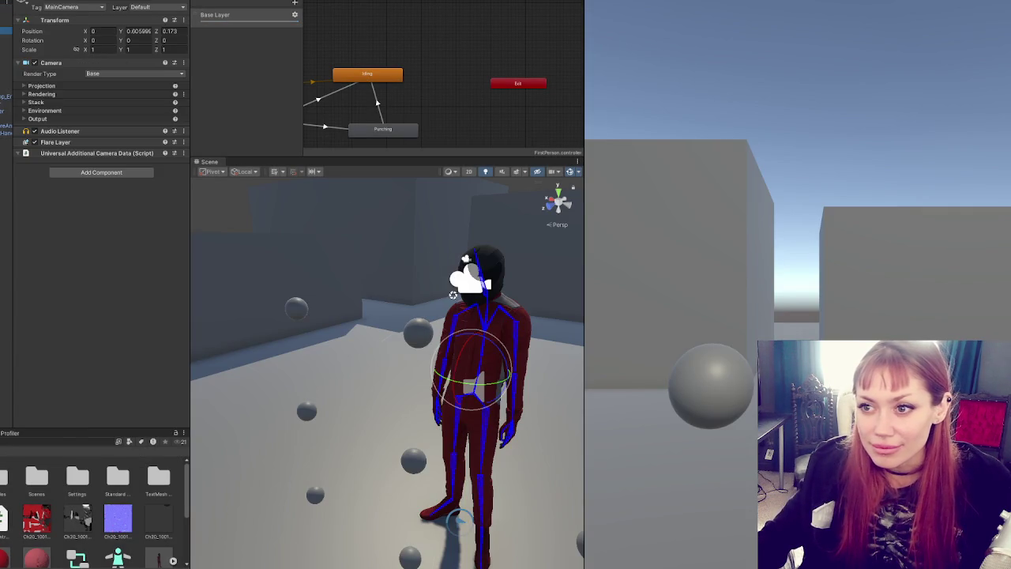
Step: Reassign the First Person Controller's Head reference and select the Two Bone IK Constraint object
{"action": "left_click", "coordinate": [6, 22]}
{"action": "left_click", "coordinate": [120, 355]}
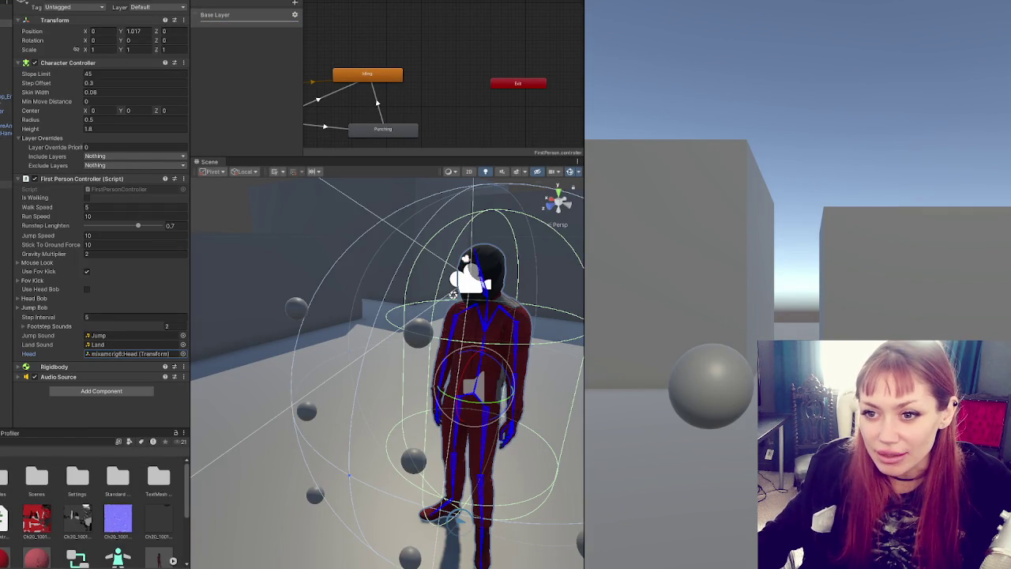
{"action": "left_click_drag", "start_coordinate": [7, 177], "coordinate": [145, 360]}
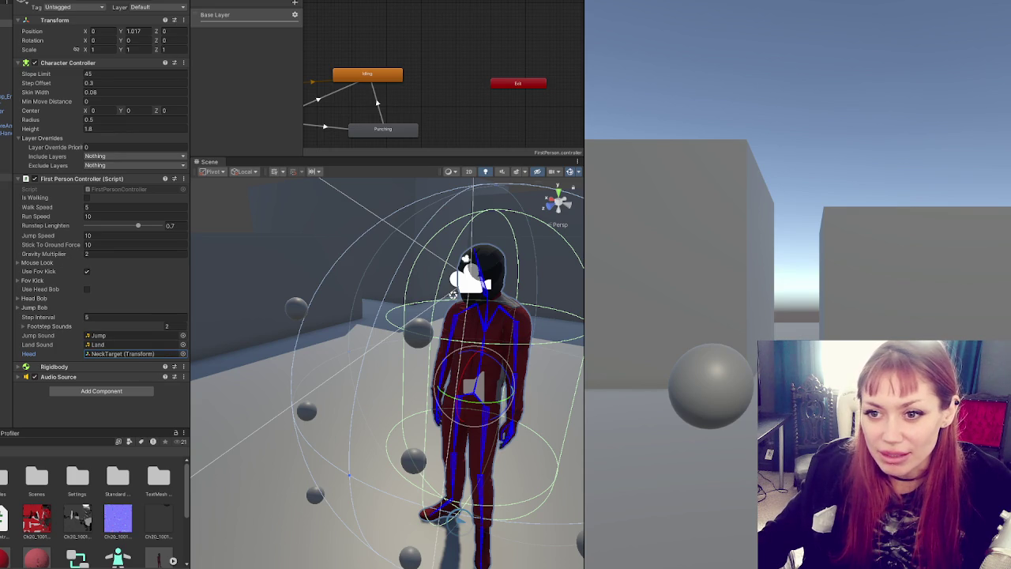
{"action": "left_click", "coordinate": [6, 177]}
{"action": "left_click", "coordinate": [6, 185]}
{"action": "left_click", "coordinate": [7, 177]}
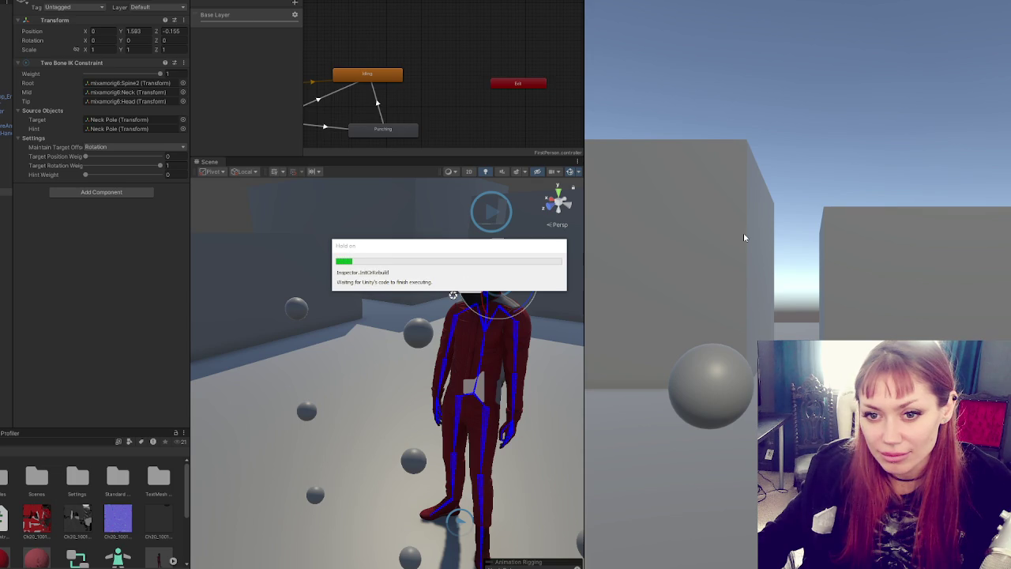
Step: Set the Two Bone IK Constraint's Target to NeckTarget and play-test the head following the camera
{"action": "left_click", "coordinate": [743, 237]}
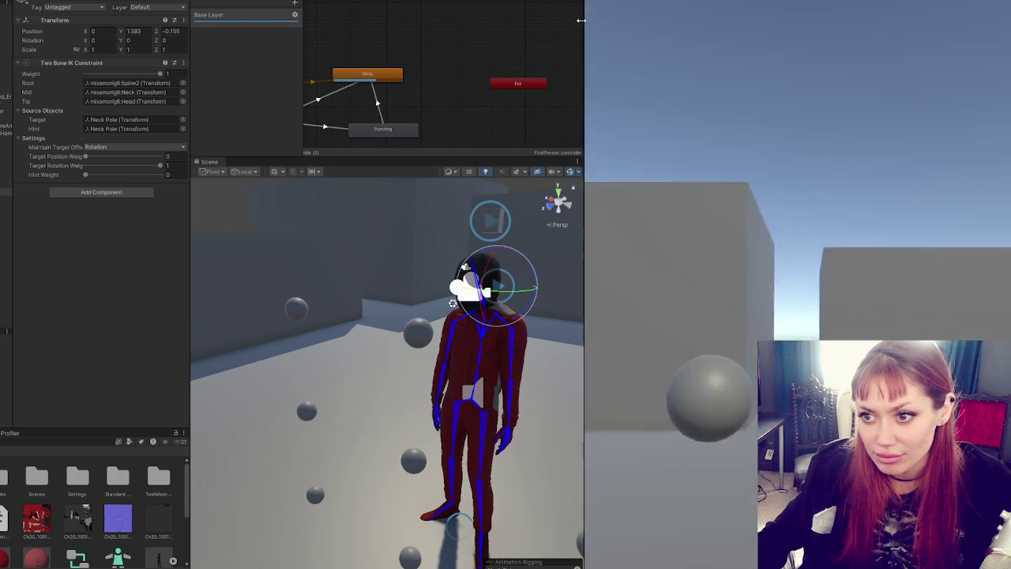
{"action": "key", "text": "Escape"}
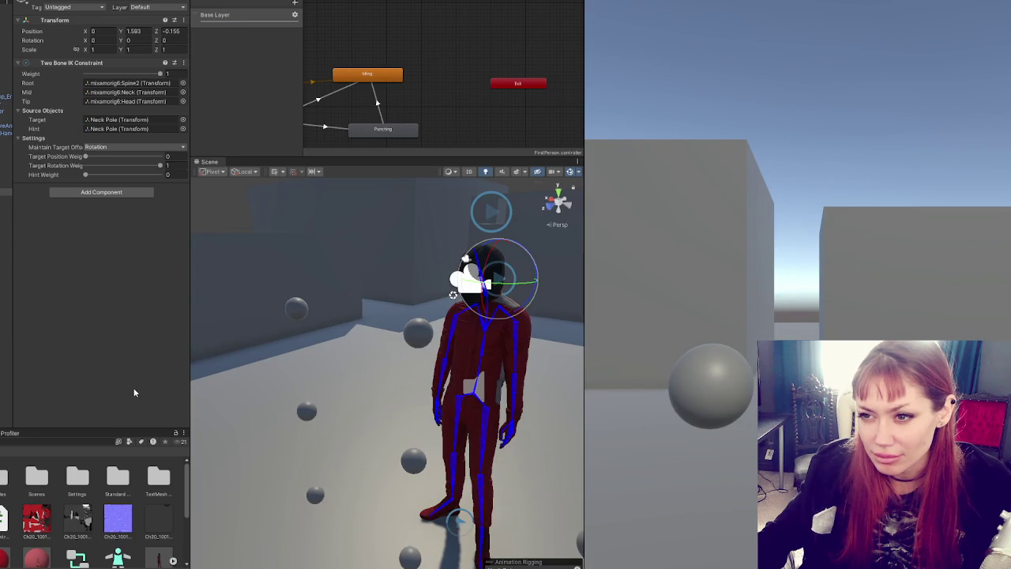
{"action": "left_click_drag", "start_coordinate": [6, 190], "coordinate": [145, 122]}
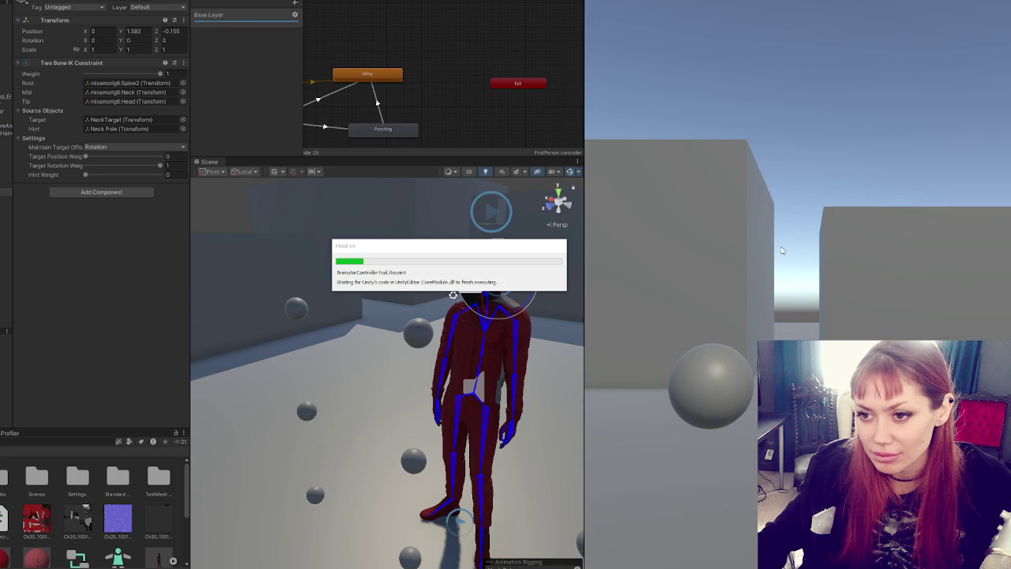
{"action": "left_click", "coordinate": [781, 250]}
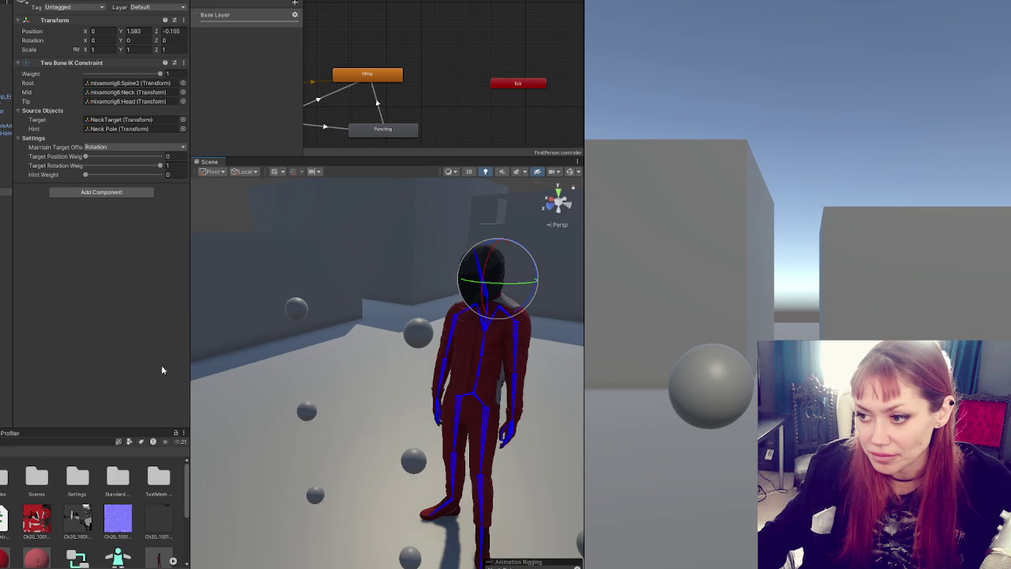
Step: Select the left wall and floor cubes and narrow the Inspector panel
{"action": "left_click", "coordinate": [197, 300]}
{"action": "left_click_drag", "start_coordinate": [190, 306], "coordinate": [89, 309]}
{"action": "left_click", "coordinate": [302, 369]}
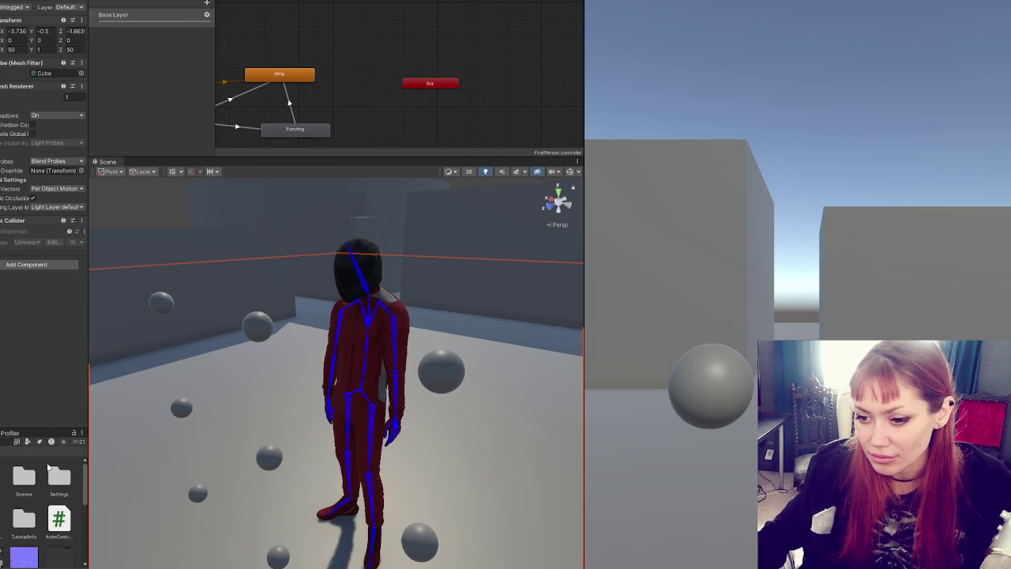
Step: Switch briefly to MouseLook.cs, then return to Unity so the edited script reloads
{"action": "left_click", "coordinate": [32, 519]}
{"action": "key", "text": "alt+Tab"}
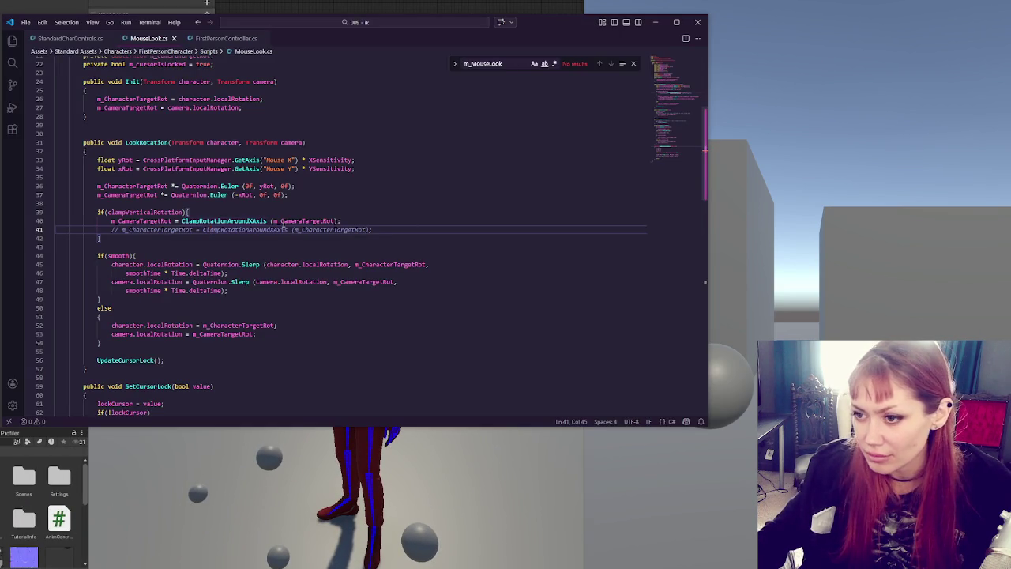
{"action": "left_click", "coordinate": [567, 3]}
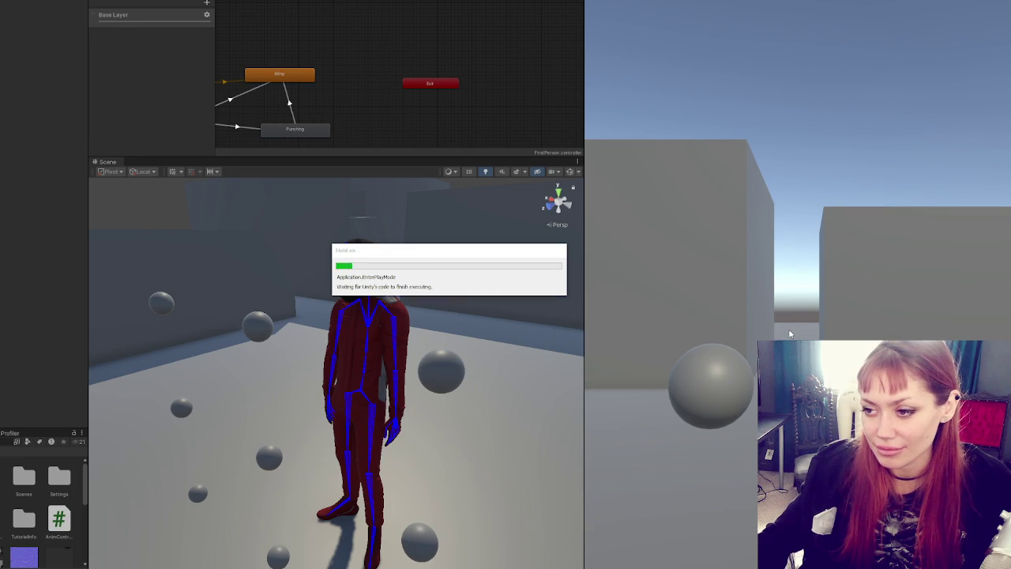
Step: Play-test looking around and punching, then select m_CameraTargetRot on line 40 of MouseLook.cs
{"action": "left_click", "coordinate": [792, 275]}
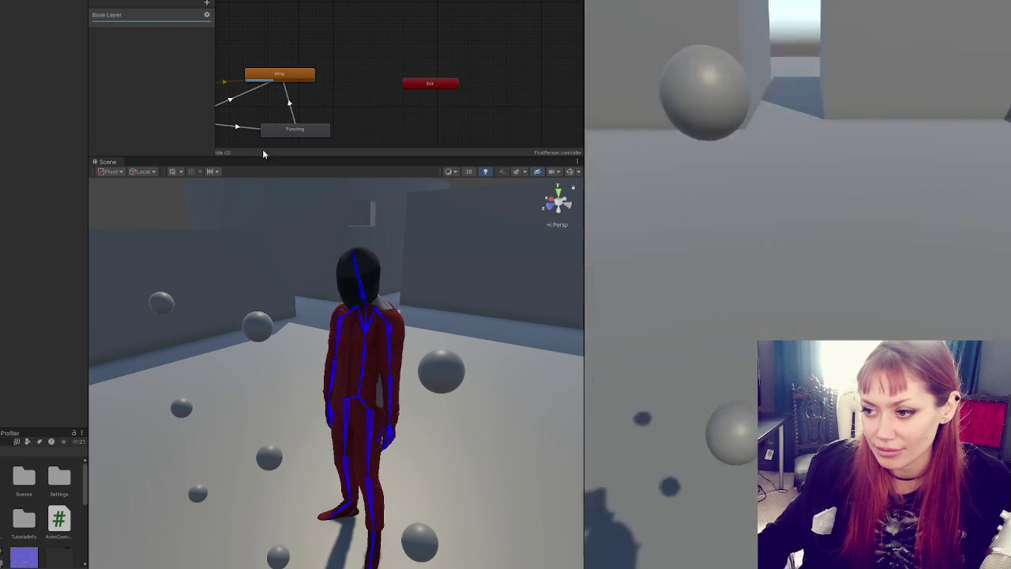
{"action": "left_click", "coordinate": [451, 279]}
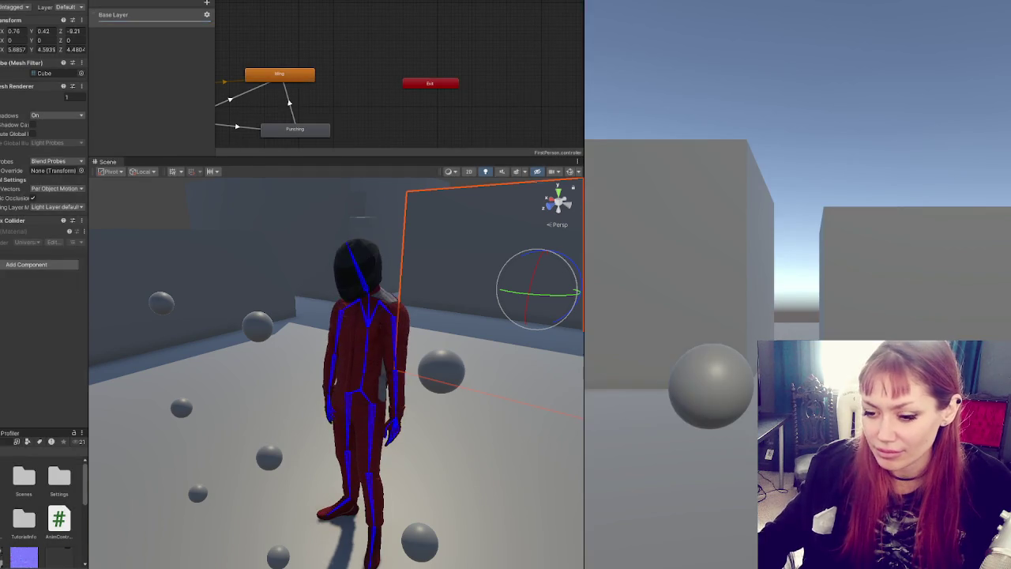
{"action": "key", "text": "alt+Tab"}
{"action": "double_click", "coordinate": [138, 220]}
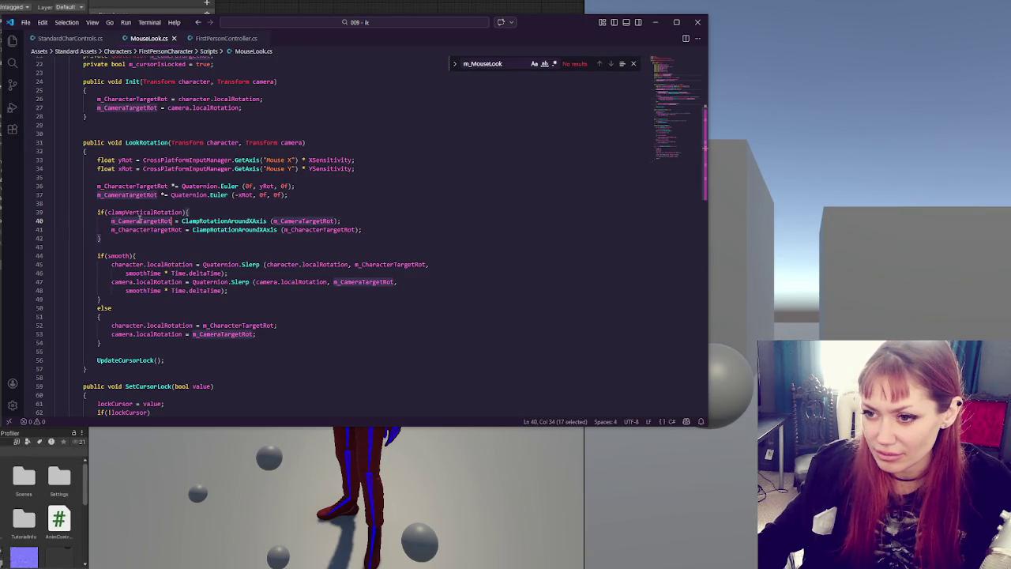
Step: Search MouseLook.cs for m_CameraTargetRot and step through all 7 matches
{"action": "key", "text": "ctrl+f"}
{"action": "scroll", "coordinate": [291, 170], "scroll_direction": "up", "scroll_amount": 2}
{"action": "scroll", "coordinate": [291, 171], "scroll_direction": "up", "scroll_amount": 3}
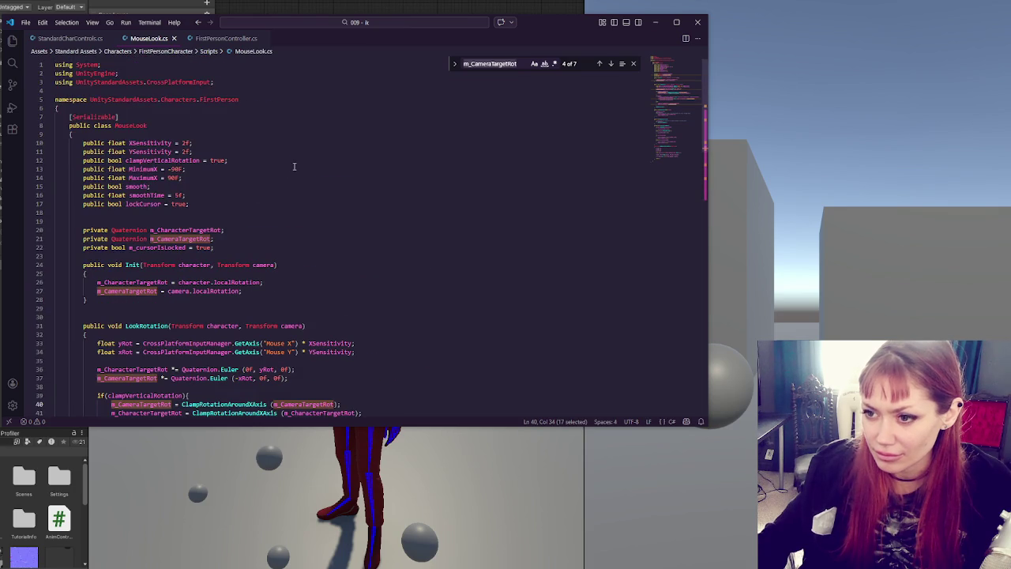
{"action": "left_click", "coordinate": [609, 64]}
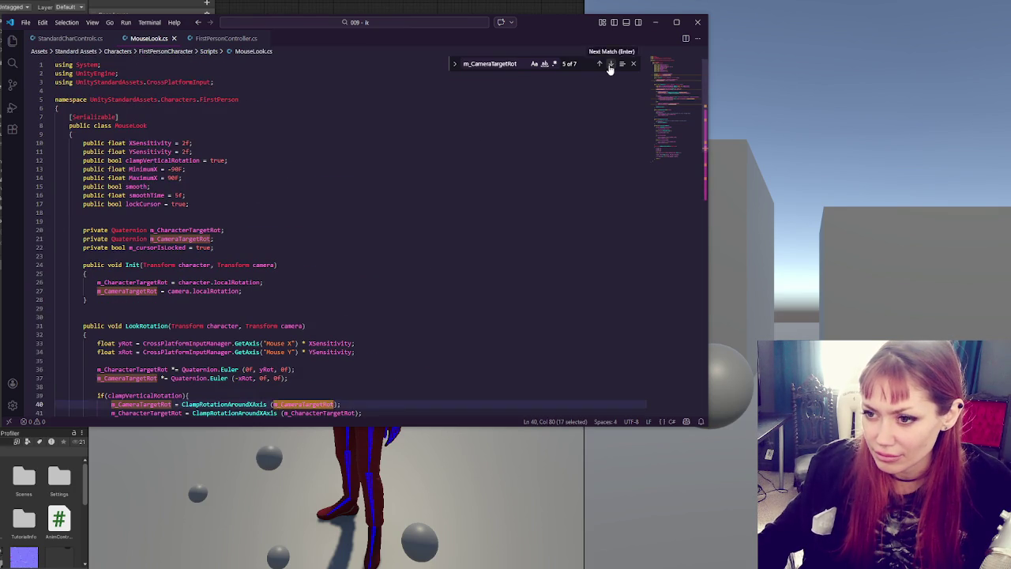
{"action": "left_click", "coordinate": [609, 64]}
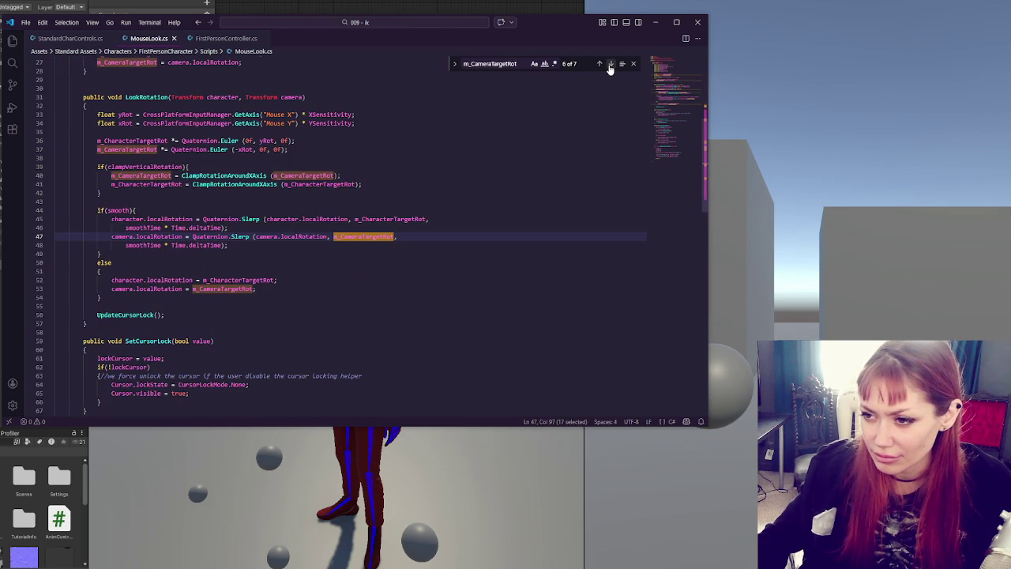
{"action": "left_click", "coordinate": [610, 64]}
{"action": "left_click", "coordinate": [609, 64]}
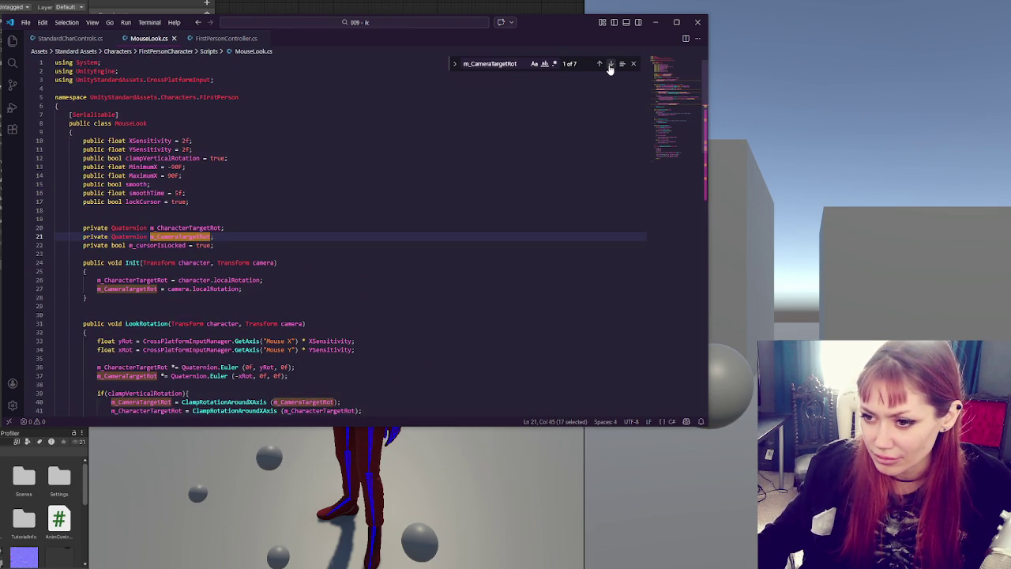
{"action": "left_click", "coordinate": [609, 66]}
{"action": "left_click", "coordinate": [609, 65]}
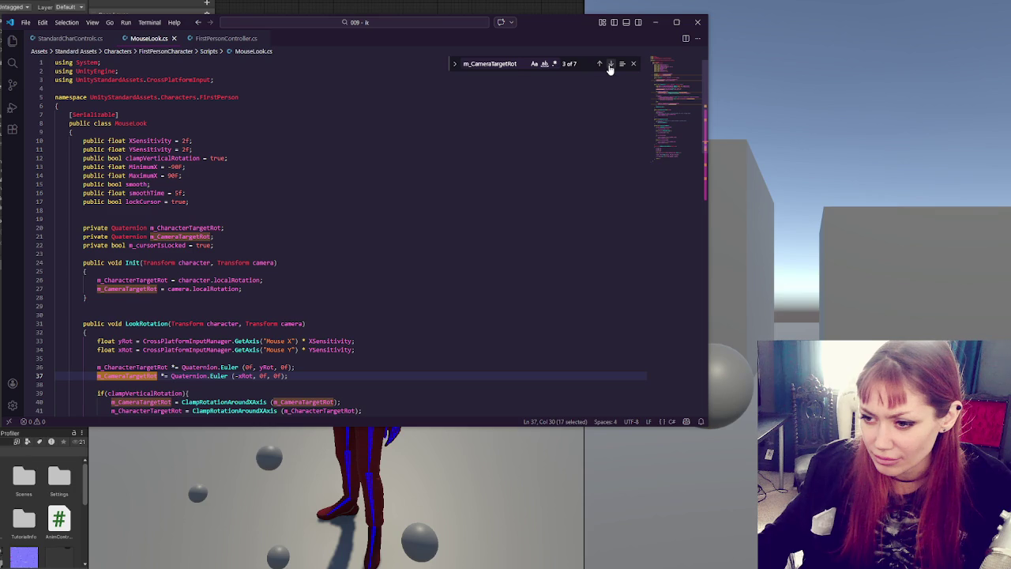
{"action": "scroll", "coordinate": [400, 234], "scroll_direction": "down", "scroll_amount": 3}
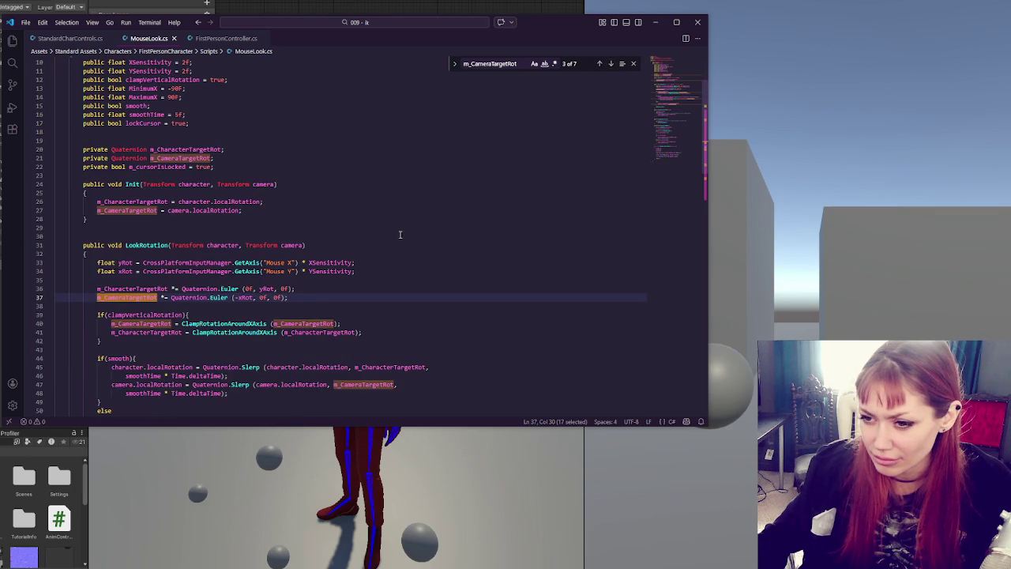
{"action": "scroll", "coordinate": [399, 234], "scroll_direction": "down", "scroll_amount": 2}
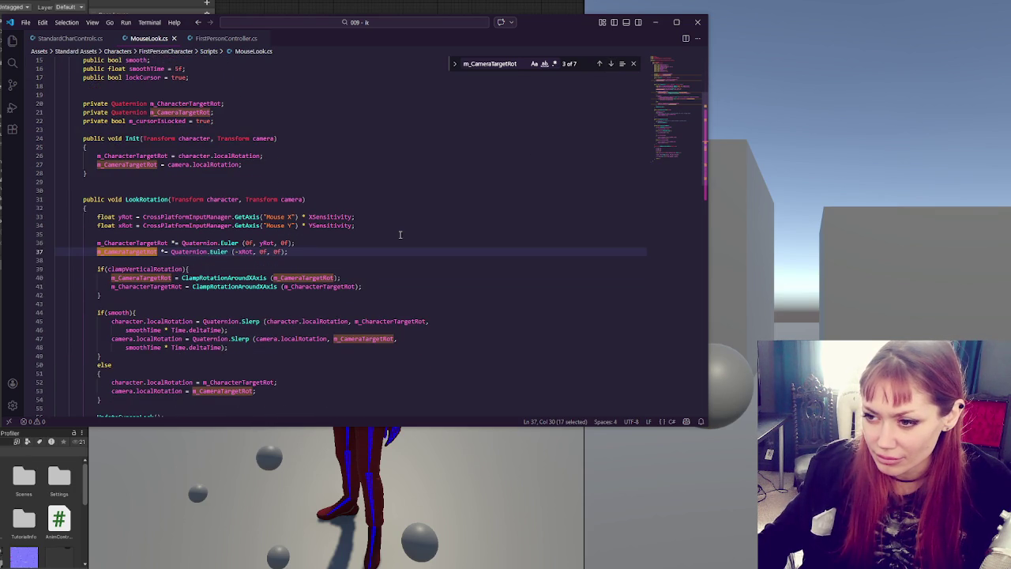
{"action": "double_click", "coordinate": [266, 243]}
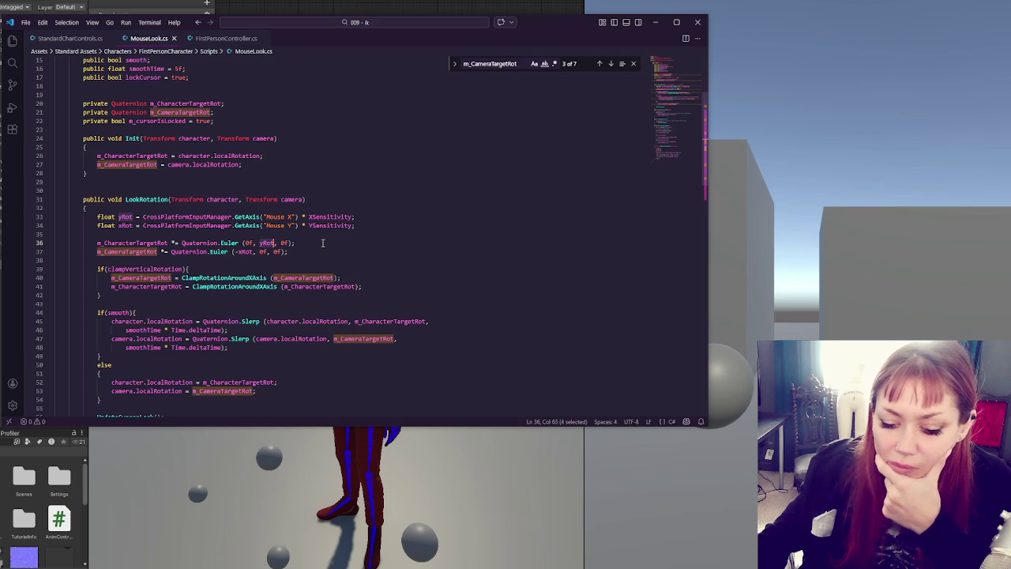
Step: Duplicate the m_CharacterTargetRot line 36 and comment out the original copy
{"action": "left_click_drag", "start_coordinate": [322, 242], "coordinate": [320, 234]}
{"action": "key", "text": "Right"}
{"action": "key", "text": "shift+alt+Up"}
{"action": "key", "text": "ctrl+slash"}
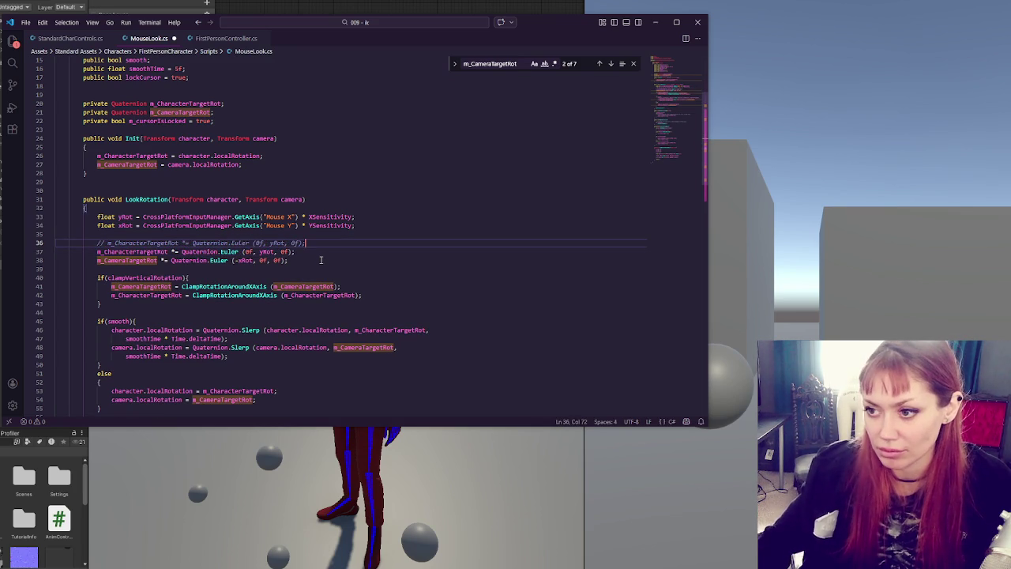
Step: Replace the first 0f in the new line with -xRot, giving Euler(-xRot, yRot, 0f)
{"action": "left_click_drag", "start_coordinate": [234, 260], "coordinate": [252, 260]}
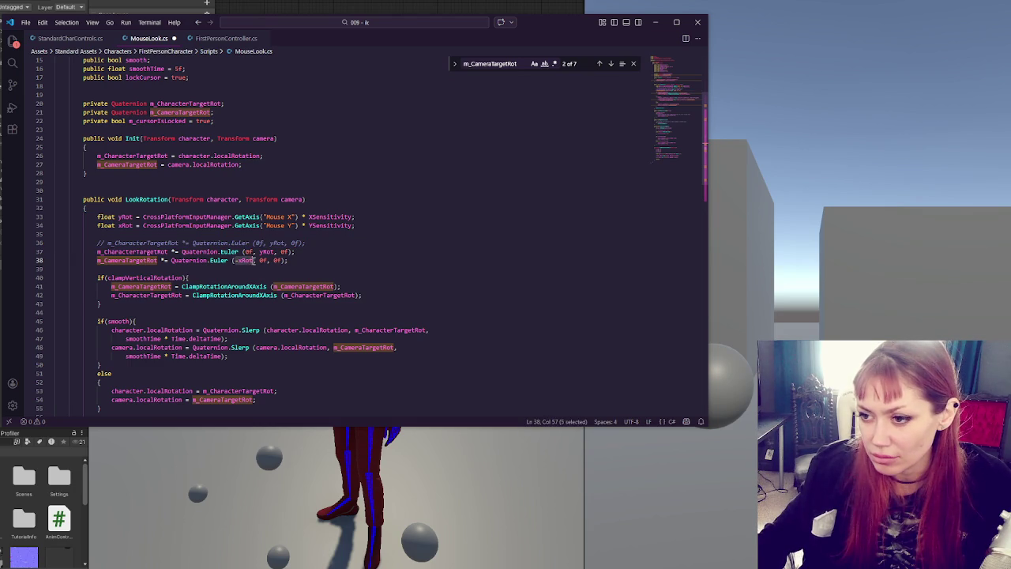
{"action": "key", "text": "ctrl+c"}
{"action": "double_click", "coordinate": [246, 251]}
{"action": "key", "text": "ctrl+v"}
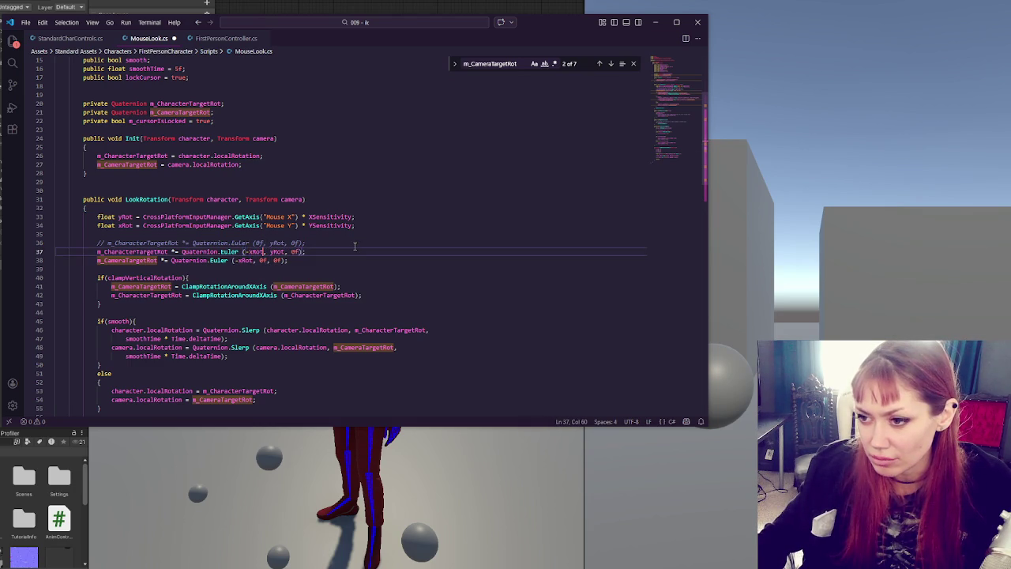
{"action": "left_click", "coordinate": [355, 246]}
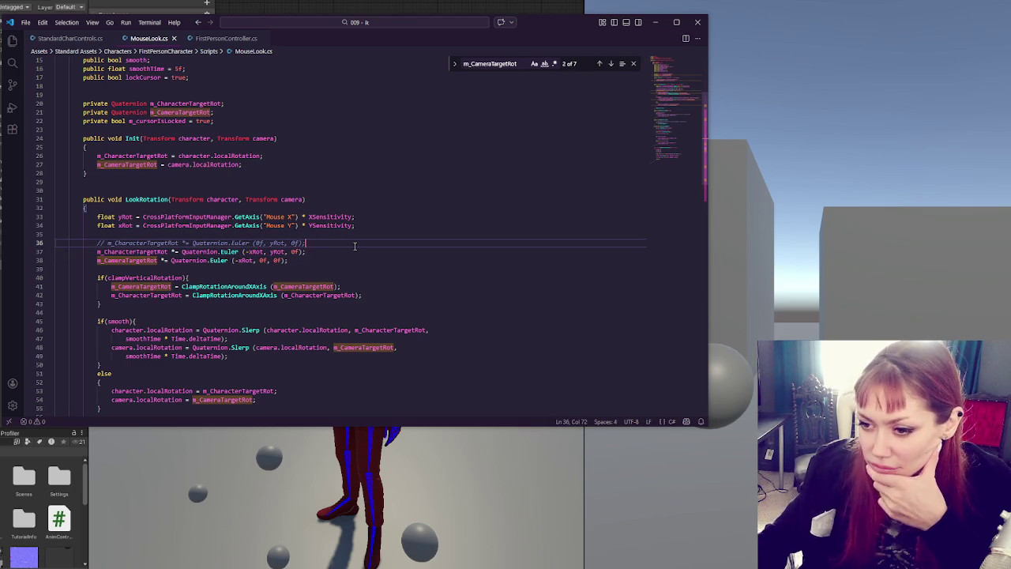
{"action": "scroll", "coordinate": [355, 247], "scroll_direction": "down", "scroll_amount": 1}
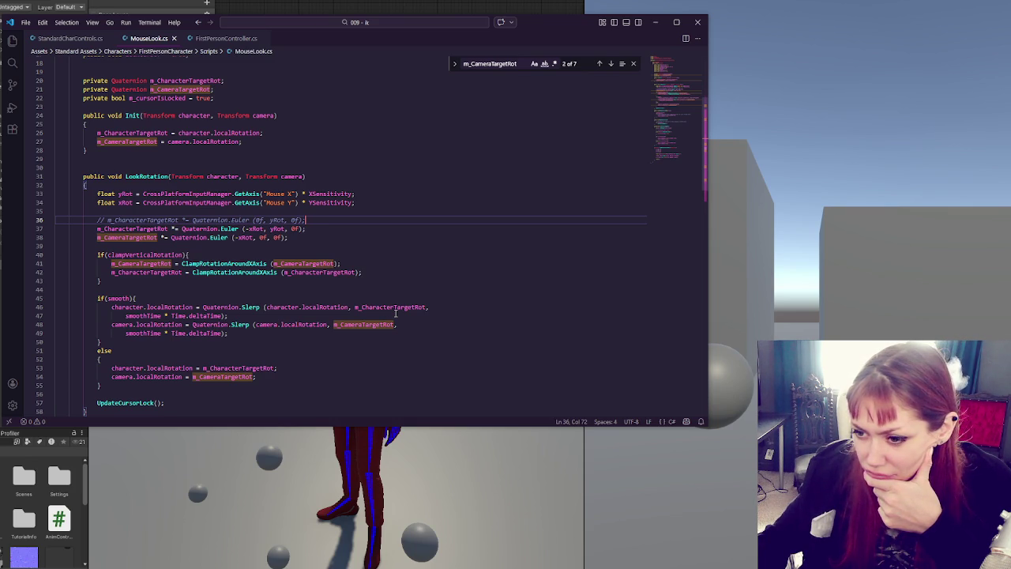
{"action": "scroll", "coordinate": [396, 314], "scroll_direction": "down", "scroll_amount": 4}
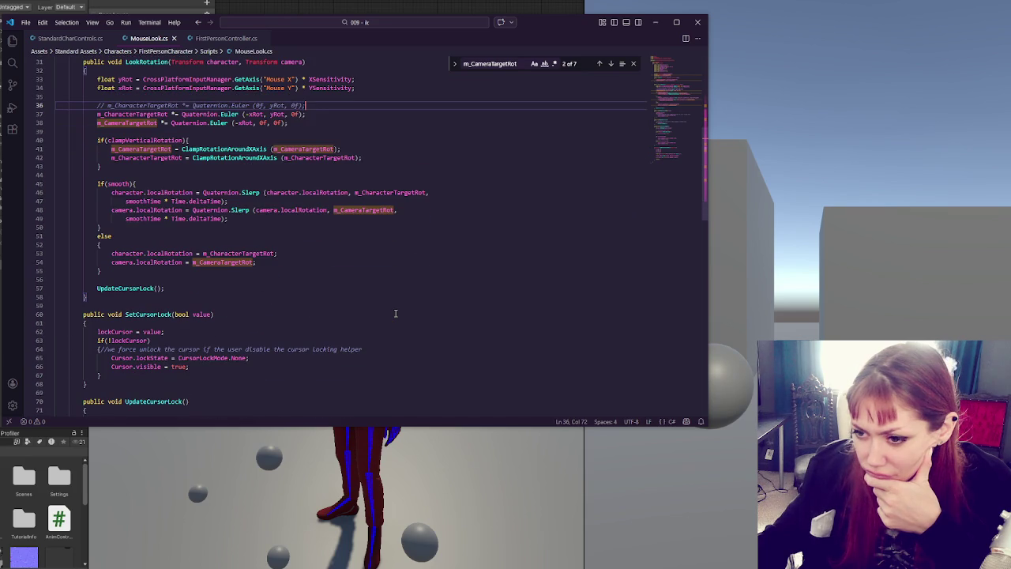
{"action": "scroll", "coordinate": [395, 313], "scroll_direction": "down", "scroll_amount": 7}
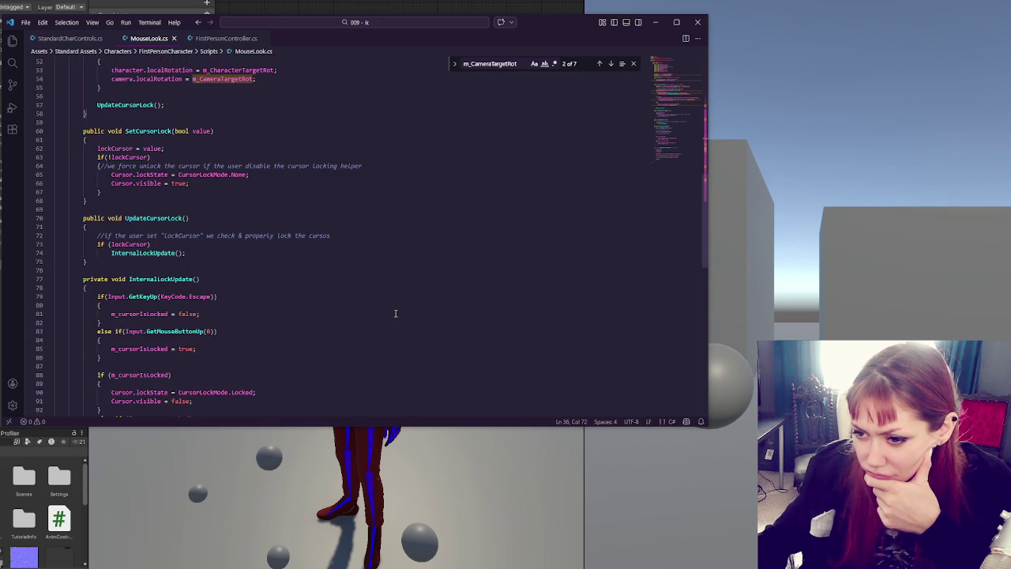
{"action": "scroll", "coordinate": [395, 313], "scroll_direction": "down", "scroll_amount": 3}
{"action": "scroll", "coordinate": [396, 314], "scroll_direction": "down", "scroll_amount": 7}
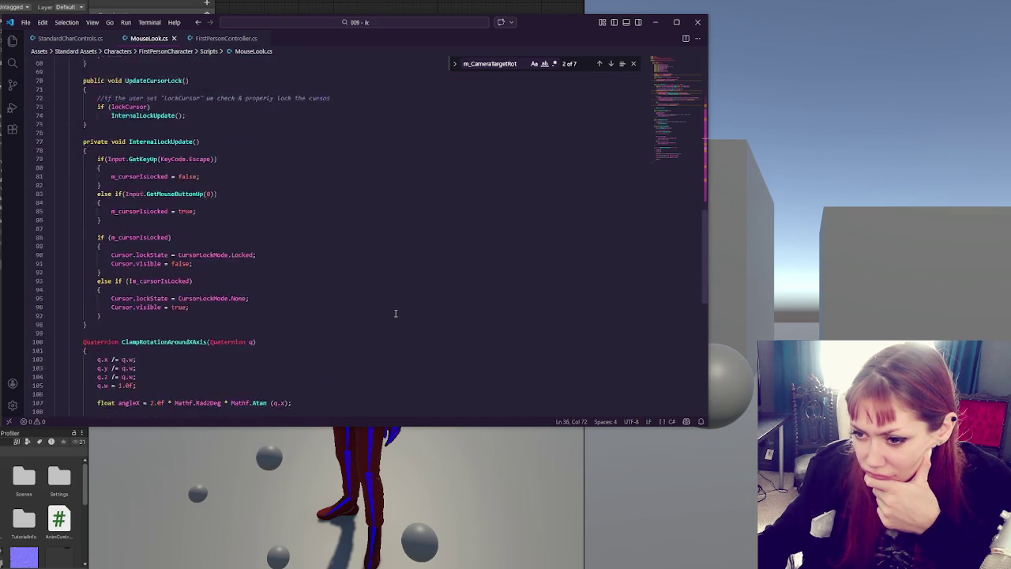